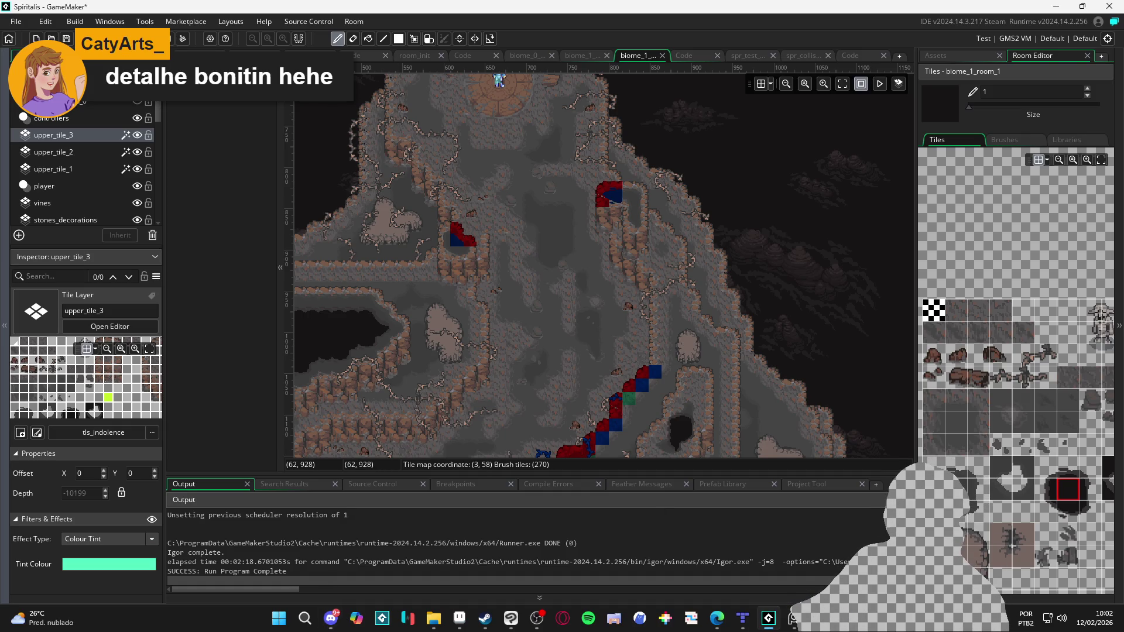
Step: Switch from GameMaker to Discord's feedback_artistico channel and play the shared gameplay video
left_click(717, 618)
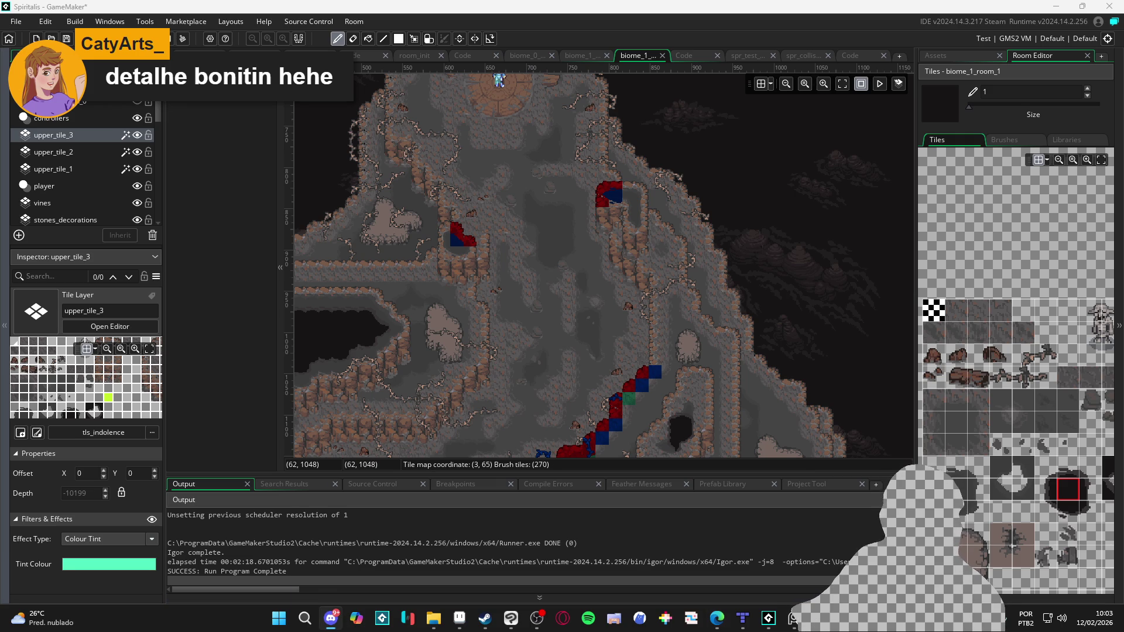
key("alt+Tab")
left_click(530, 508)
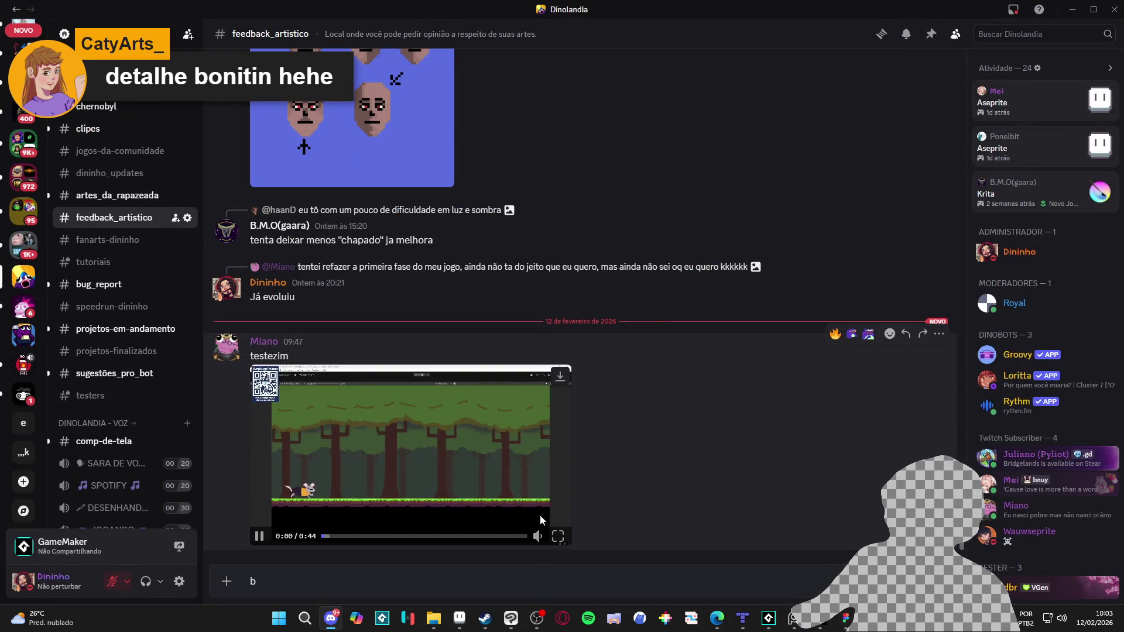
Step: Watch the shared 0:44 gameplay clip fullscreen to the end, then exit fullscreen back to the channel
left_click(558, 537)
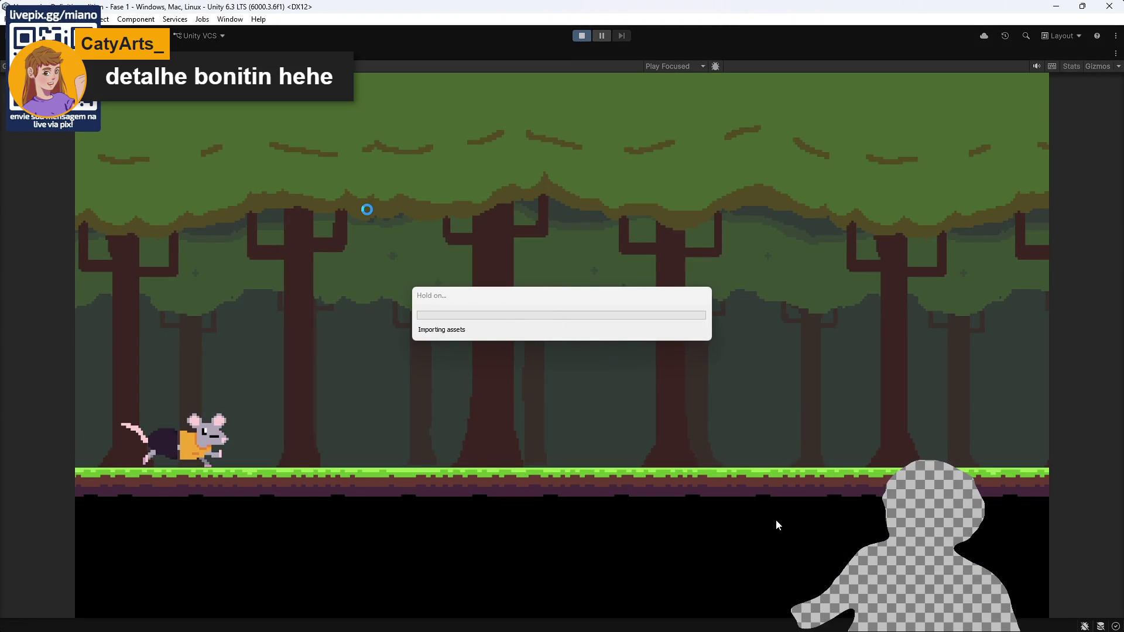
mouse_move(765, 527)
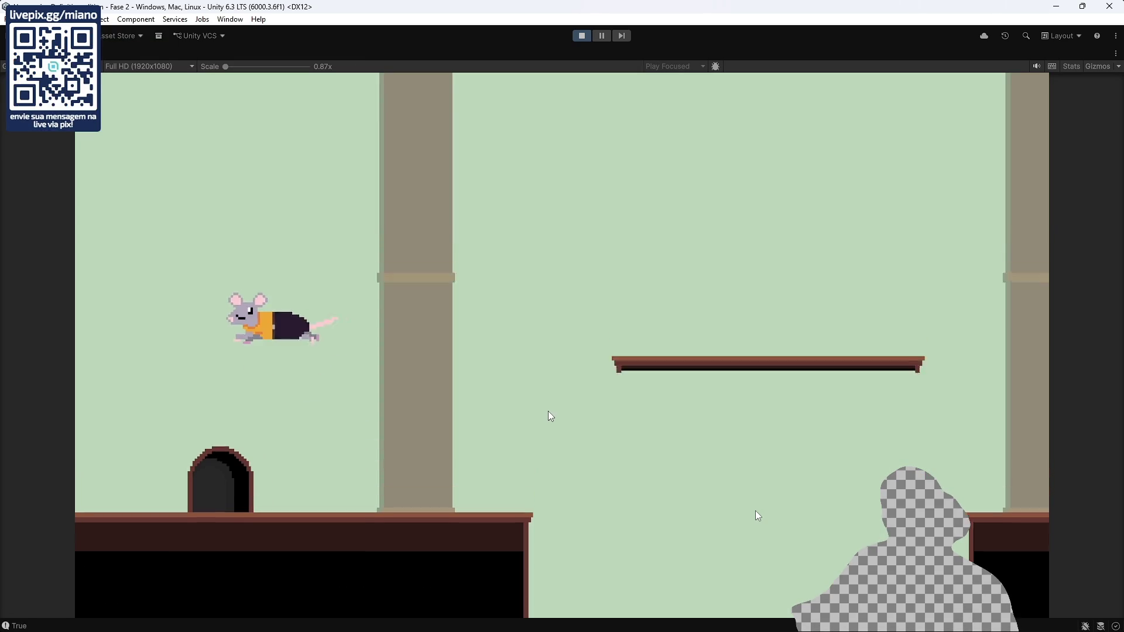
mouse_move(625, 490)
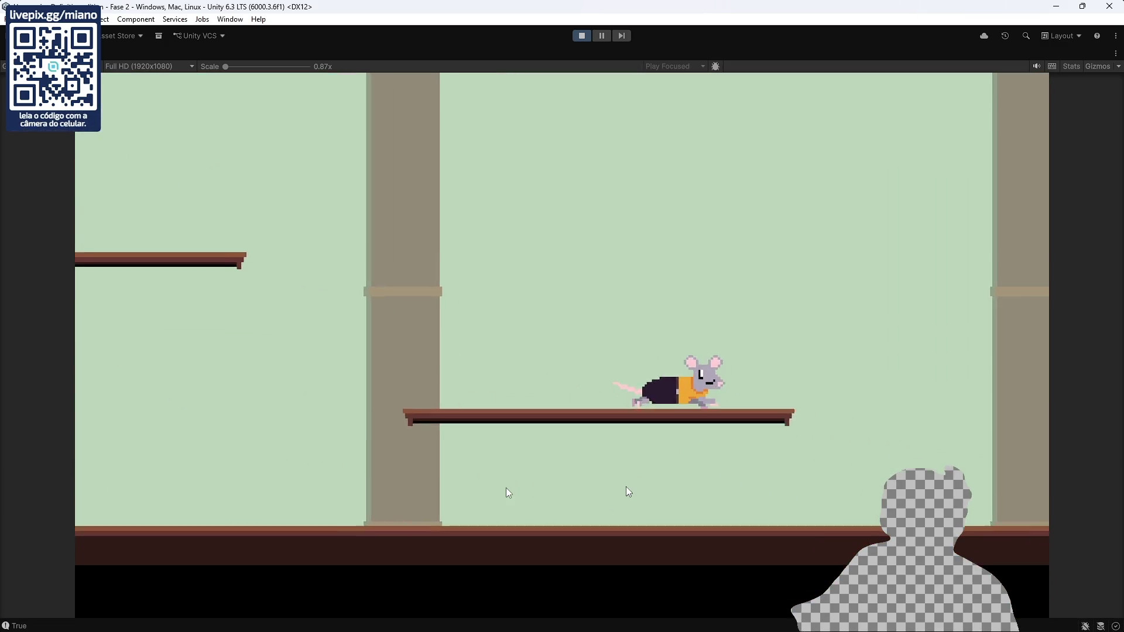
mouse_move(502, 489)
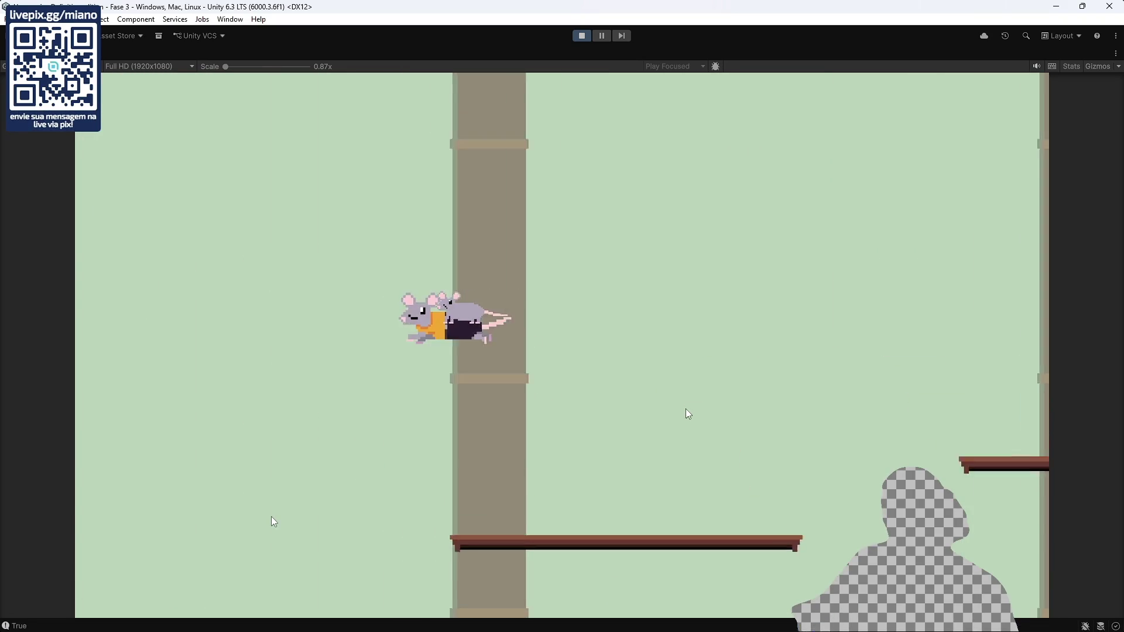
mouse_move(269, 516)
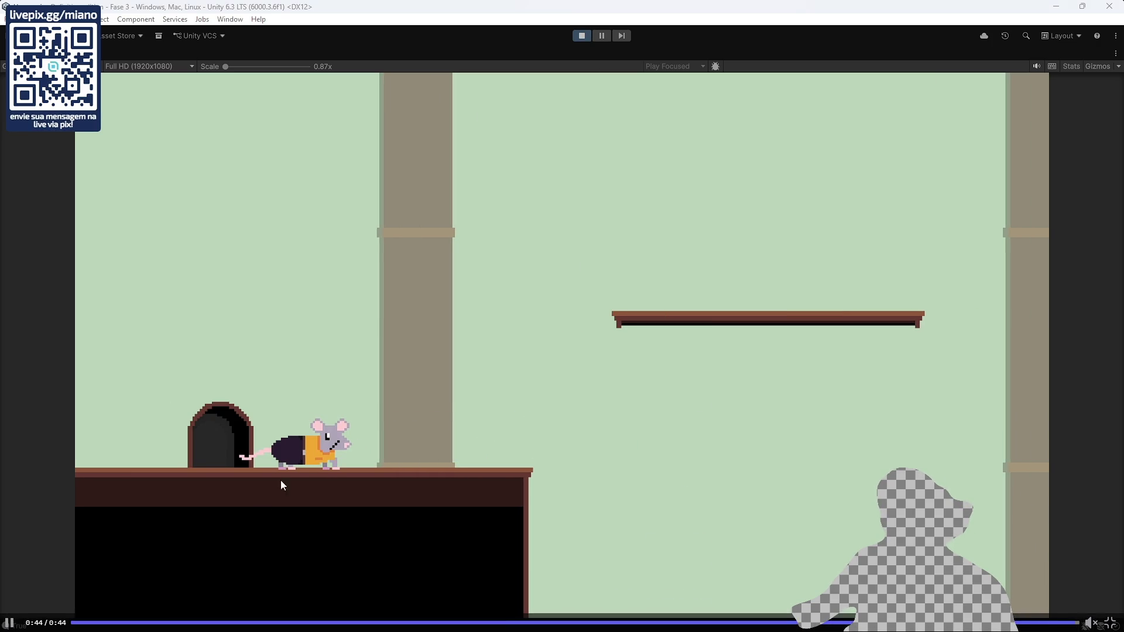
left_click(1111, 623)
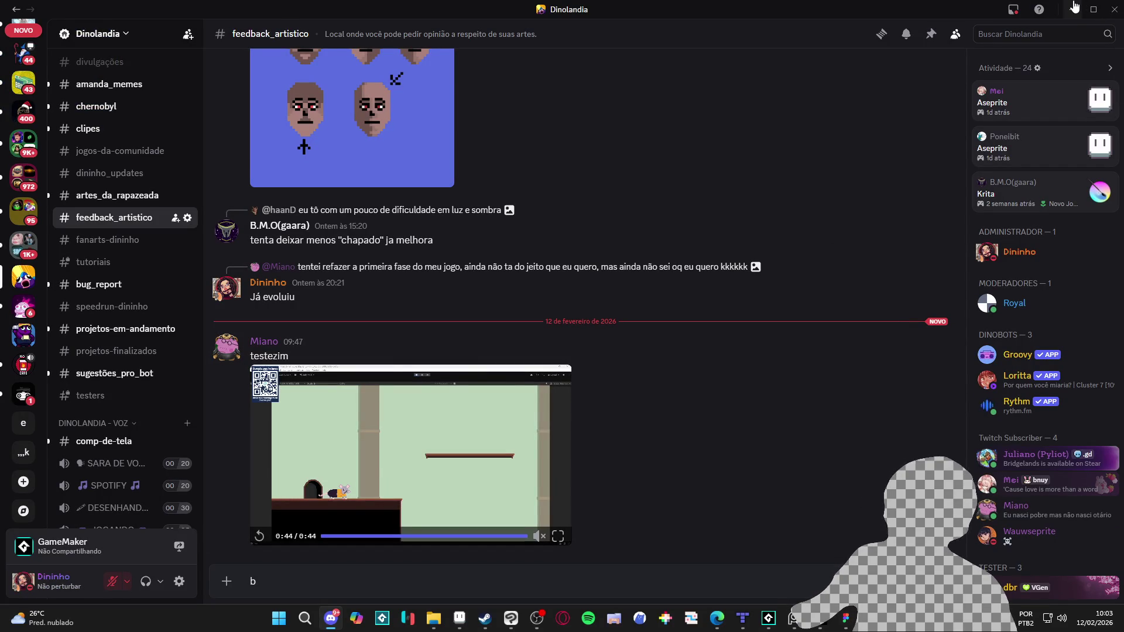
Step: Return from Discord to GameMaker's biome_1_room_1 room editor
left_click(1075, 8)
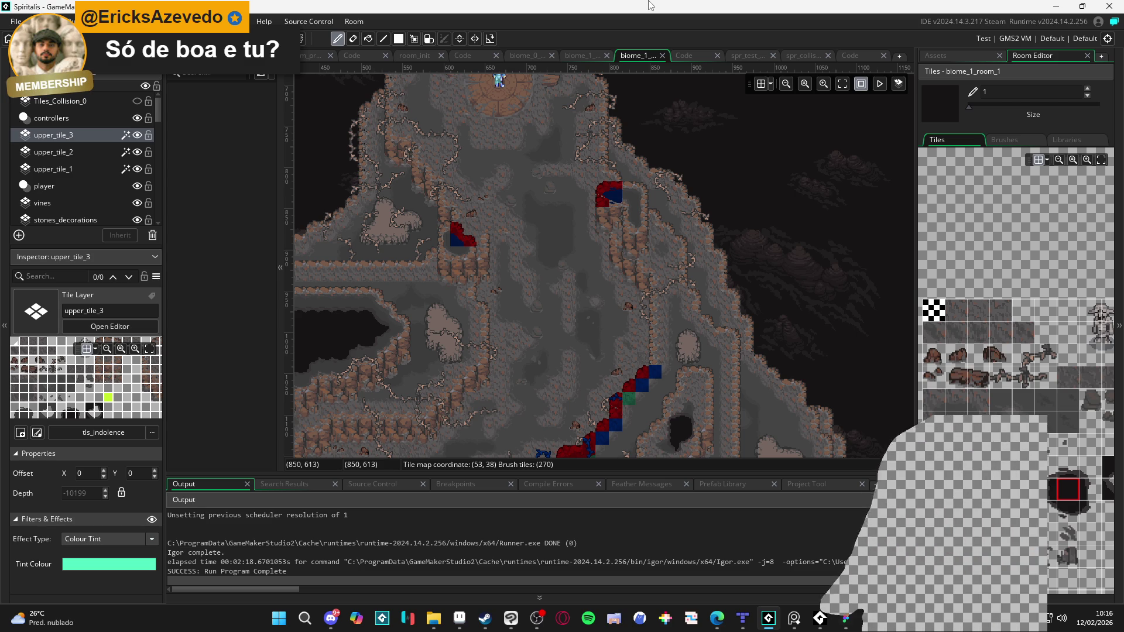
scroll(729, 298, "up", 2)
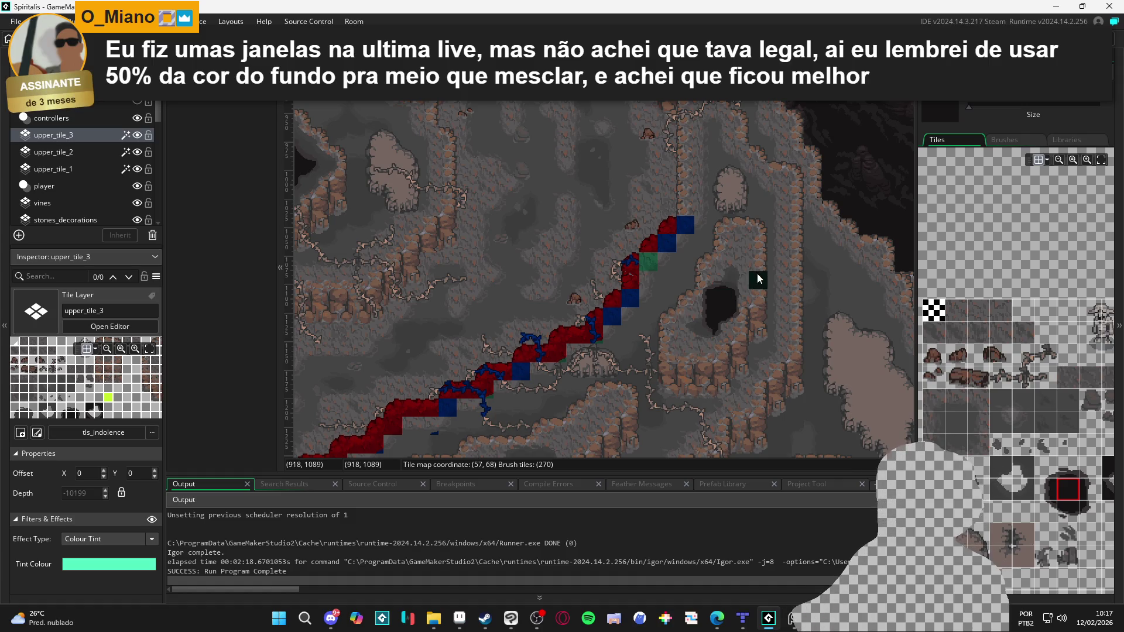
Step: Build and run the project with F5 to playtest the biome_1_room_1 cave room
key("F5")
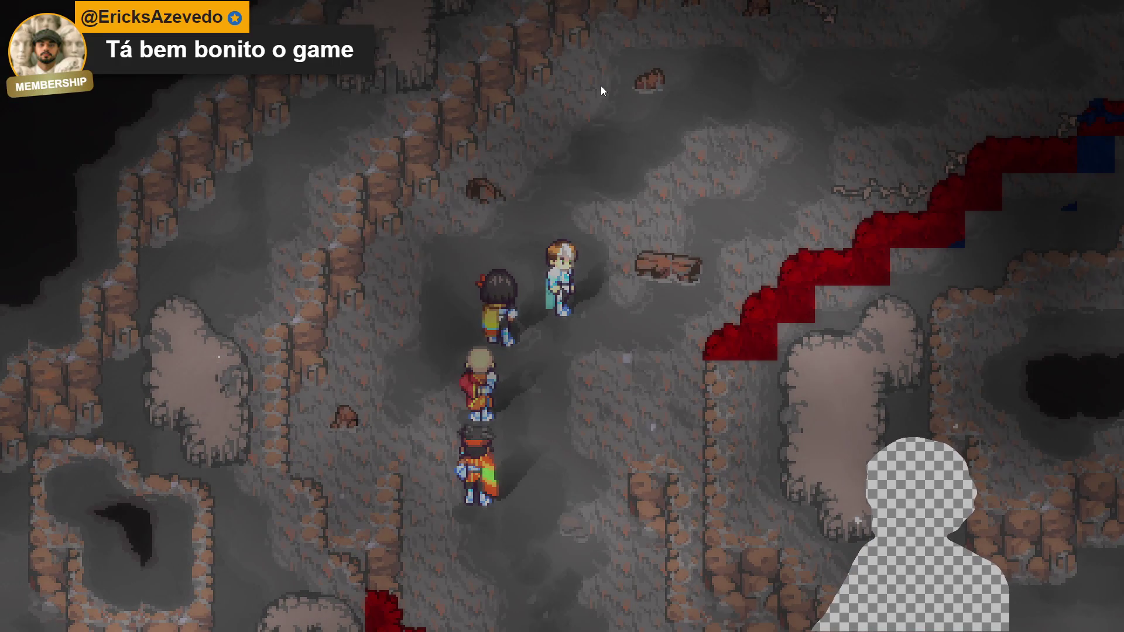
Step: Open the party menu and review Bob's Attributes page
key("Escape")
key("Down")
key("Down")
key("Down")
key("Up")
key("Return")
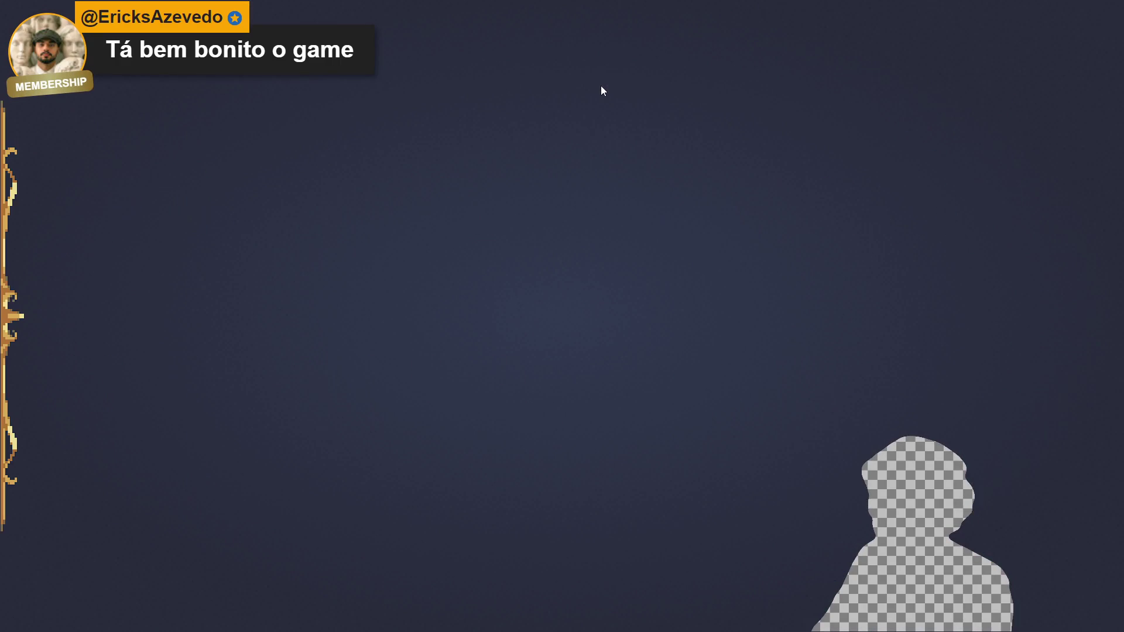
key("Down")
key("Return")
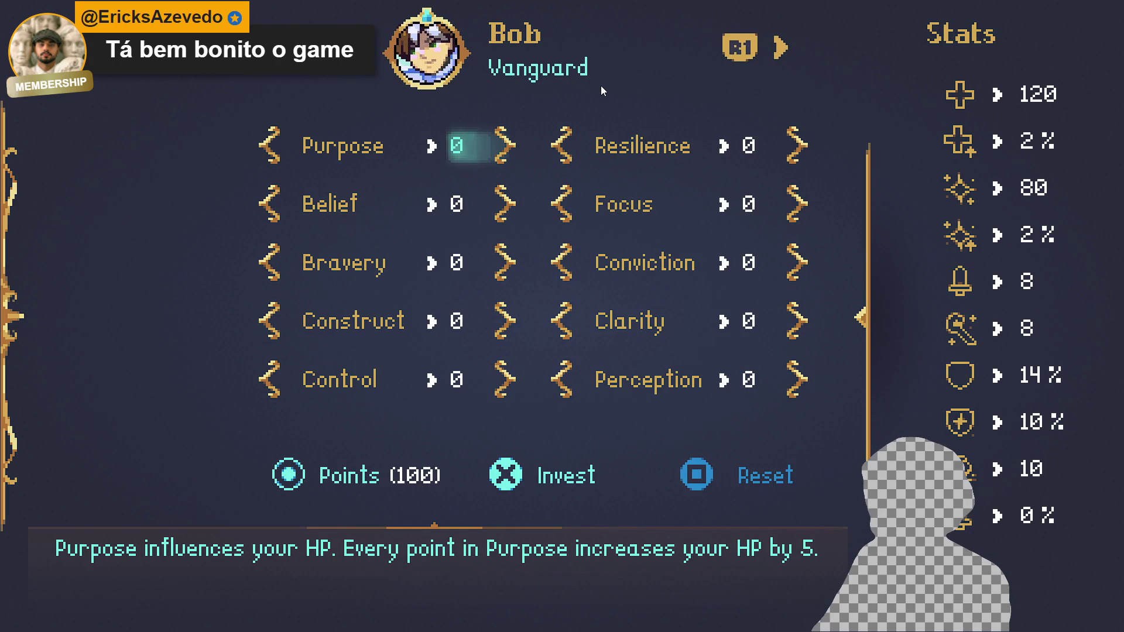
key("Down")
key("Down")
key("Down")
key("Escape")
Step: Check Bob's abilities, stepping through the passive list to Defender, then close the page
key("Down")
key("Return")
key("Down")
key("Down")
key("Down")
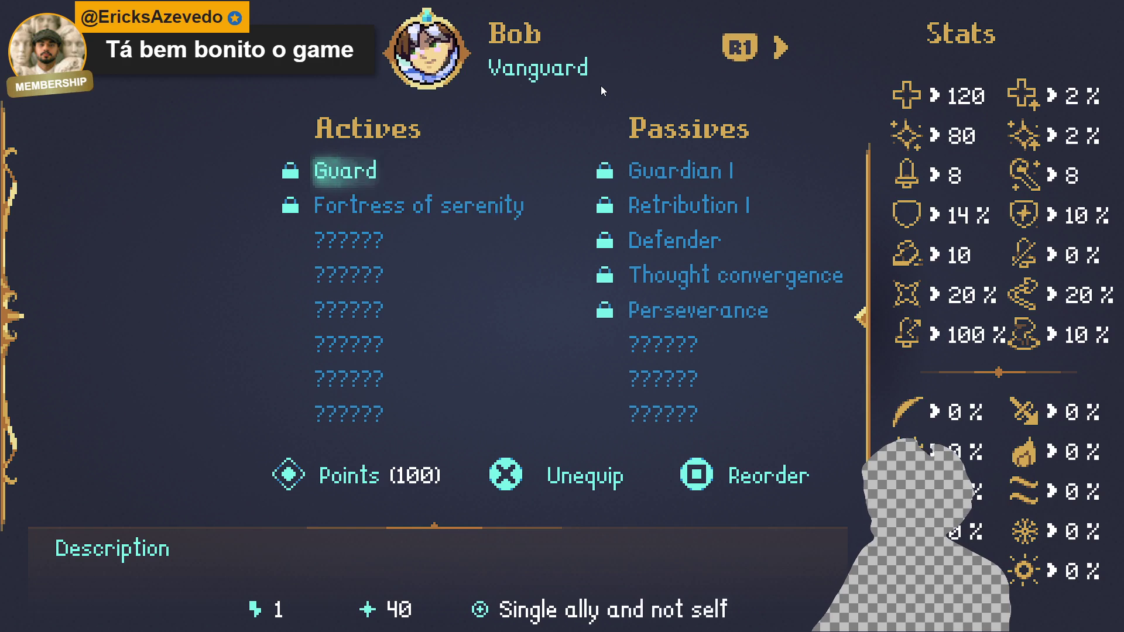
key("Right")
key("Left")
key("Right")
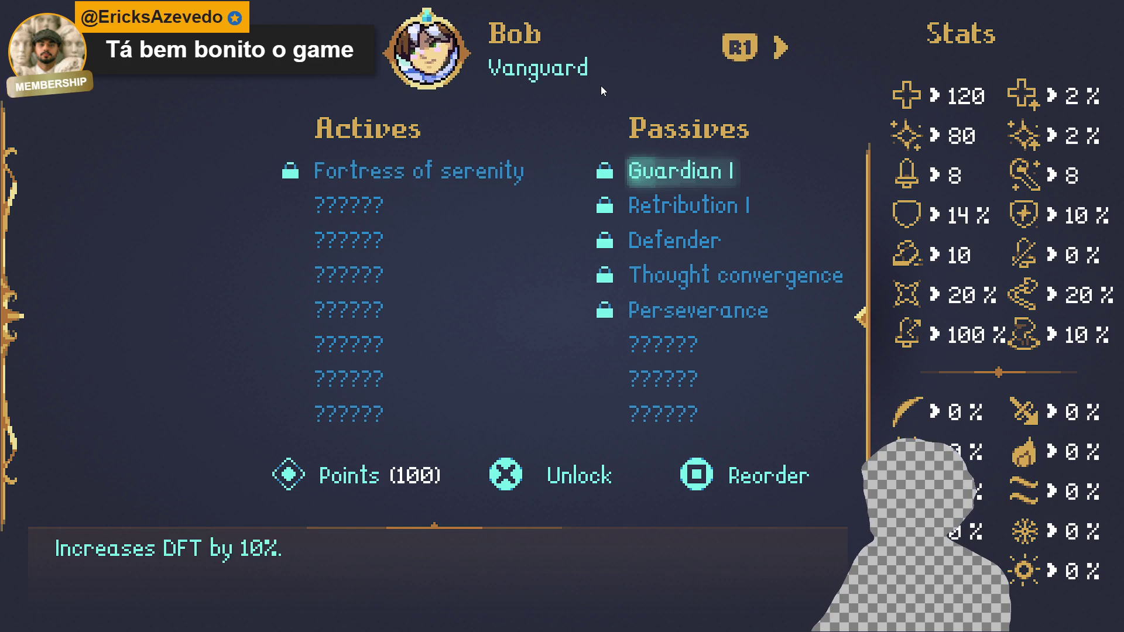
key("Down")
key("Down")
key("Escape")
Step: Look through the Equipment slots, the Crafting page and the System save/load page
key("Down")
key("Down")
key("Return")
key("Right")
key("Right")
key("Right")
key("Escape")
key("Down")
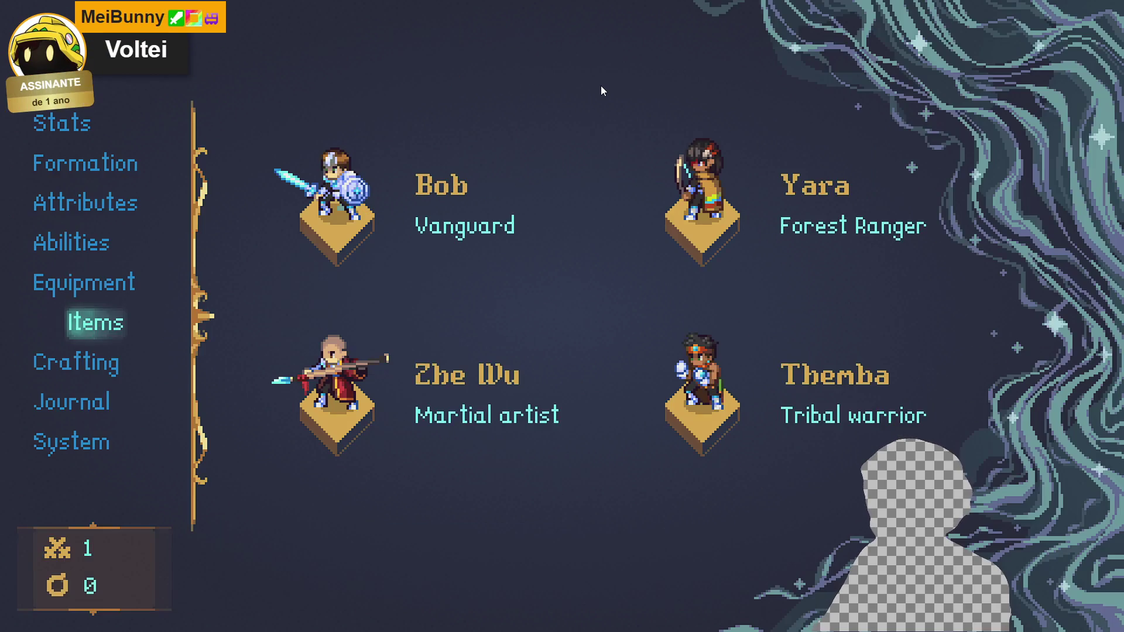
key("Down")
key("Return")
key("Escape")
key("Down")
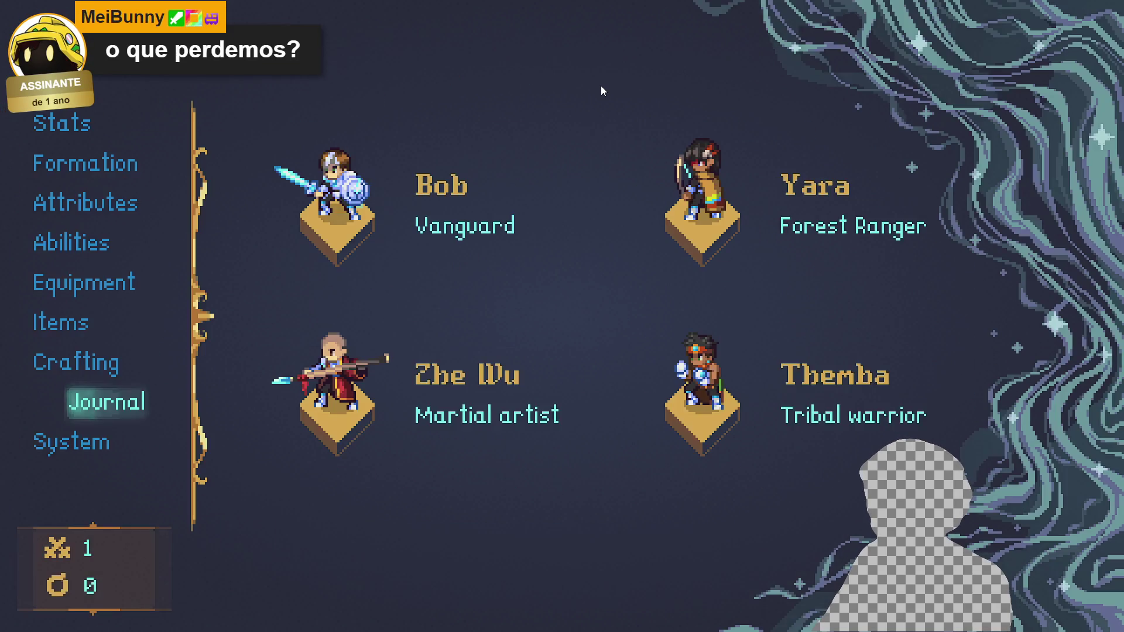
key("Down")
key("Return")
key("Escape")
Step: Browse the journal's Quests and Monsters pages and view the Sloth Glutonia artwork
key("Up")
key("Return")
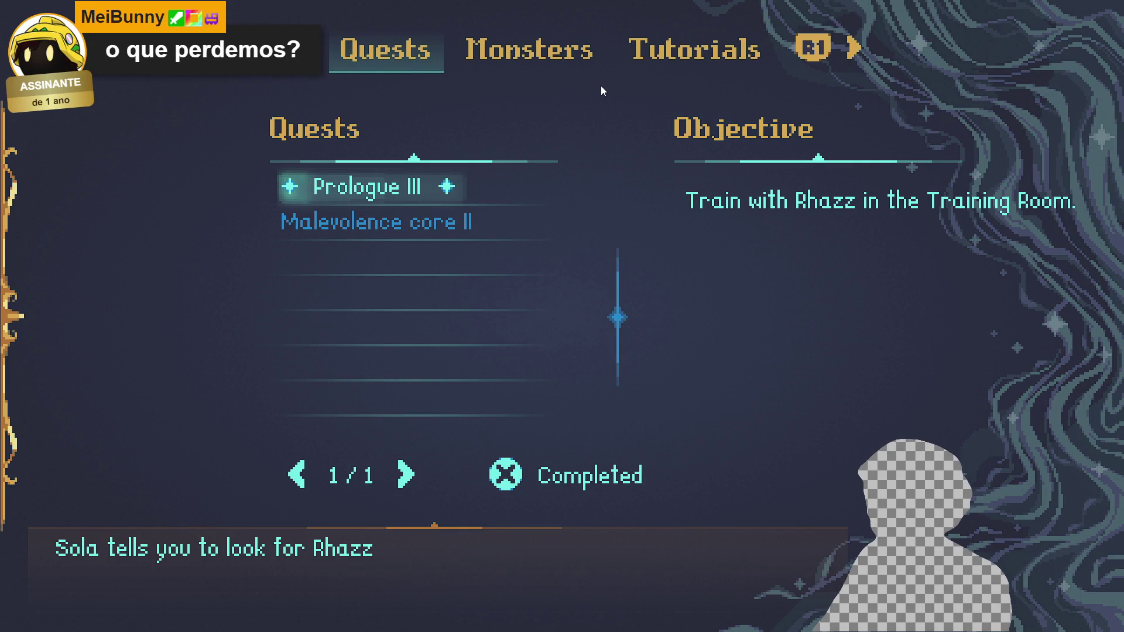
key("e")
key("q")
key("e")
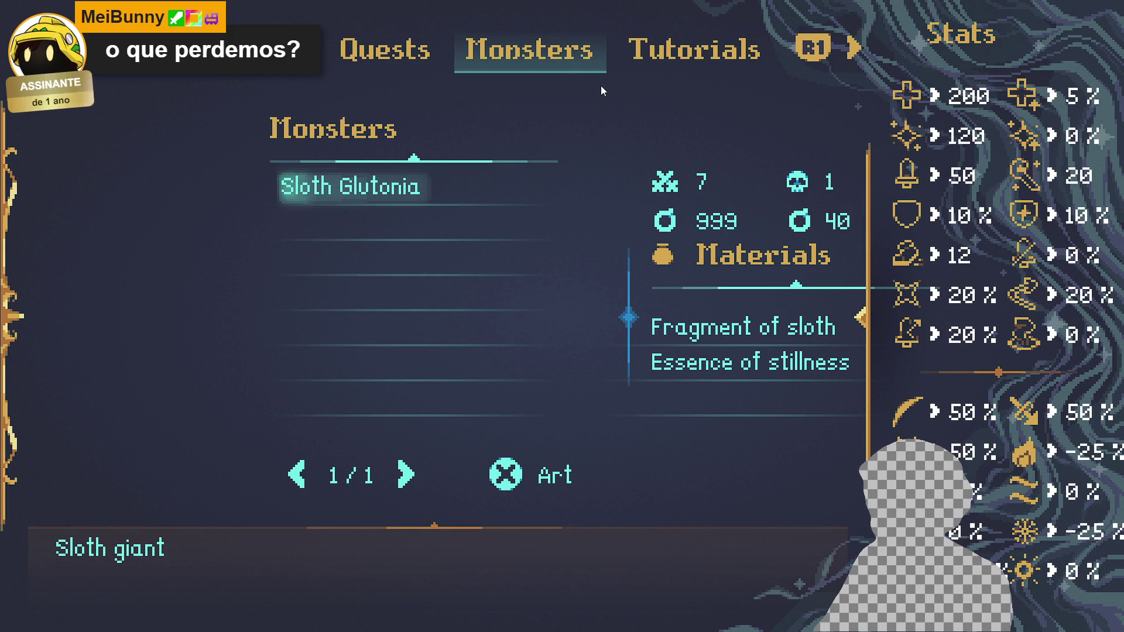
key("x")
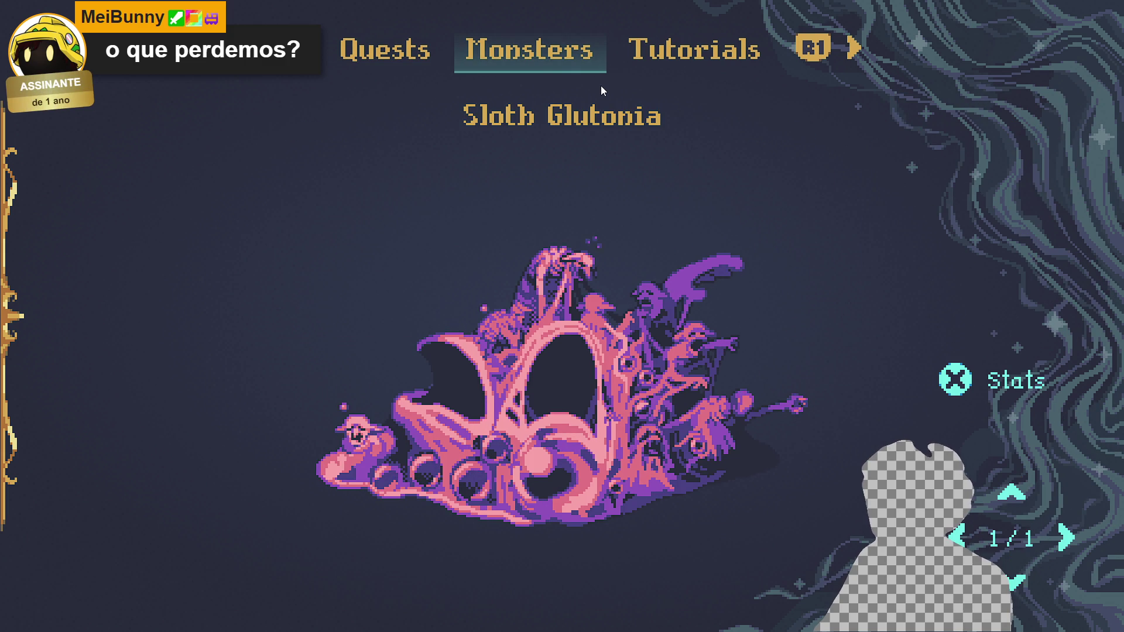
key("Escape")
key("Escape")
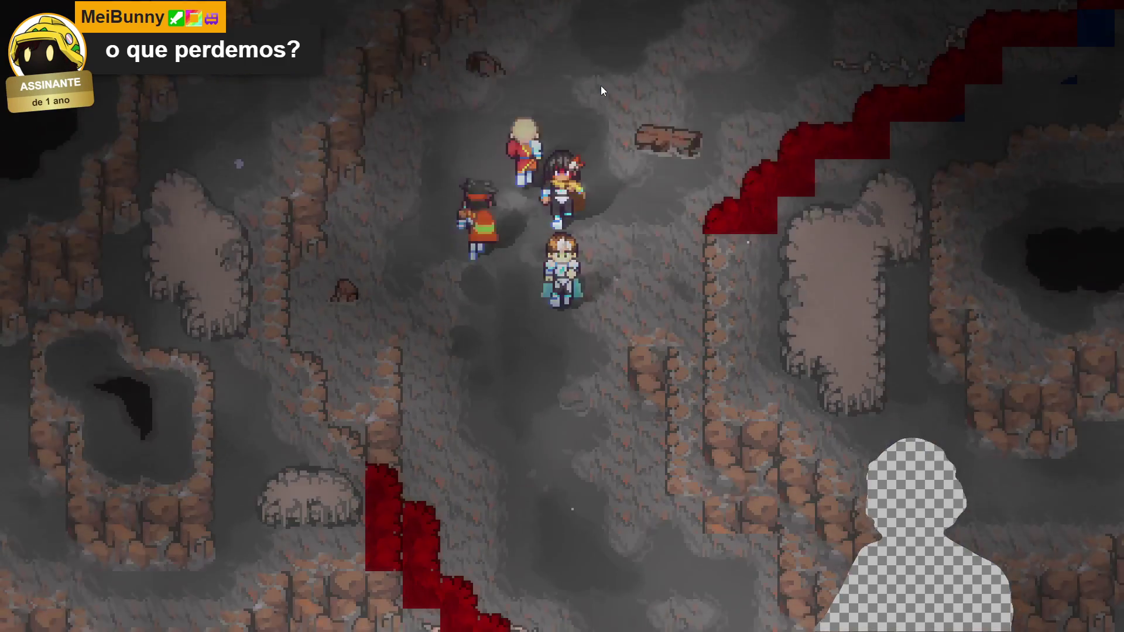
Step: Walk the party south and right along the slope, then close the game
key("Down")
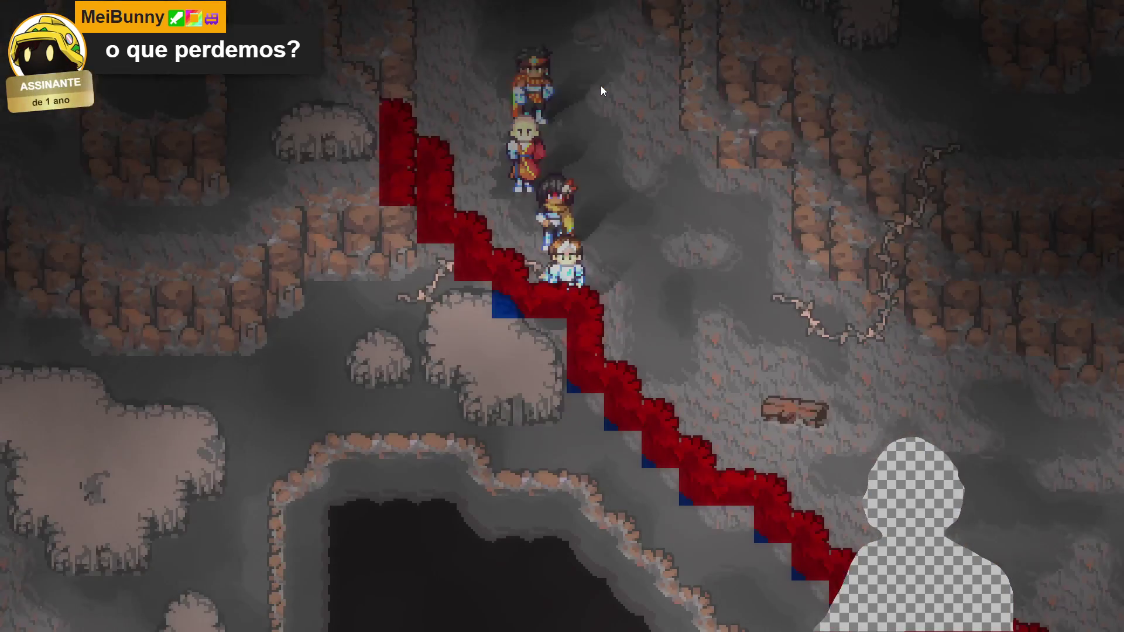
key("Right")
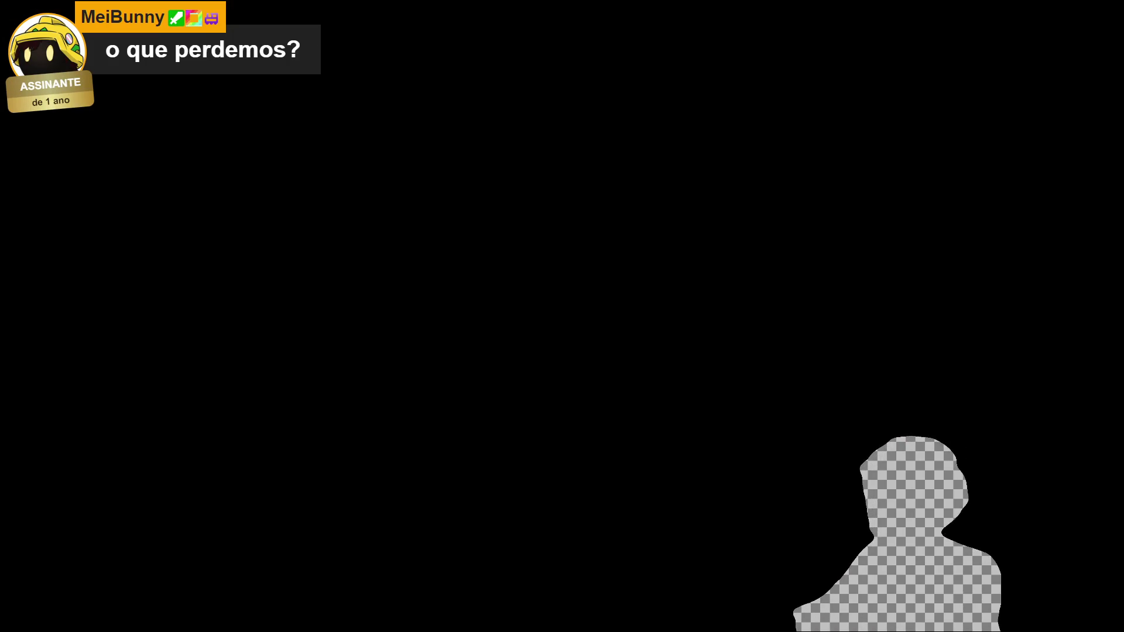
key("Escape")
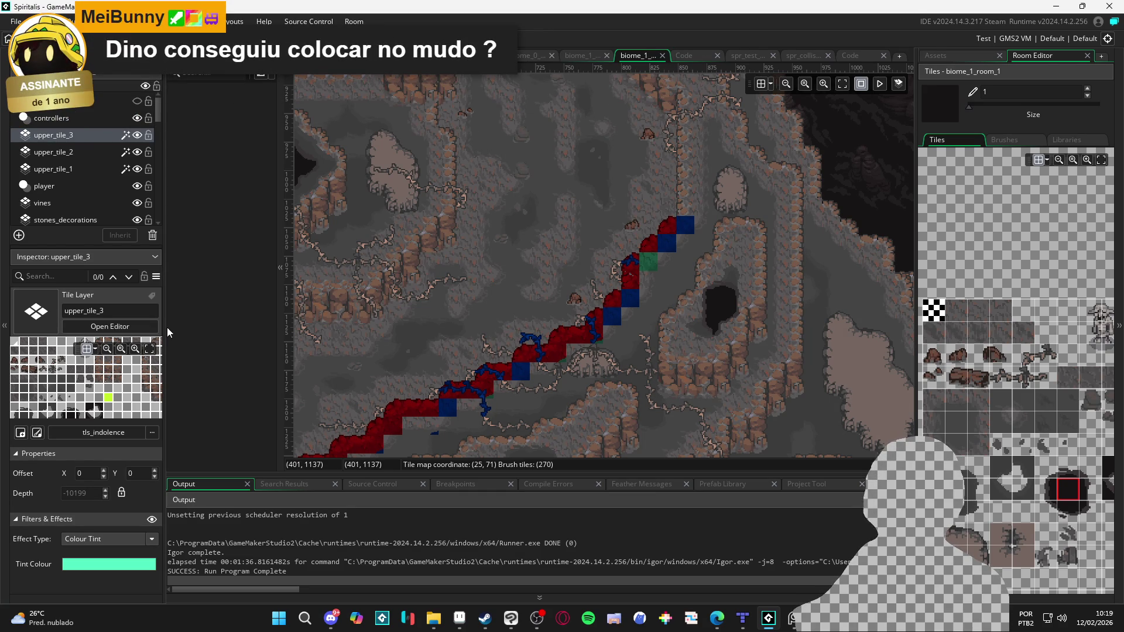
Step: Resize the layers panel and toggle upper_tile_3's visibility to compare, leaving it visible
left_click_drag(163, 327, 89, 326)
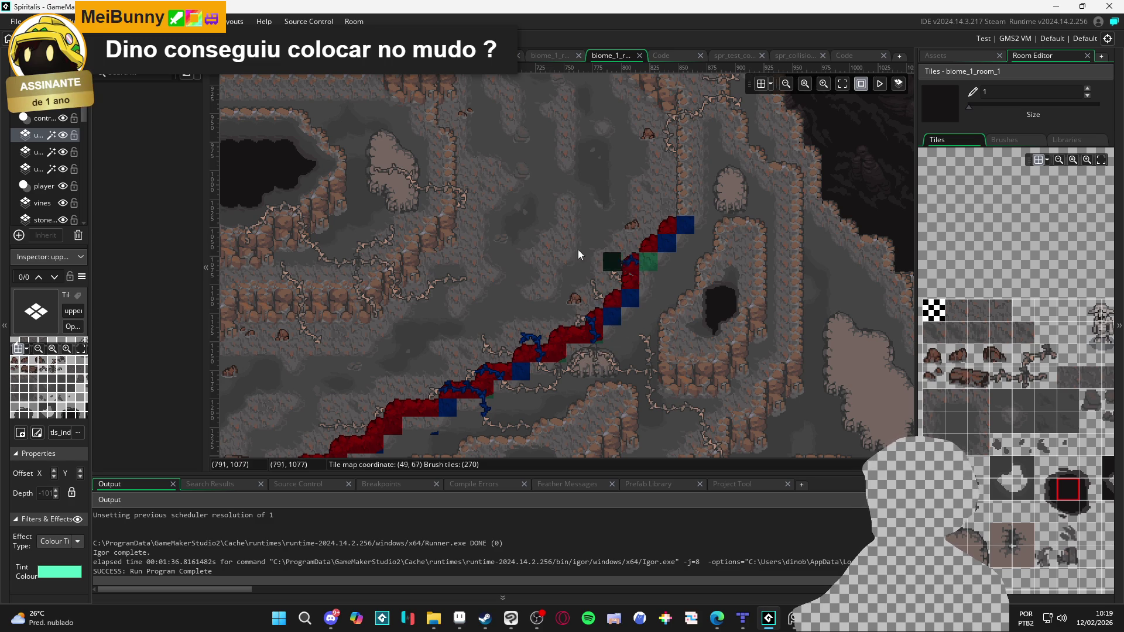
mouse_move(93, 148)
left_mouse_down()
mouse_move(196, 152)
mouse_move(143, 154)
left_mouse_up()
left_click(115, 136)
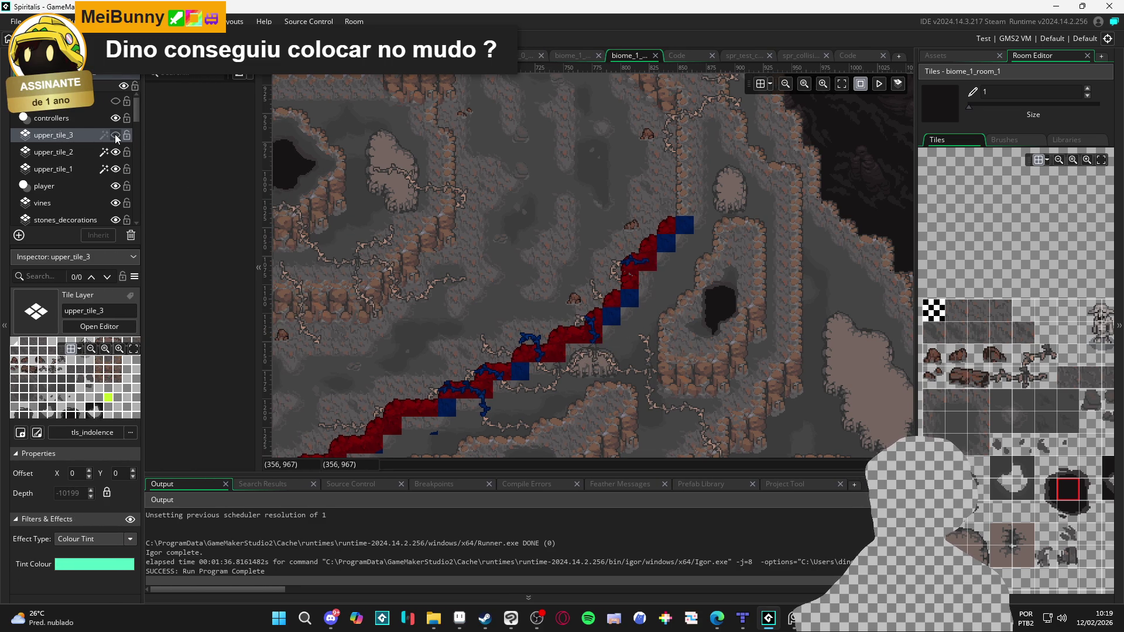
left_click(115, 136)
left_click(116, 135)
left_click(116, 136)
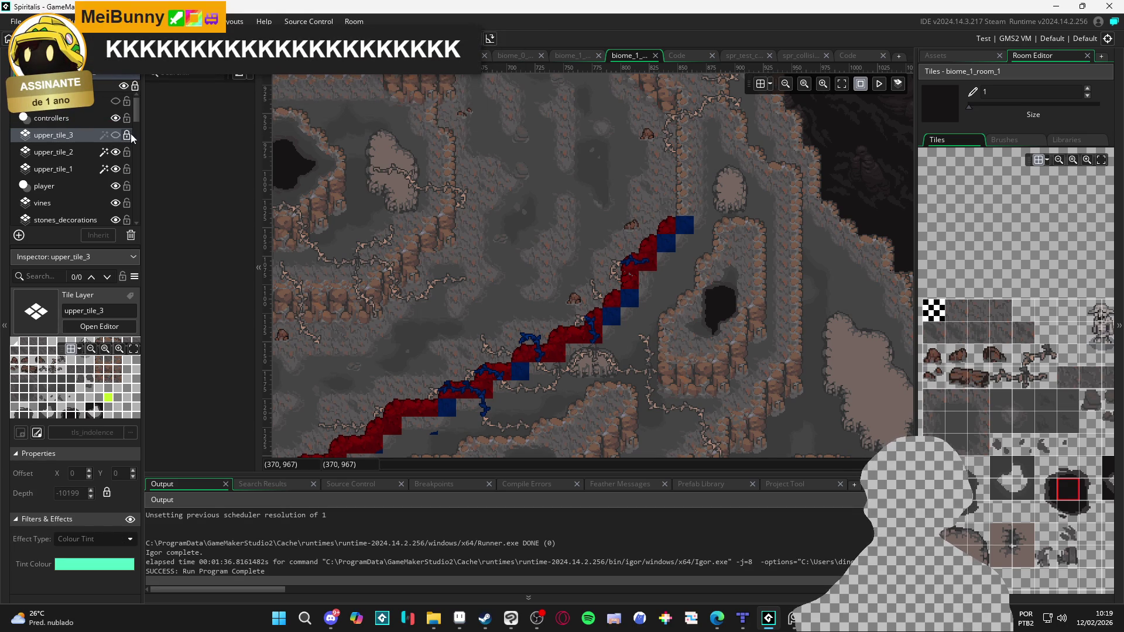
left_click(116, 136)
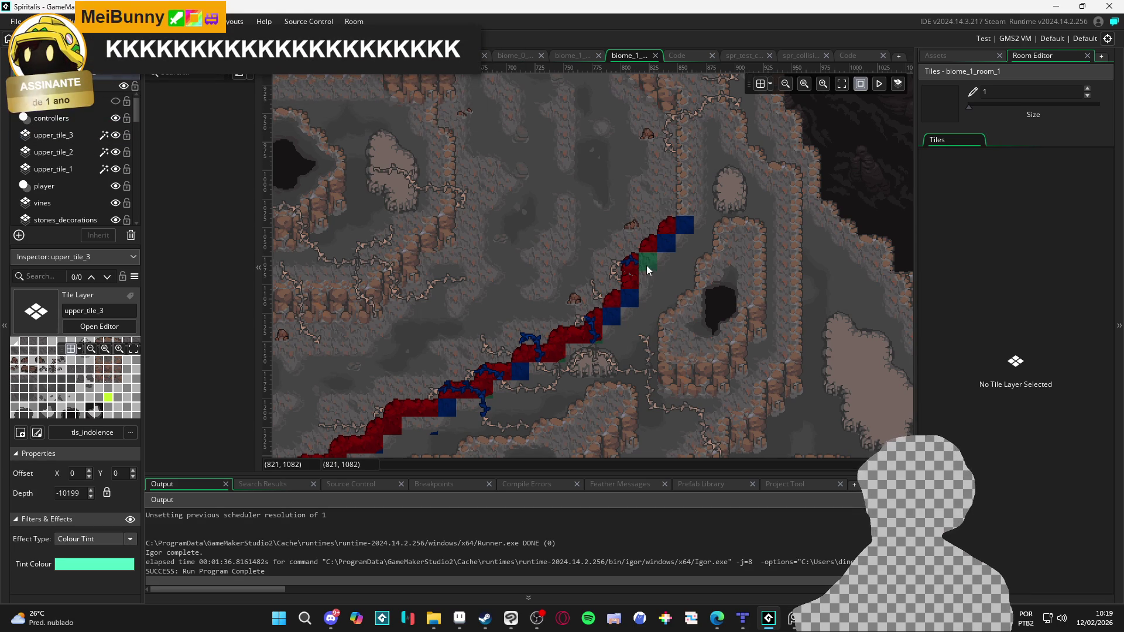
Step: Select upper_tile_3 and erase the stray green tile atop the collision staircase
left_click(67, 137)
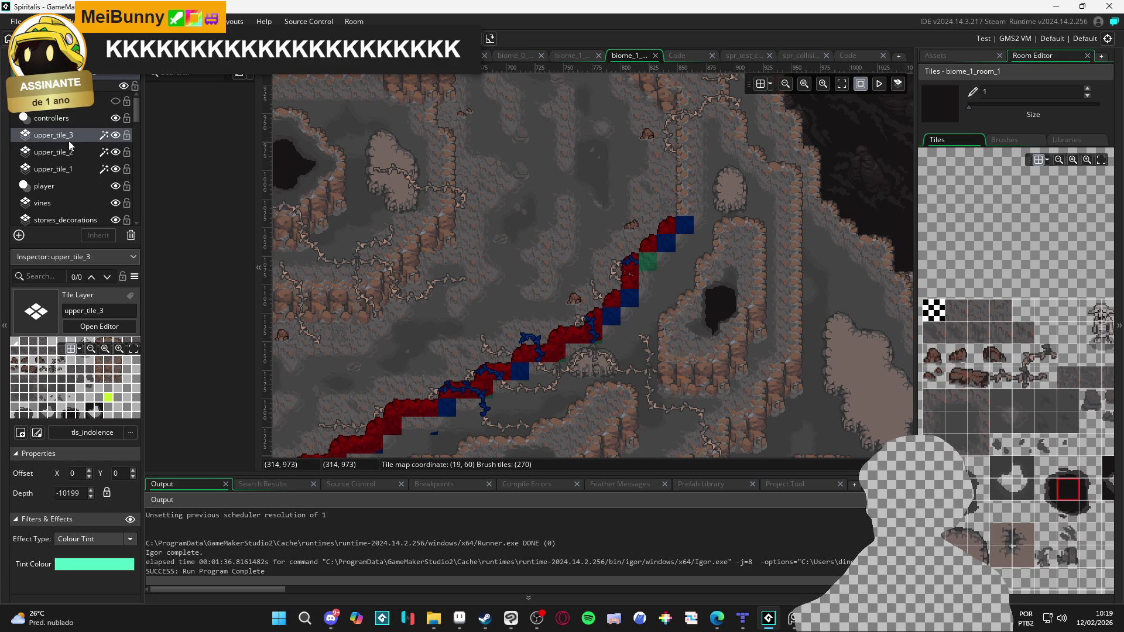
left_click(650, 279)
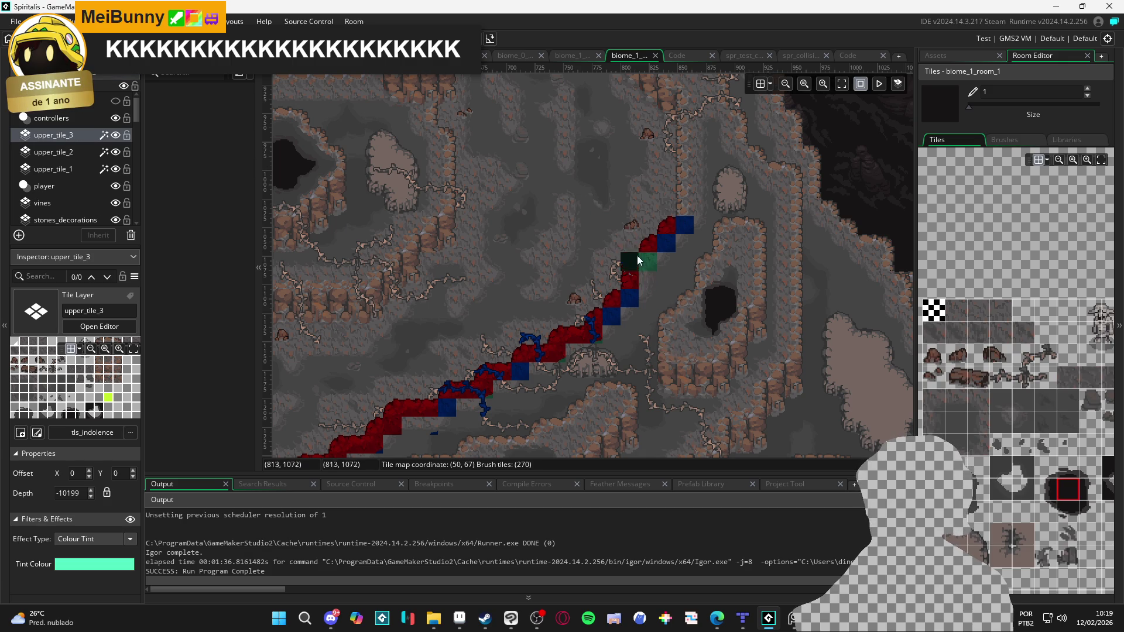
key("e")
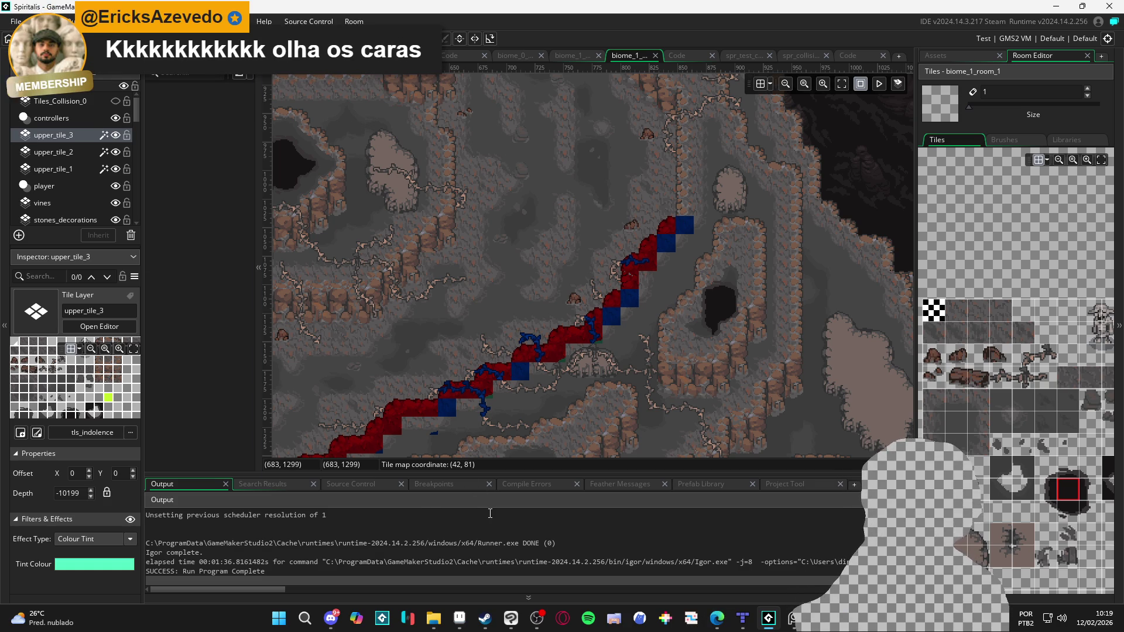
left_click(512, 619)
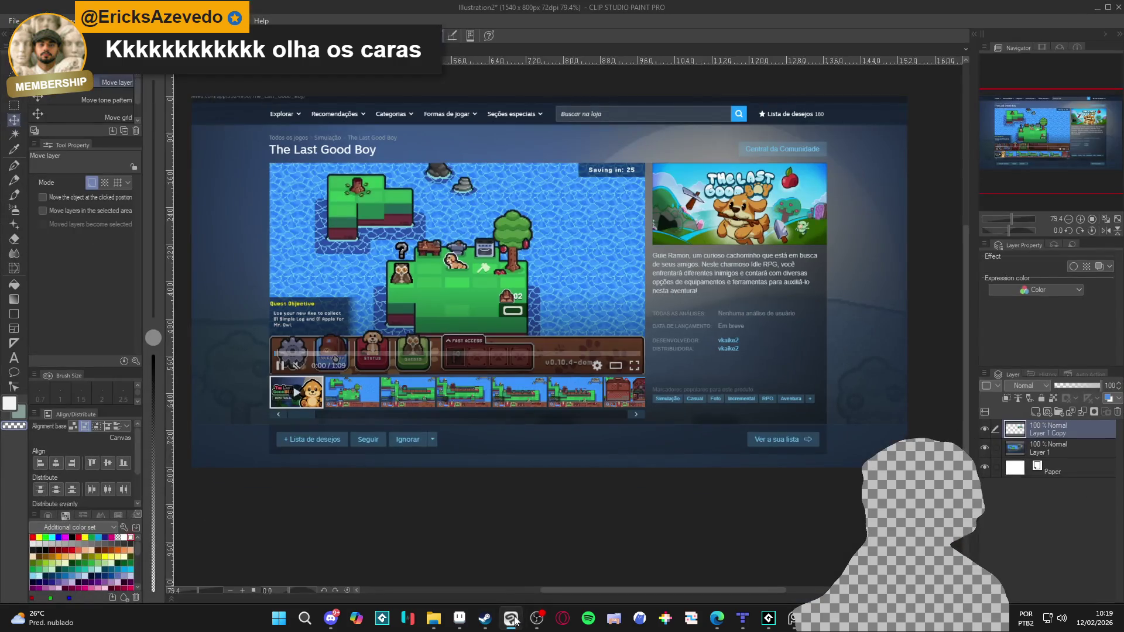
Step: Cycle Clip Studio Paint's canvases to show vkaike2.png, then return to GameMaker
key("ctrl+Tab")
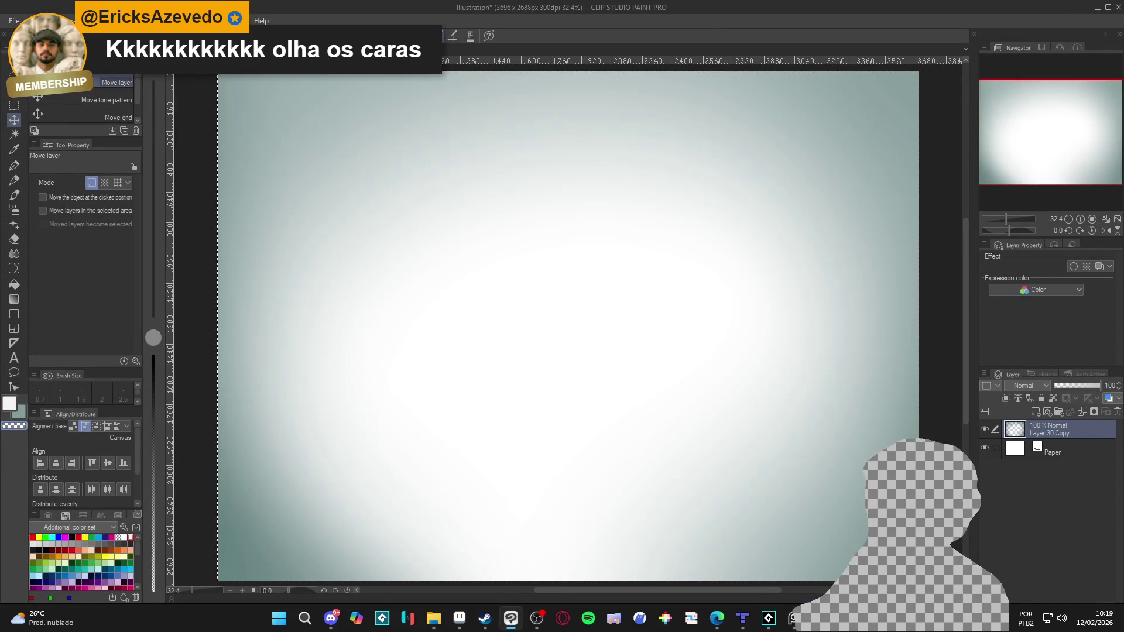
key("ctrl+Tab")
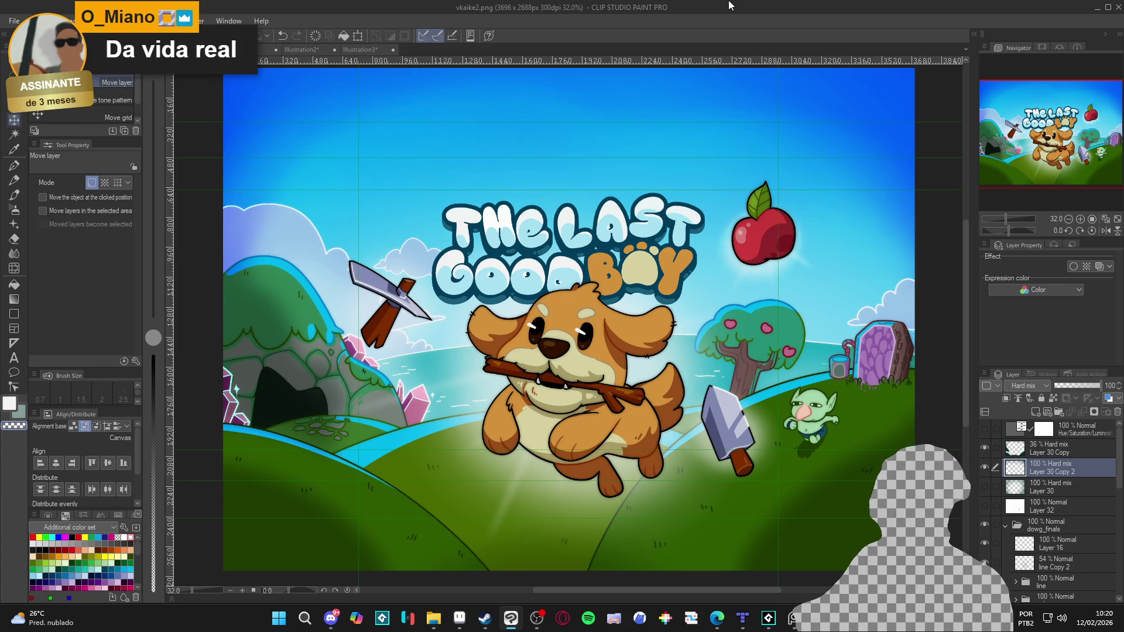
key("alt+Tab")
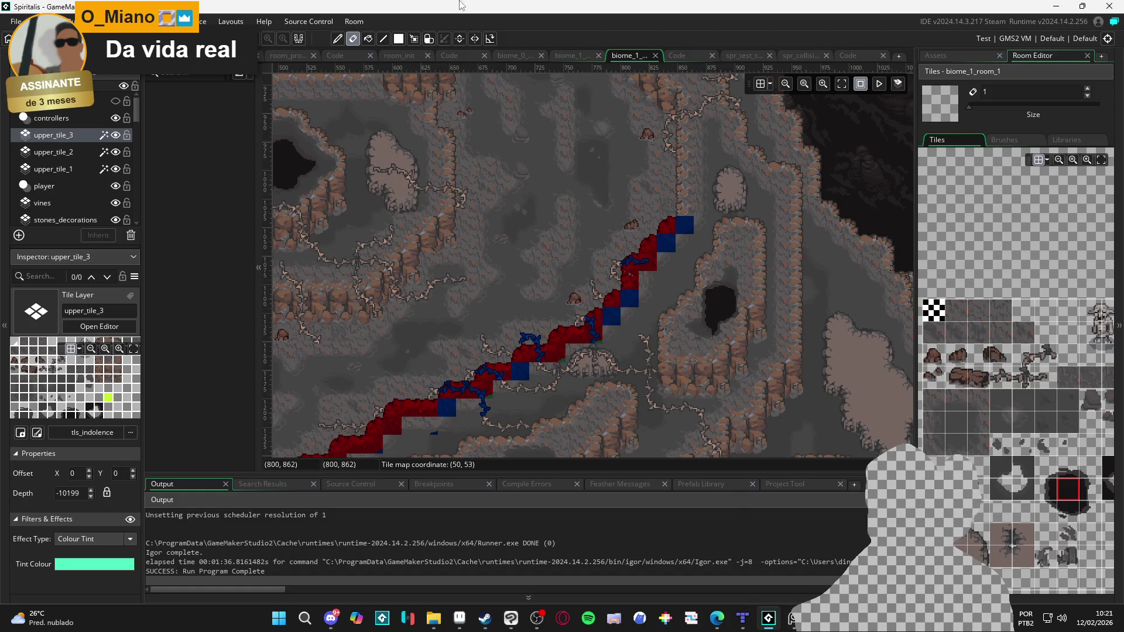
Step: Open room_start in the room editor and expand the Rooms folder in the Asset Browser
left_click(266, 54)
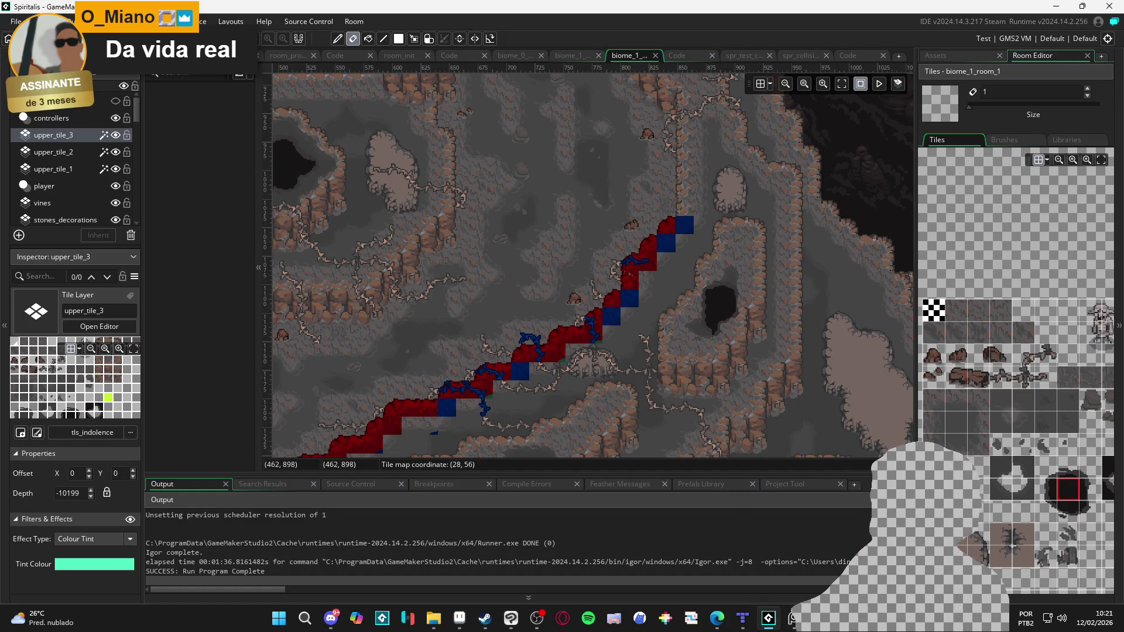
left_click(938, 56)
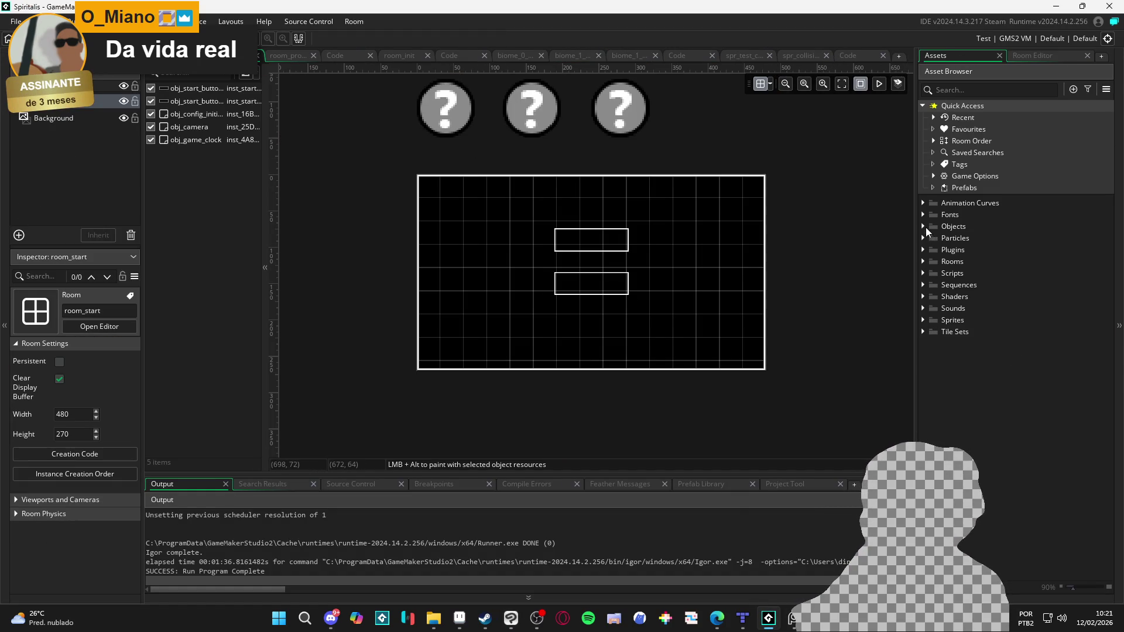
left_click(924, 261)
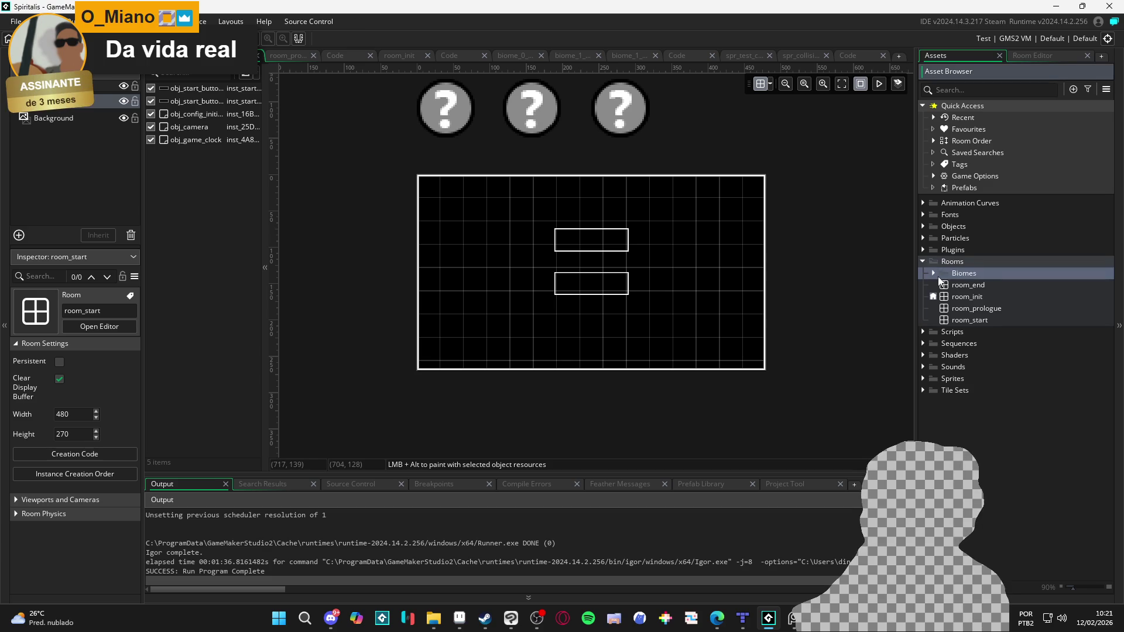
Step: Expand the Biomes folder, open room_init and bring up its Creation Code
left_click(935, 274)
left_click(944, 285)
left_click(944, 285)
double_click(944, 321)
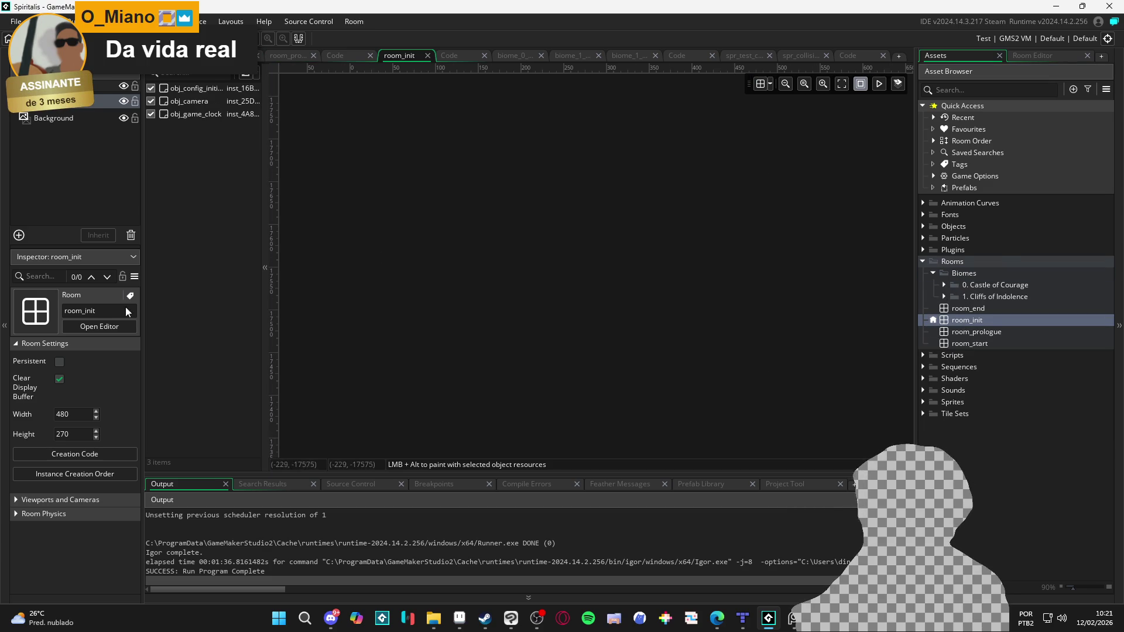
left_click(100, 455)
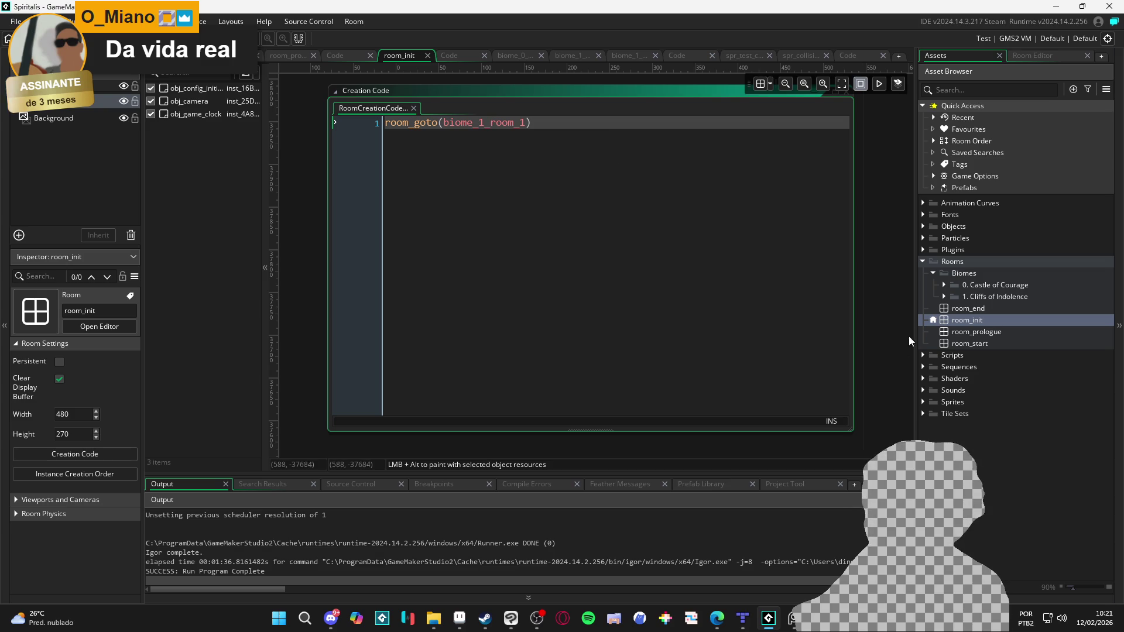
Step: Replace biome_1_room_1 with biome_0_room_0_main in room_goto and run the game with F5
left_click(944, 285)
left_click(969, 299)
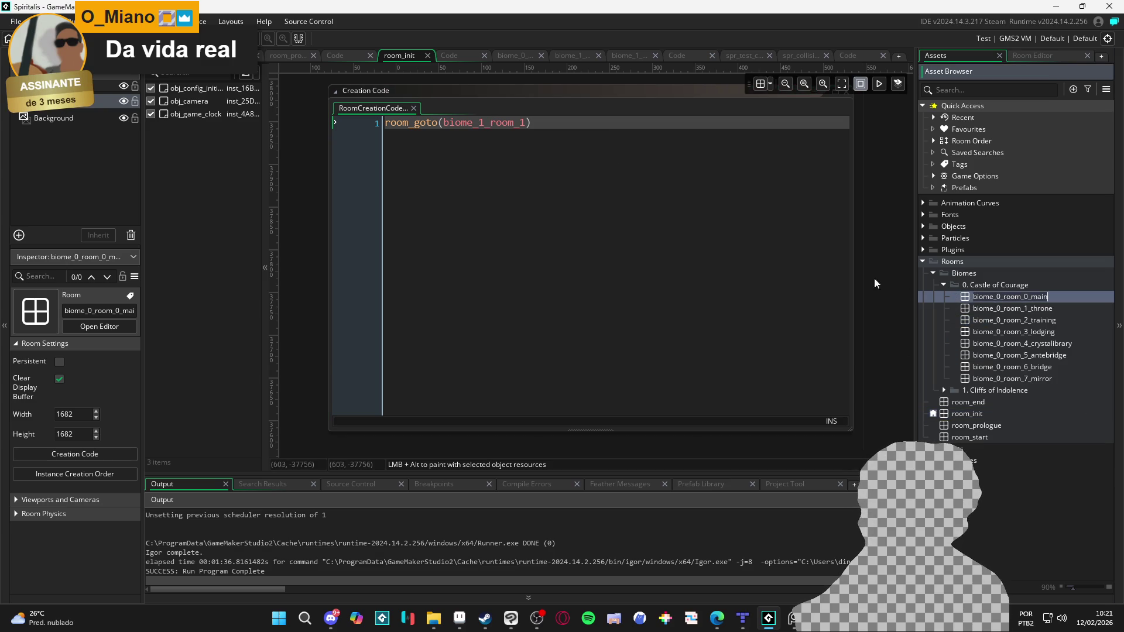
double_click(485, 122)
key("ctrl+v")
key("F5")
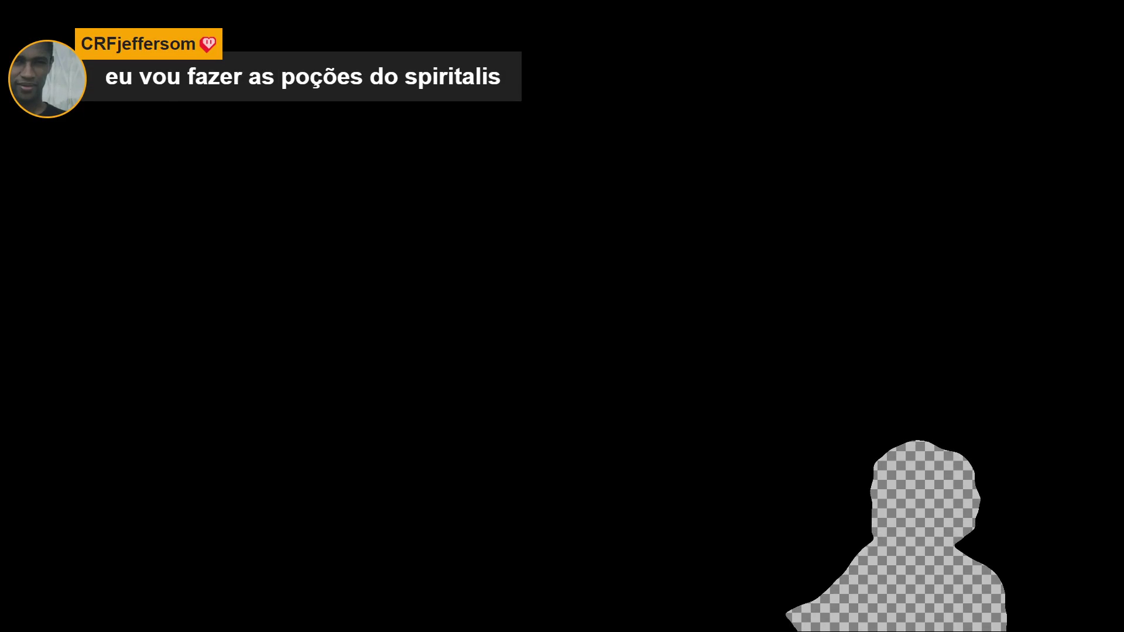
key("super")
Step: Open the volume mixer, then in battle have Yara use a Faint crystal on an ally
right_click(1061, 618)
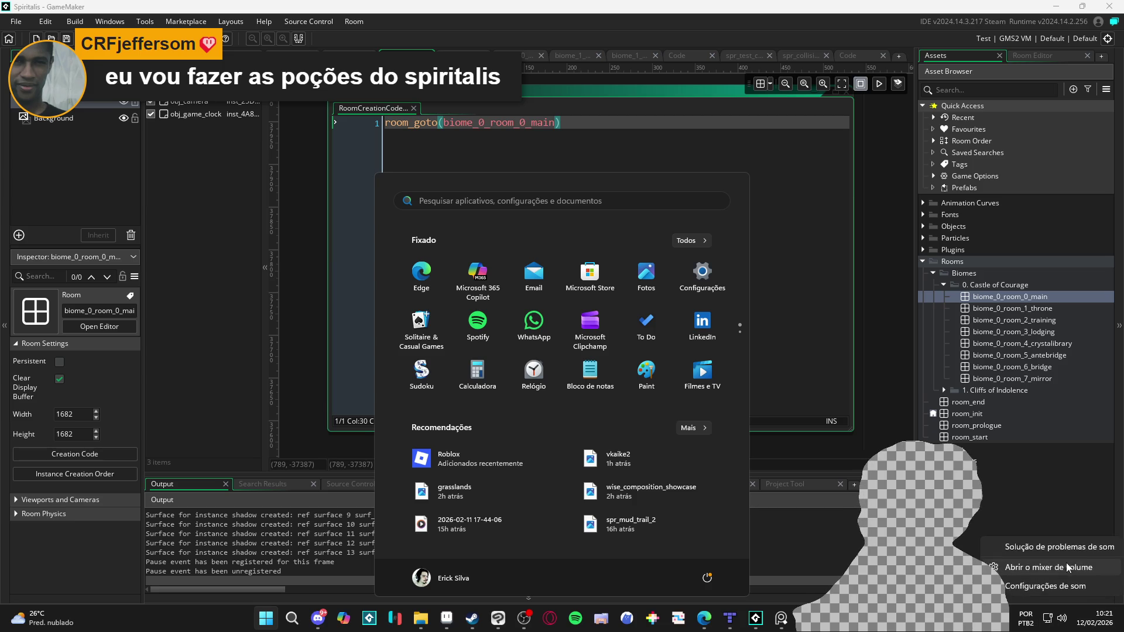
left_click(1064, 565)
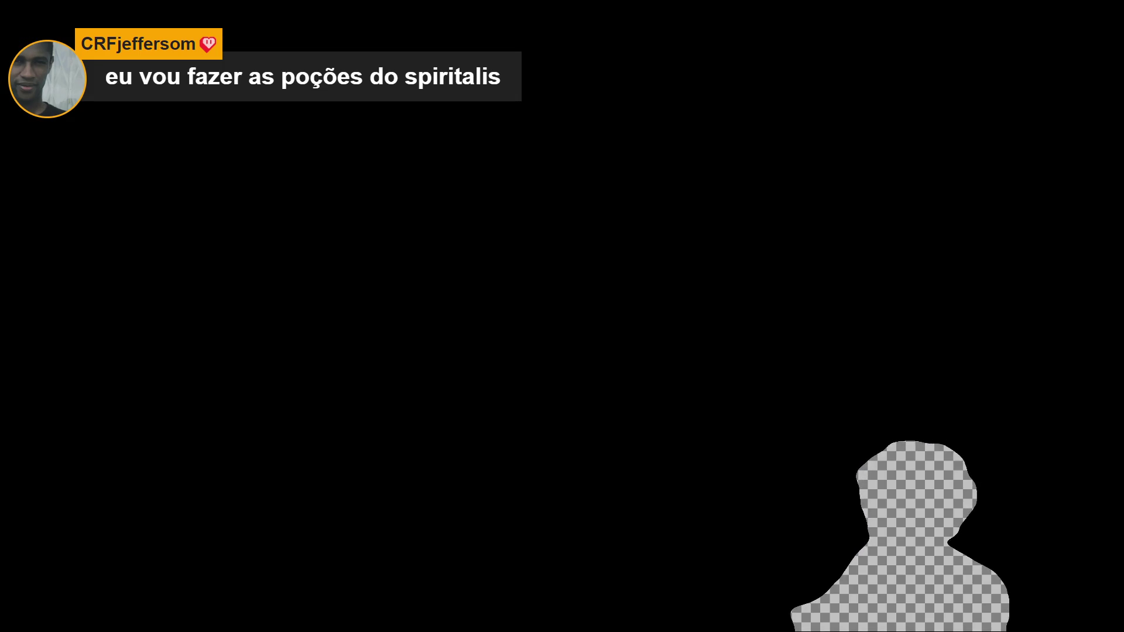
key("Down")
key("Down")
key("Return")
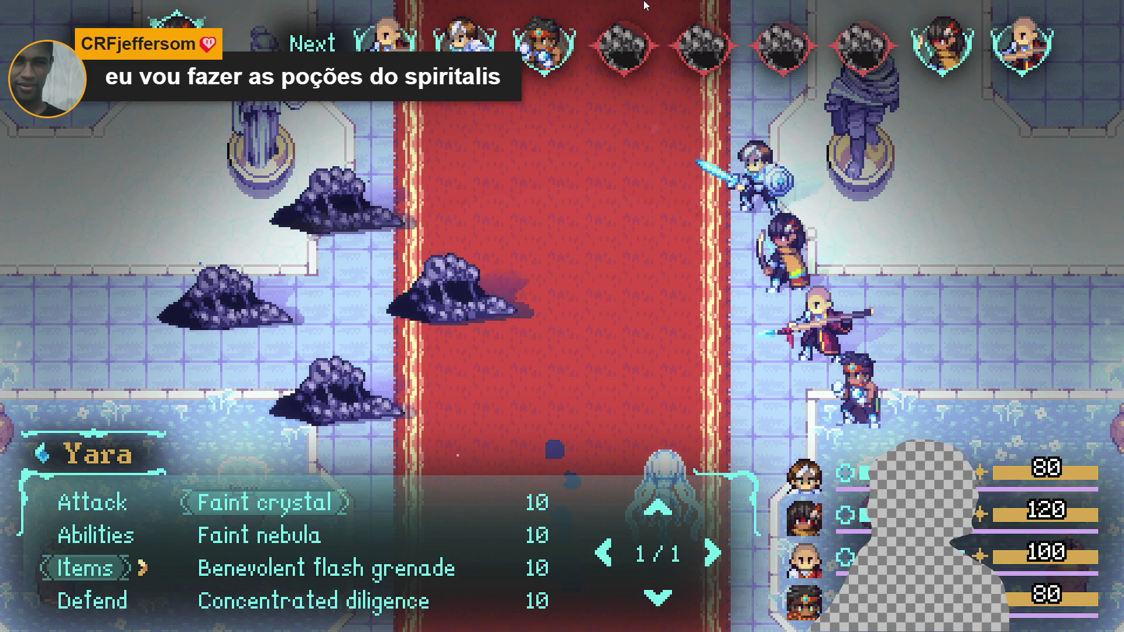
key("Down")
key("Down")
key("Down")
key("Down")
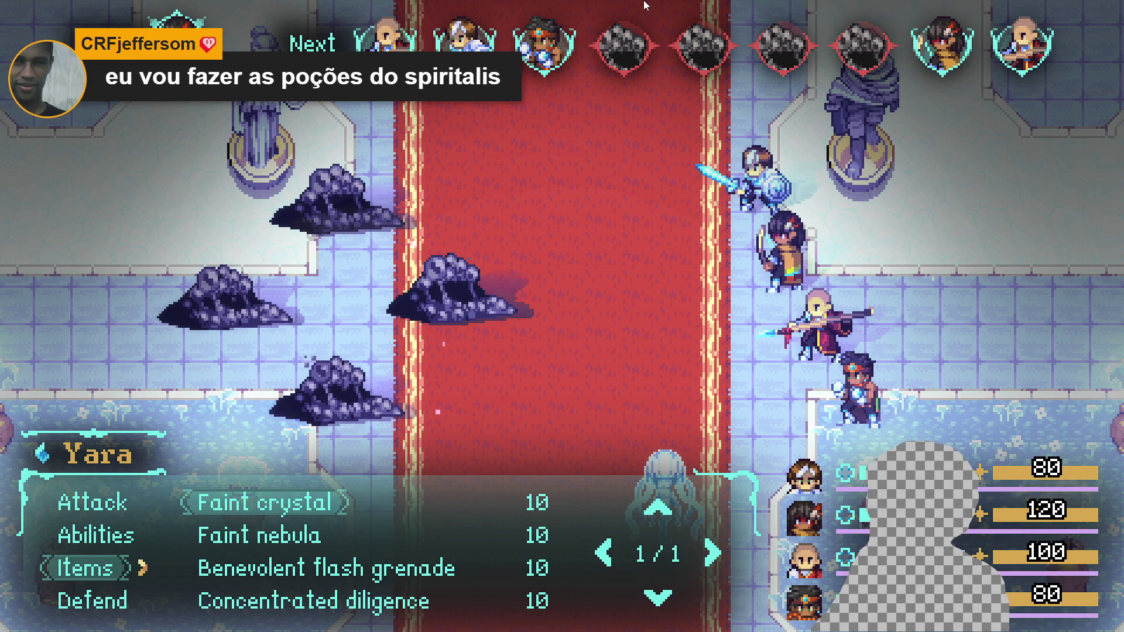
key("Return")
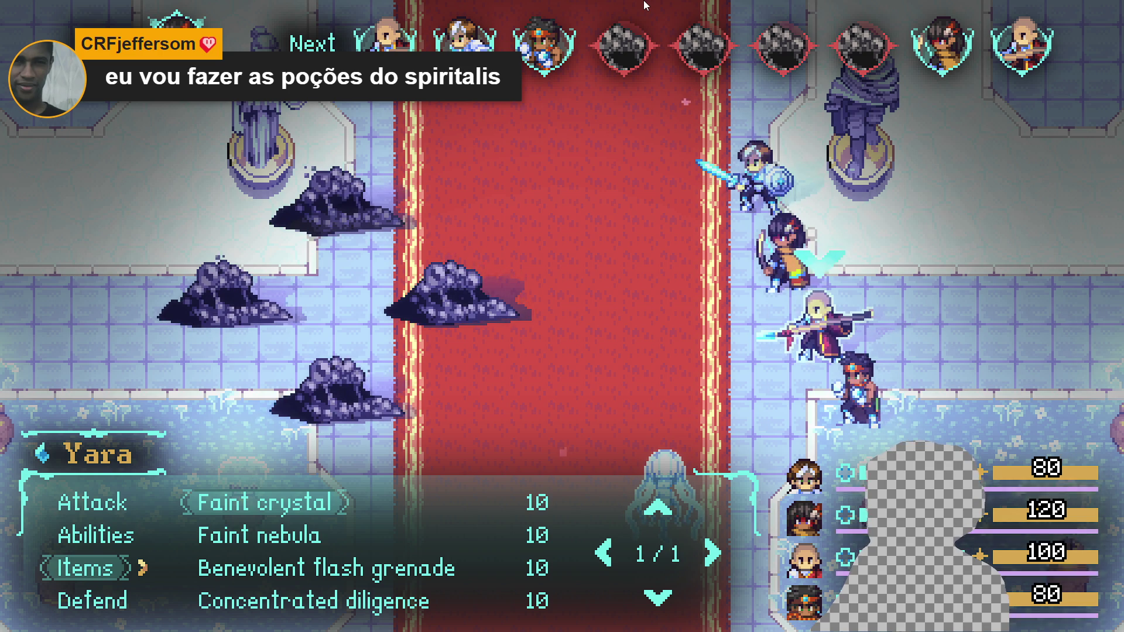
key("Return")
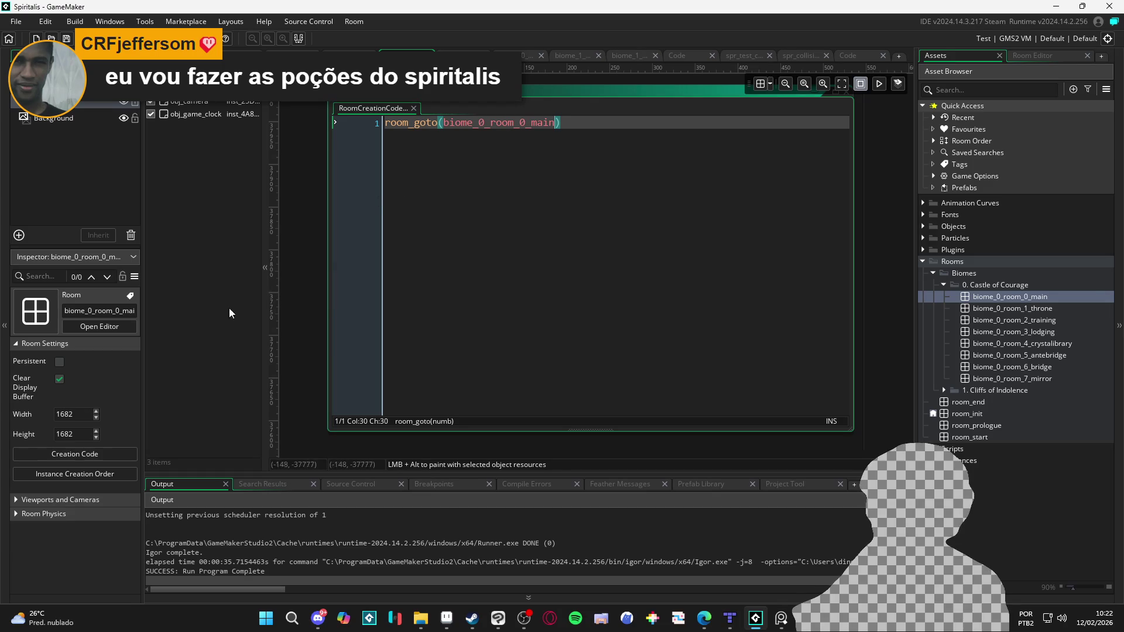
Step: Point room_init's creation code back to room_goto(biome_1_room_1) and start a test build
key("ctrl+z")
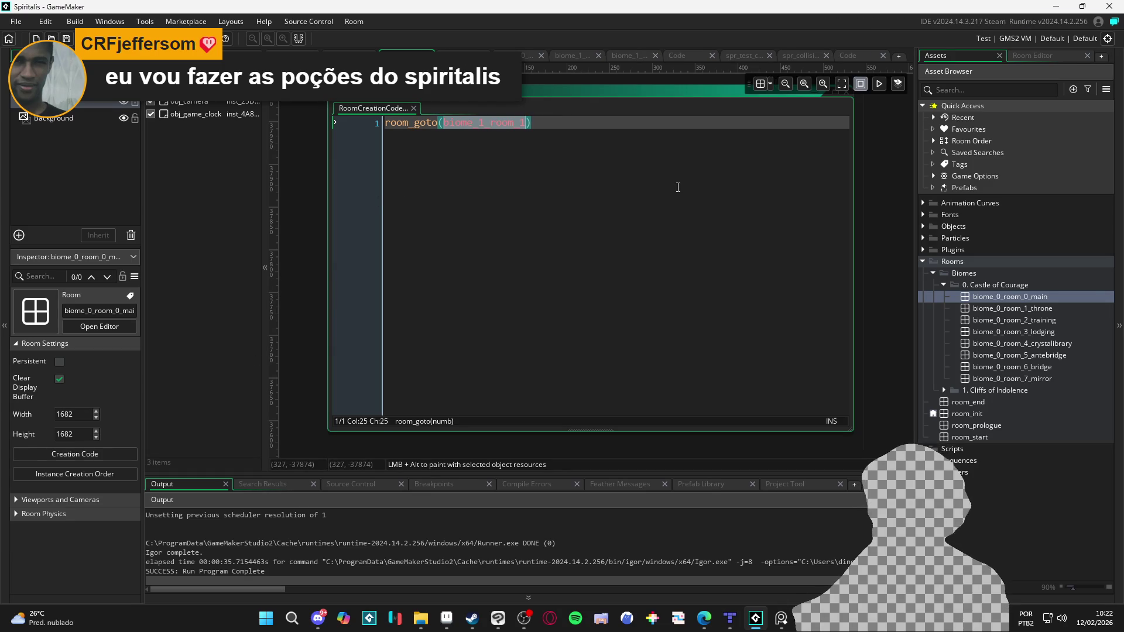
key("End")
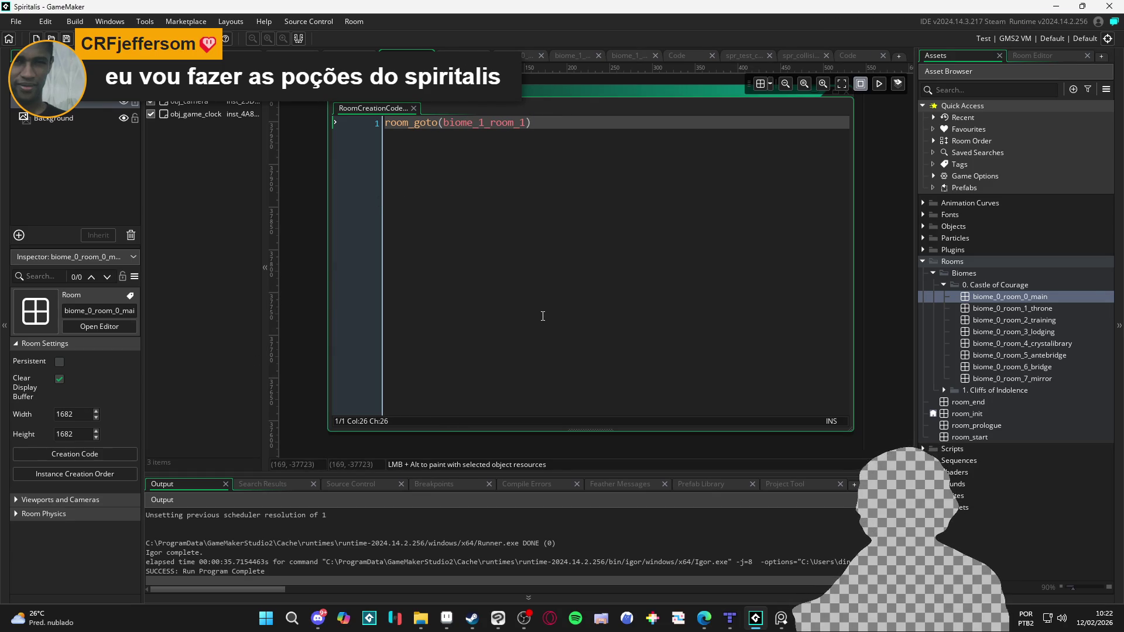
key("F5")
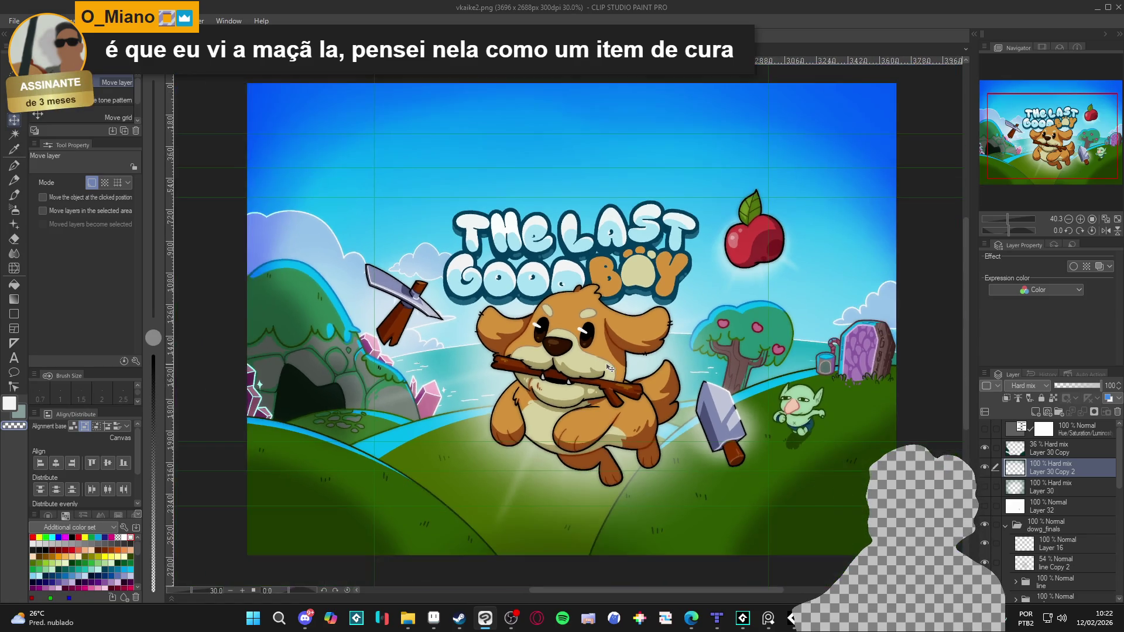
Step: Browse The Last Good Boy Steam store page and its cover artwork, then switch windows
key("alt+Tab")
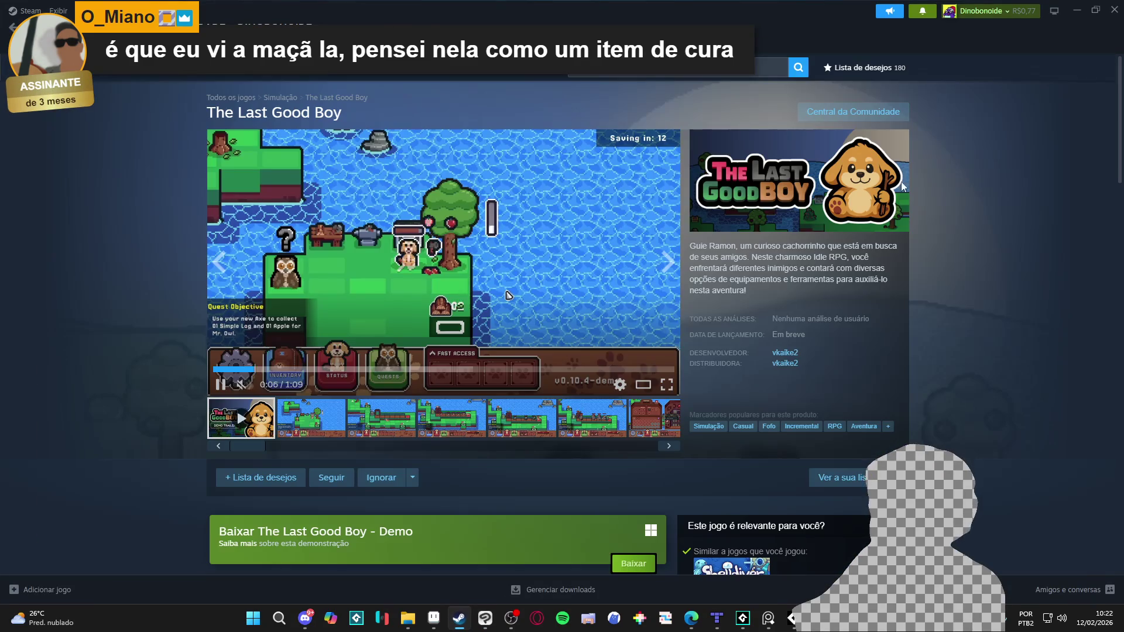
scroll(175, 351, "down", 2)
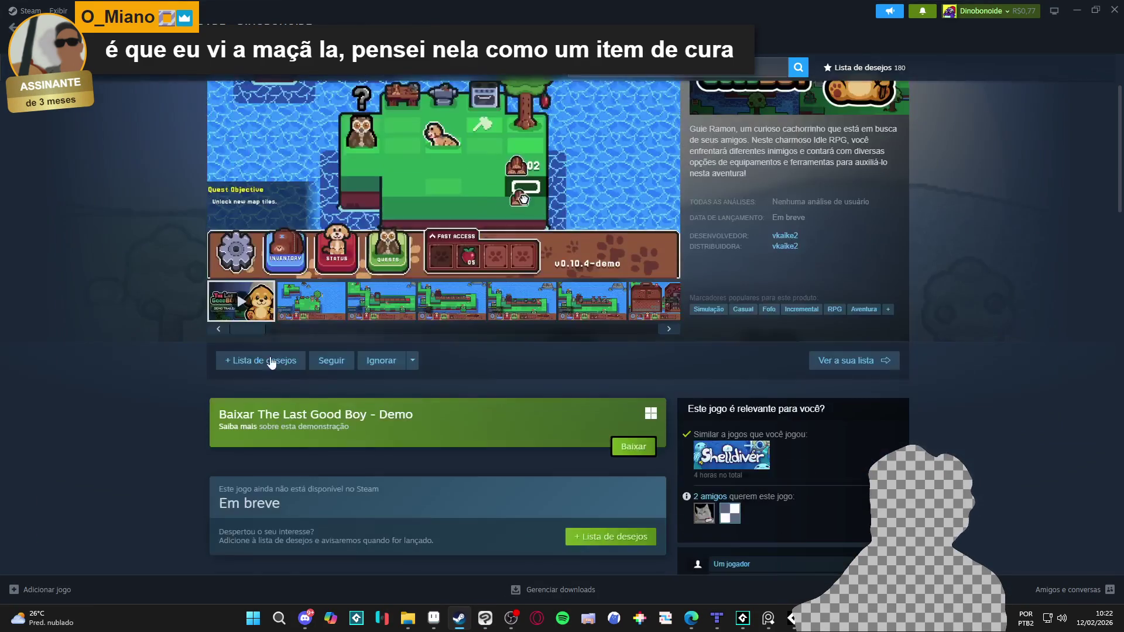
scroll(195, 348, "up", 2)
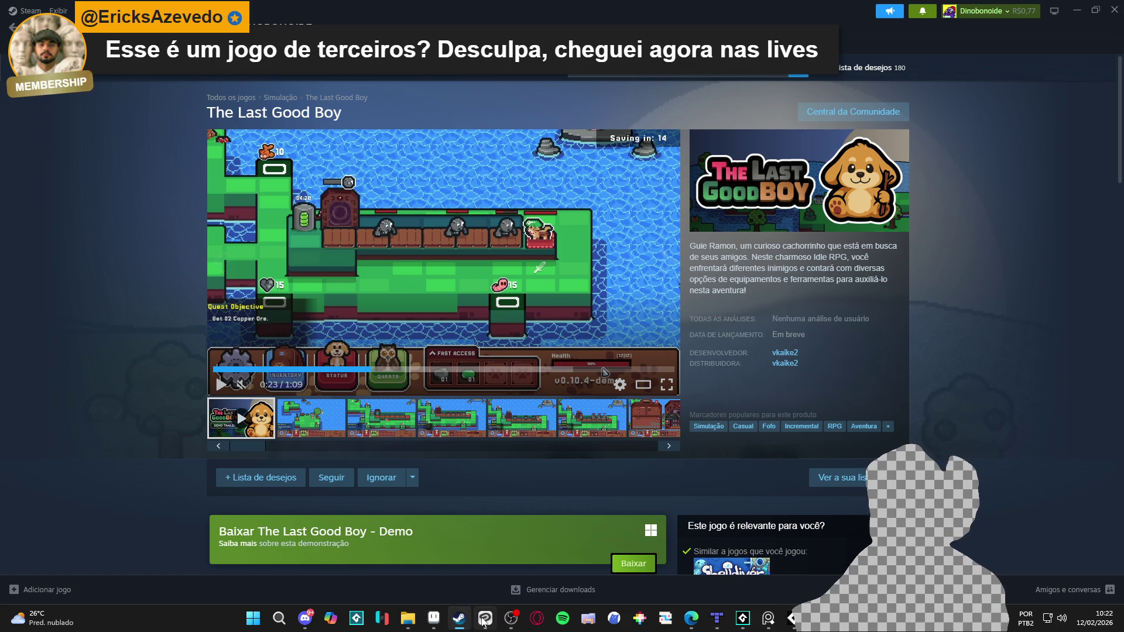
key("alt+Tab")
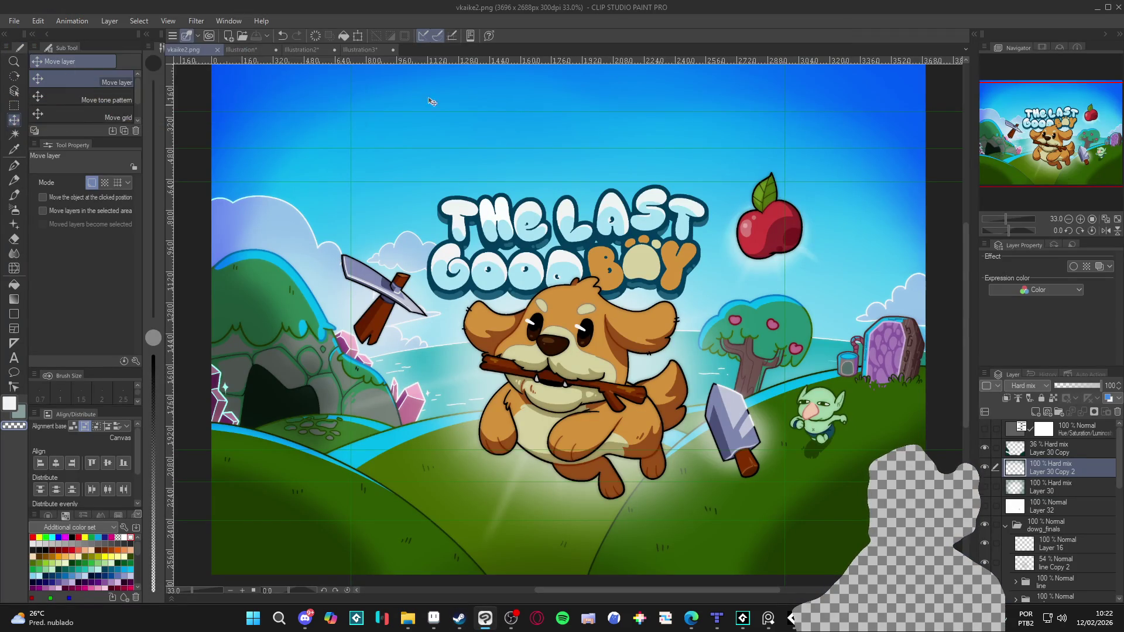
left_click(1098, 8)
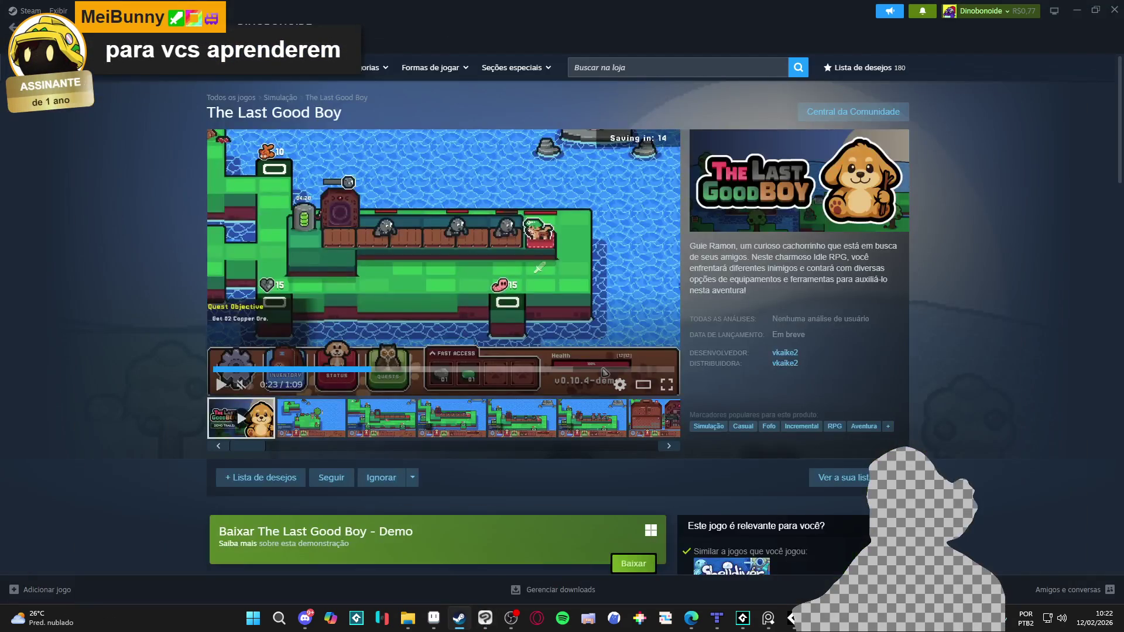
left_click(741, 619)
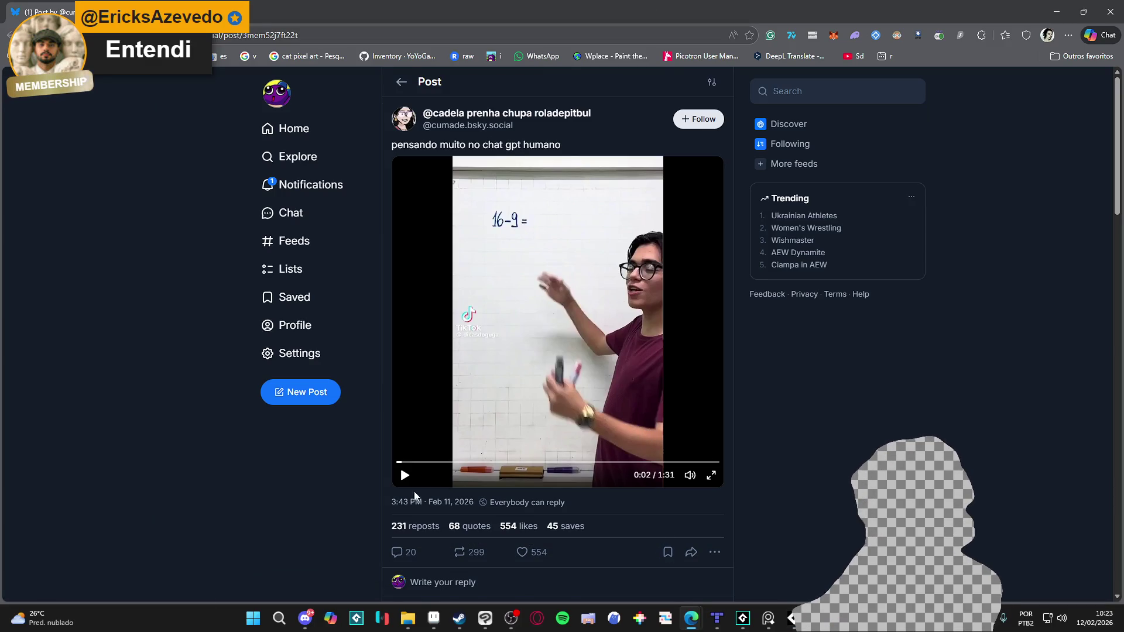
Step: Play the post's whiteboard math video with the volume raised, stopping at 0:47 of 1:31
left_click(416, 478)
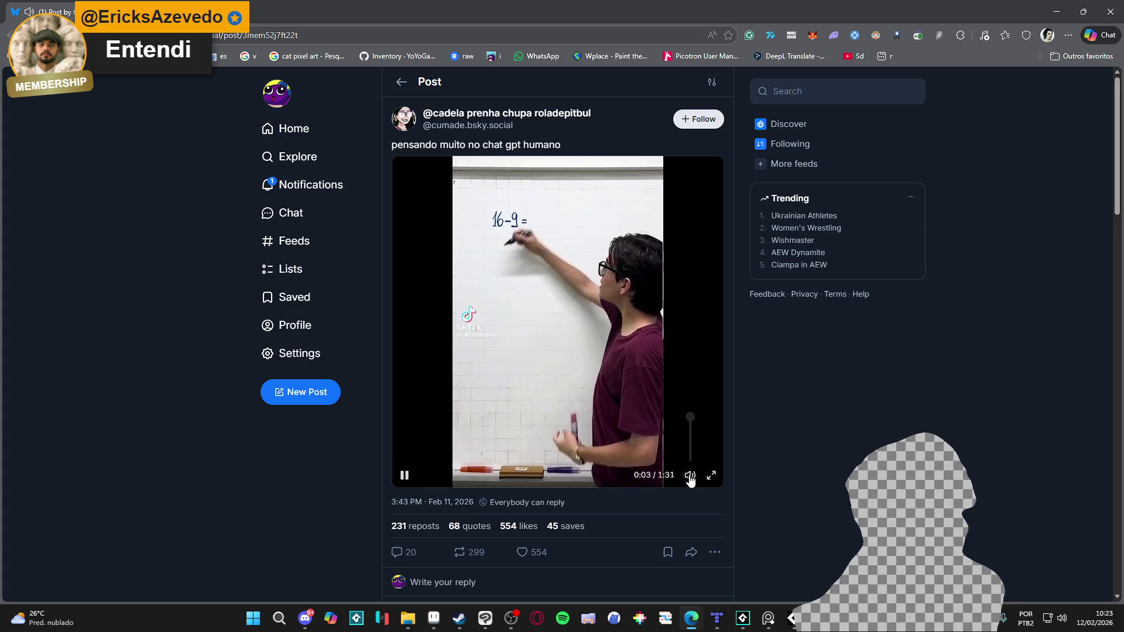
mouse_move(690, 475)
left_click_drag(692, 452, 705, 437)
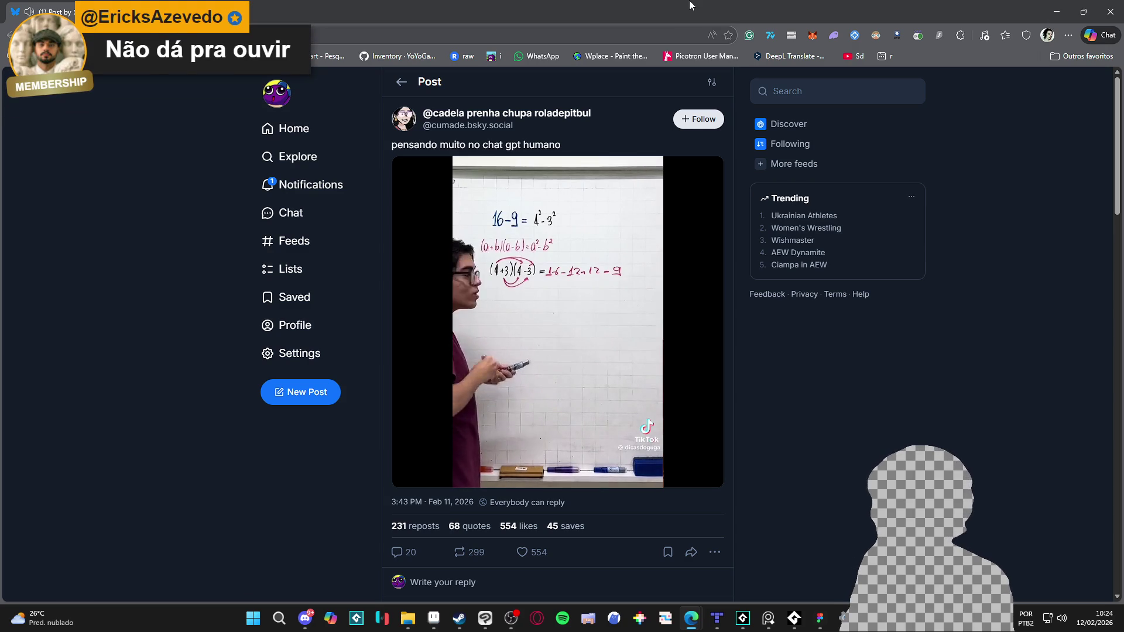
mouse_move(414, 459)
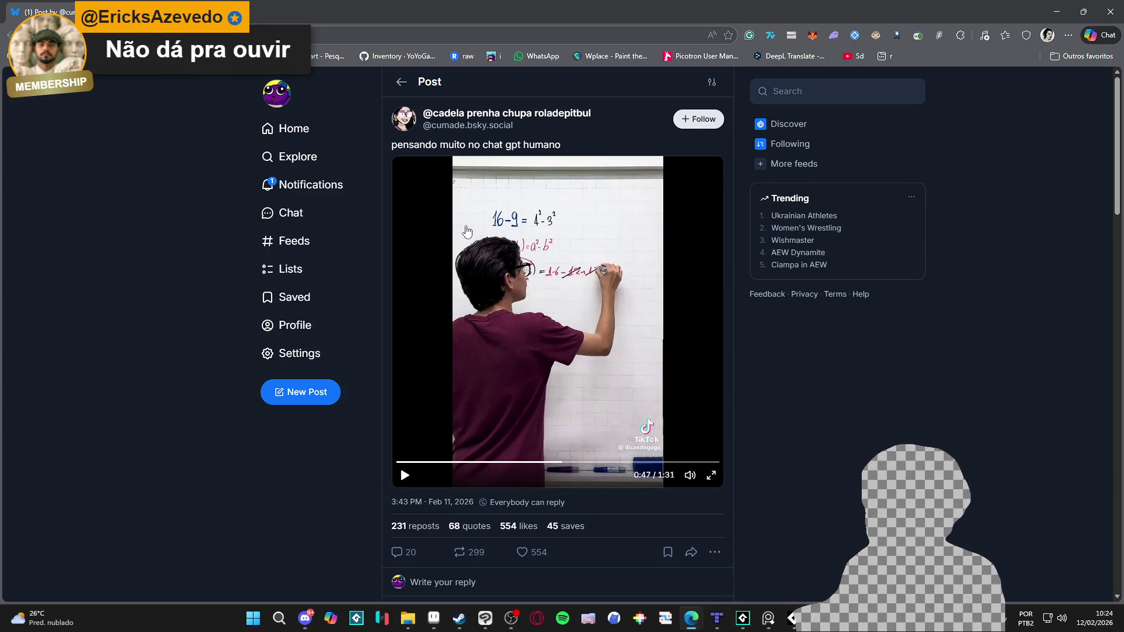
Step: Resume the math video, pause it at 1:26, and return to GameMaker
left_click(467, 231)
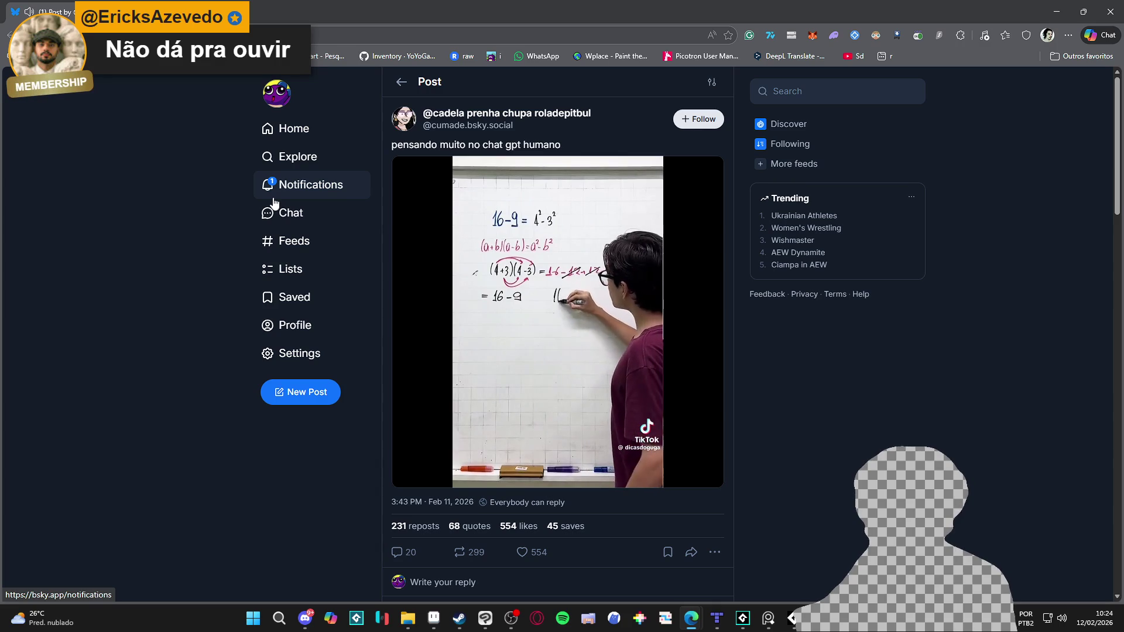
mouse_move(467, 377)
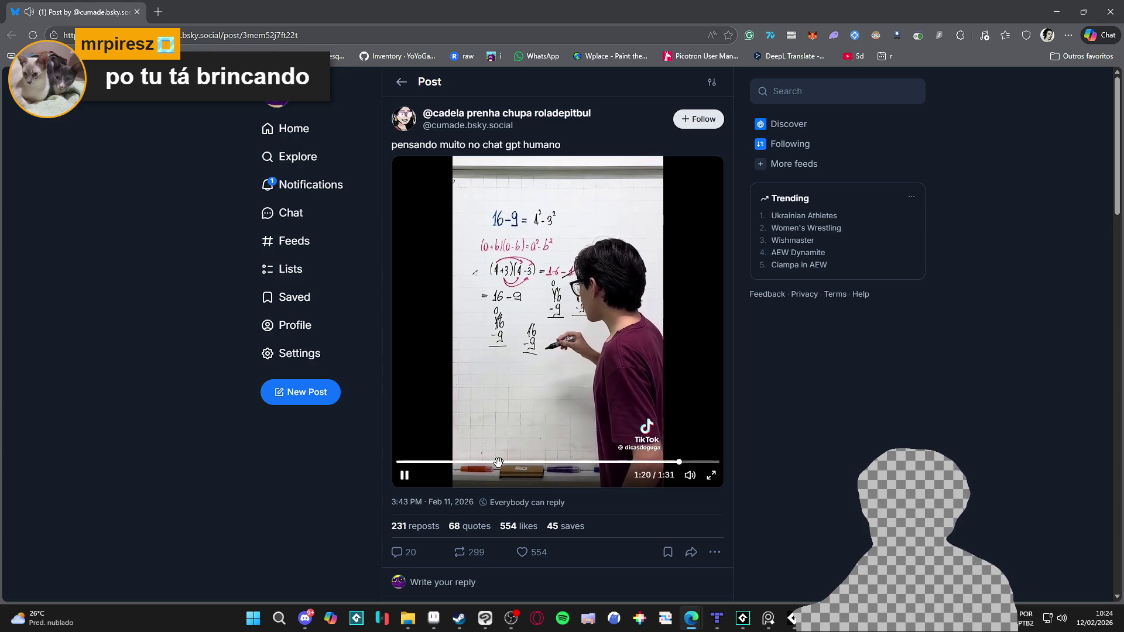
left_click(410, 485)
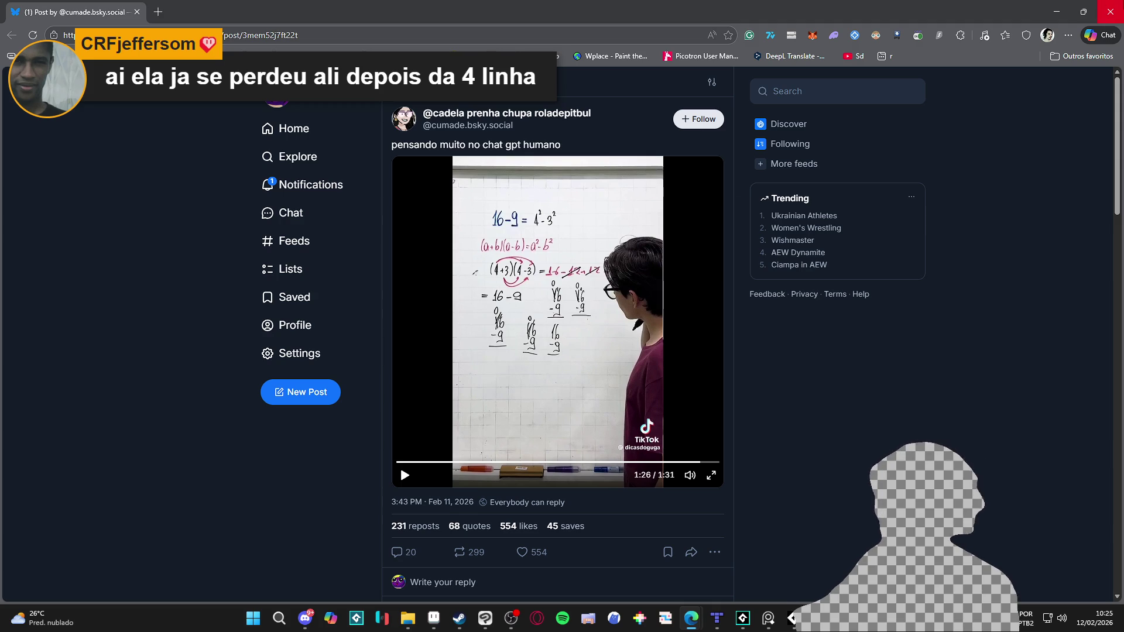
key("alt+Tab")
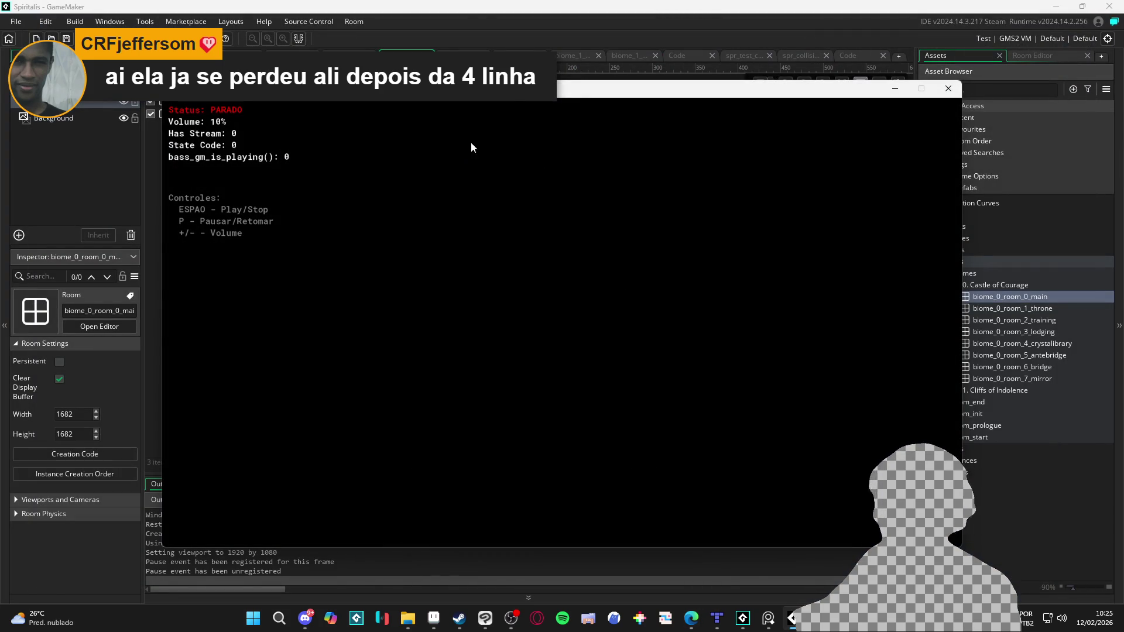
Step: Start AudioTitan playback in the test window and bring the GameMaker IDE back in front
key("space")
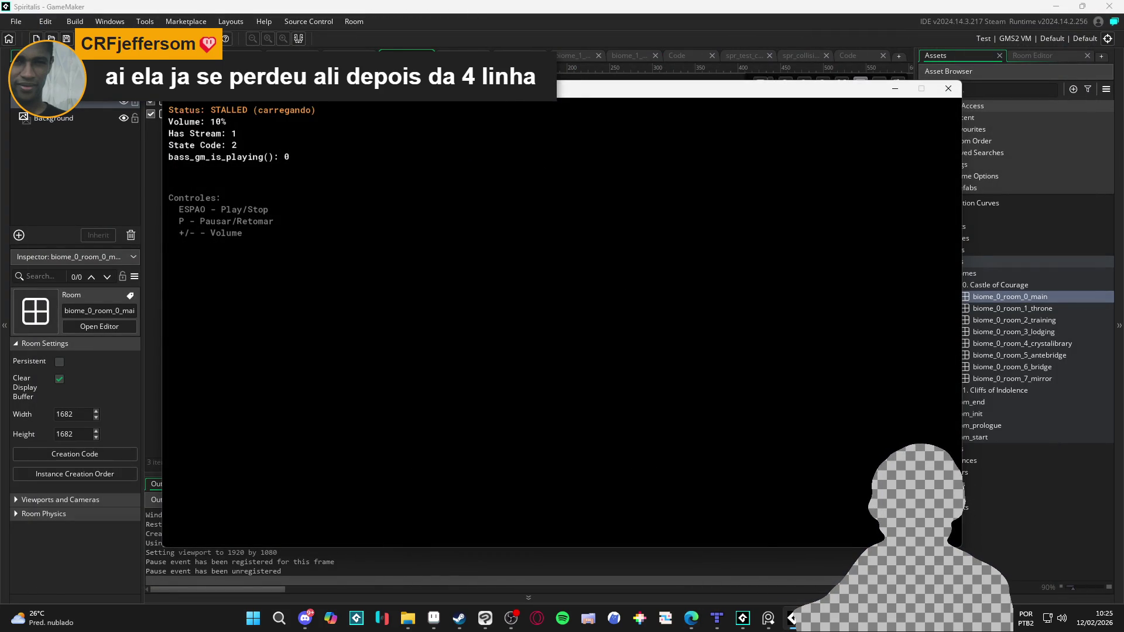
left_click(496, 5)
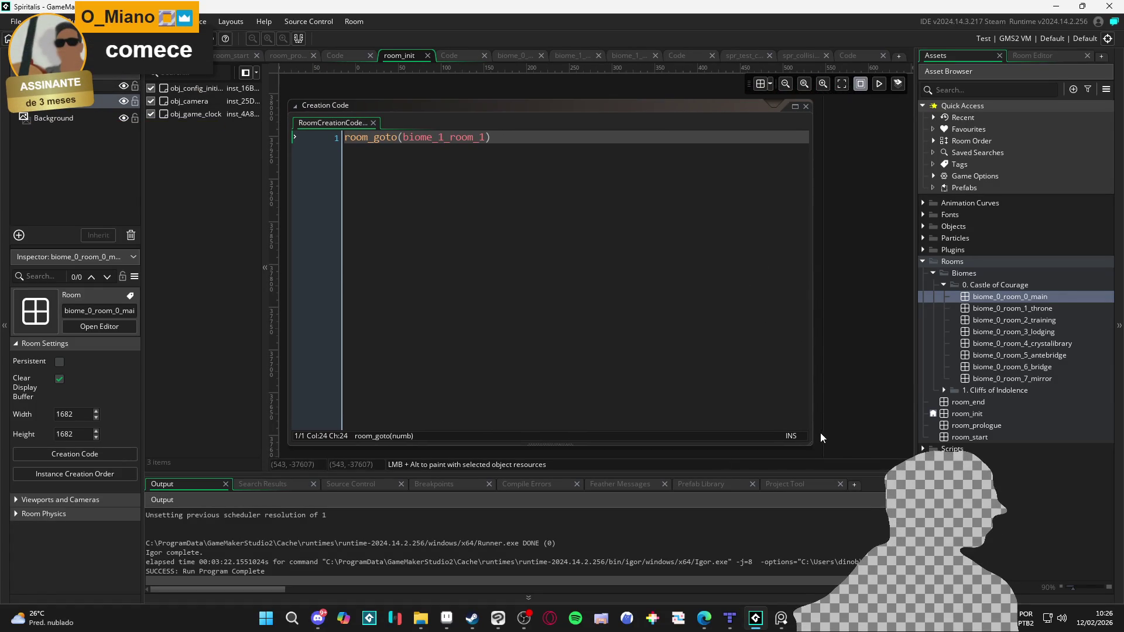
Step: Shrink the creation code window and open the castle rooms biome_0_room_0_main and biome_0_room_2_training
mouse_move(807, 445)
left_mouse_down()
mouse_move(694, 343)
mouse_move(695, 371)
mouse_move(540, 328)
mouse_move(667, 363)
mouse_move(664, 374)
mouse_move(585, 378)
mouse_move(656, 398)
mouse_move(676, 377)
left_mouse_up()
mouse_move(465, 403)
left_mouse_down()
mouse_move(473, 408)
mouse_move(464, 377)
mouse_move(436, 362)
mouse_move(460, 381)
left_mouse_up()
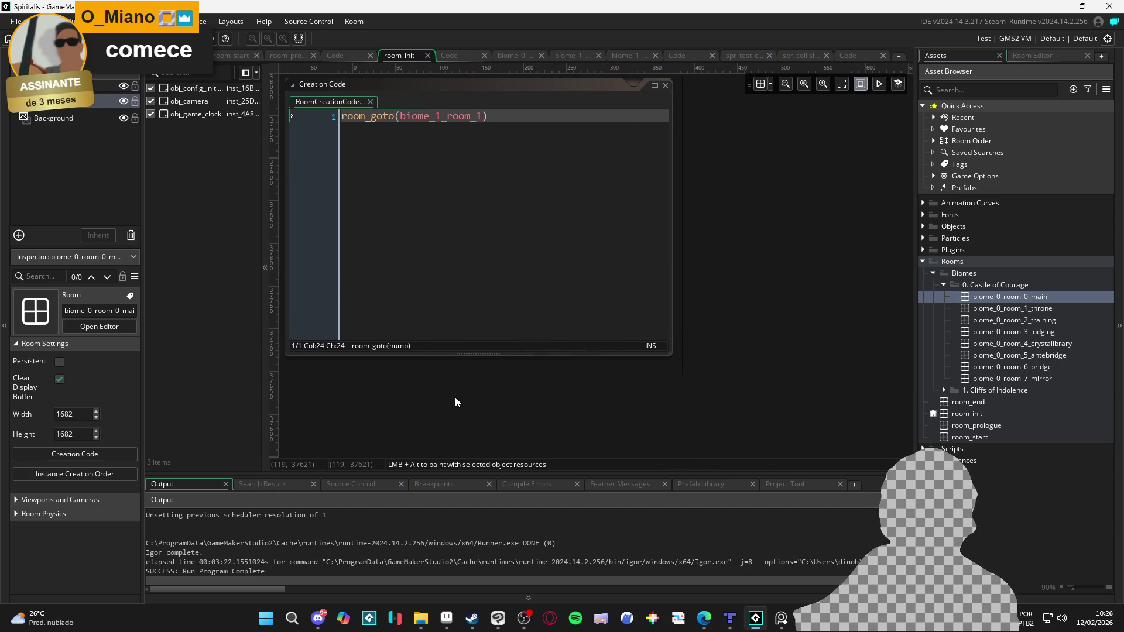
double_click(1023, 300)
double_click(1020, 314)
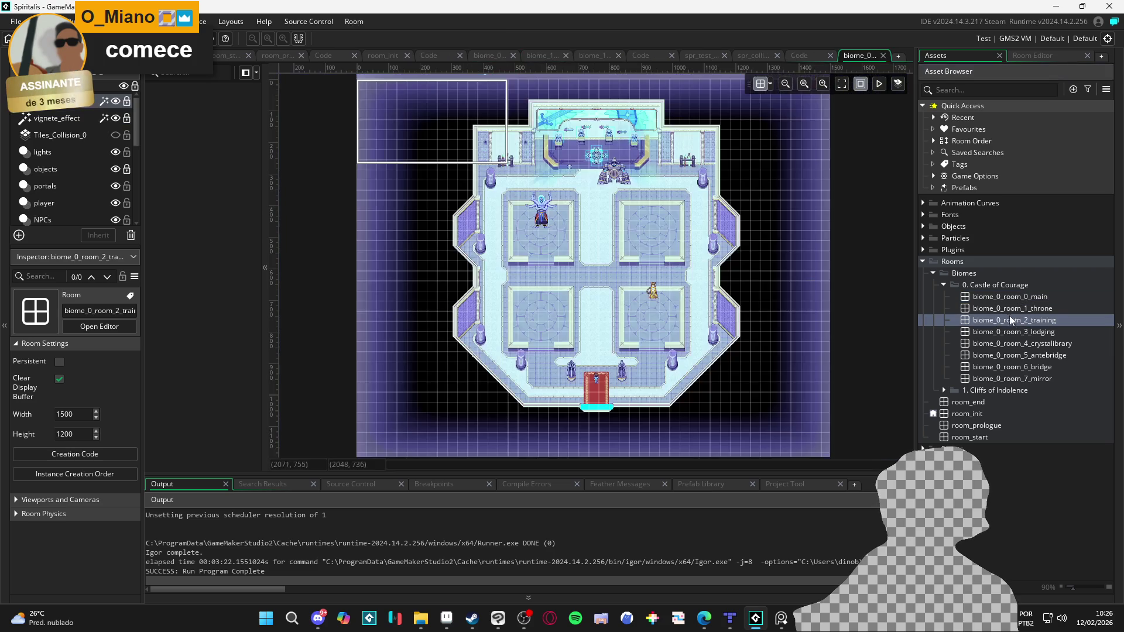
double_click(1002, 300)
double_click(1003, 300)
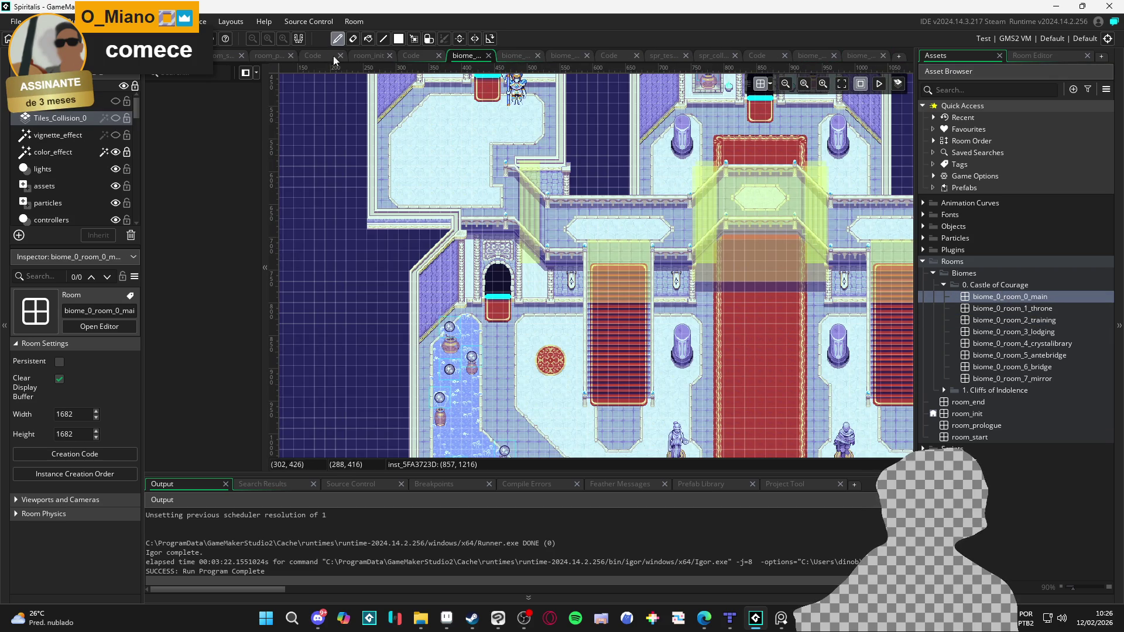
Step: Flip through the open editor tabs, including obj_follower's Step code and biome_0_room_2_training
left_click(369, 56)
left_click(758, 56)
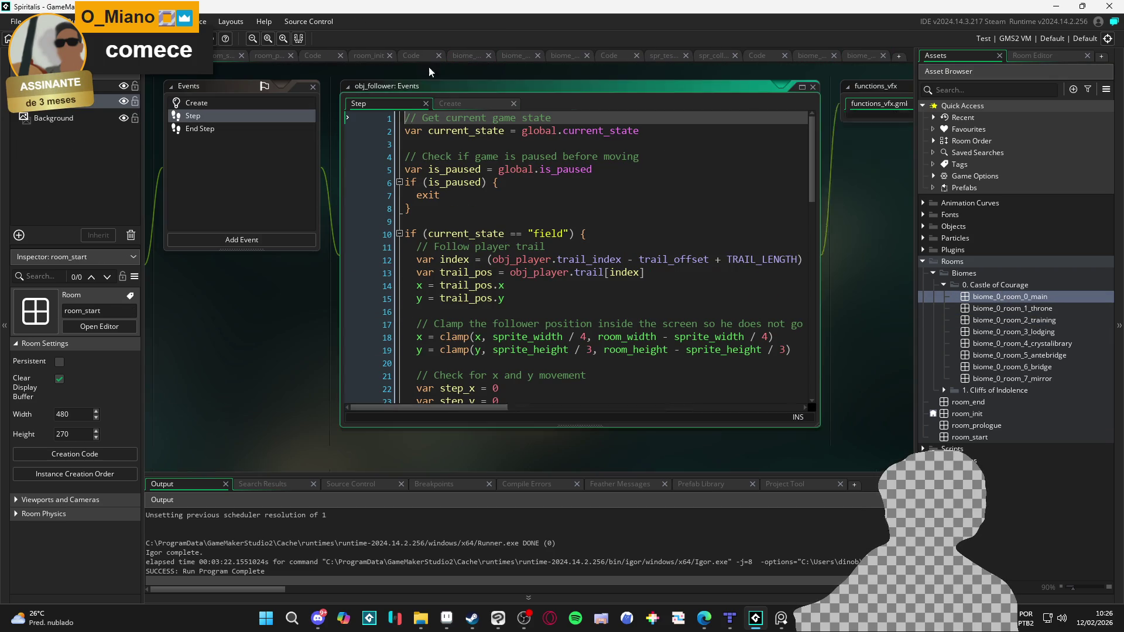
left_click(820, 57)
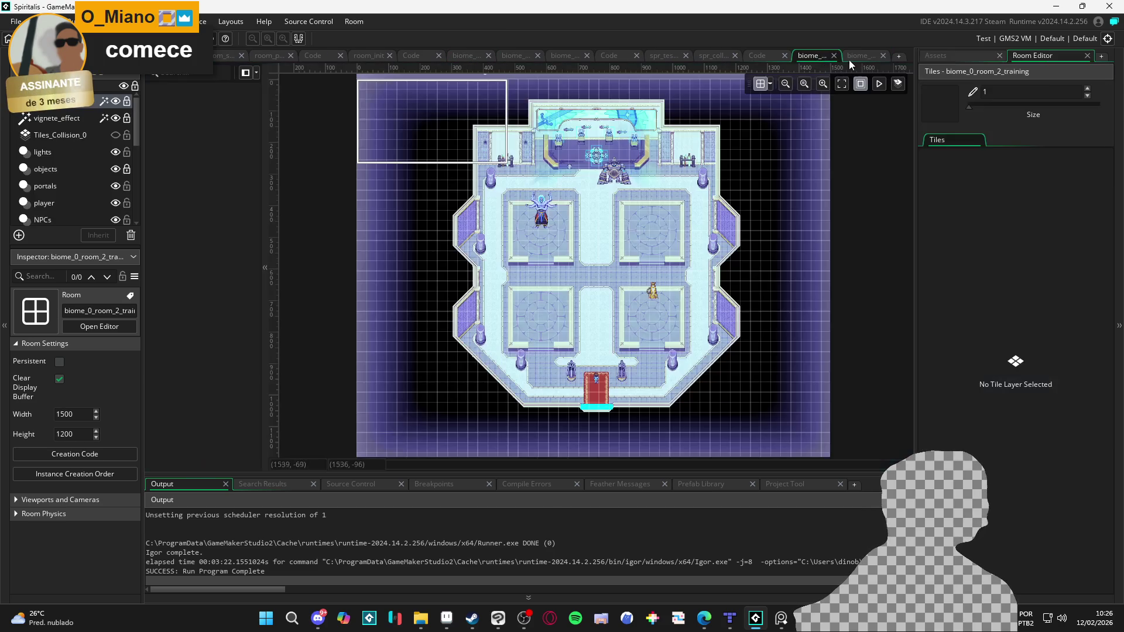
left_click(867, 60)
left_click(762, 55)
left_click(718, 58)
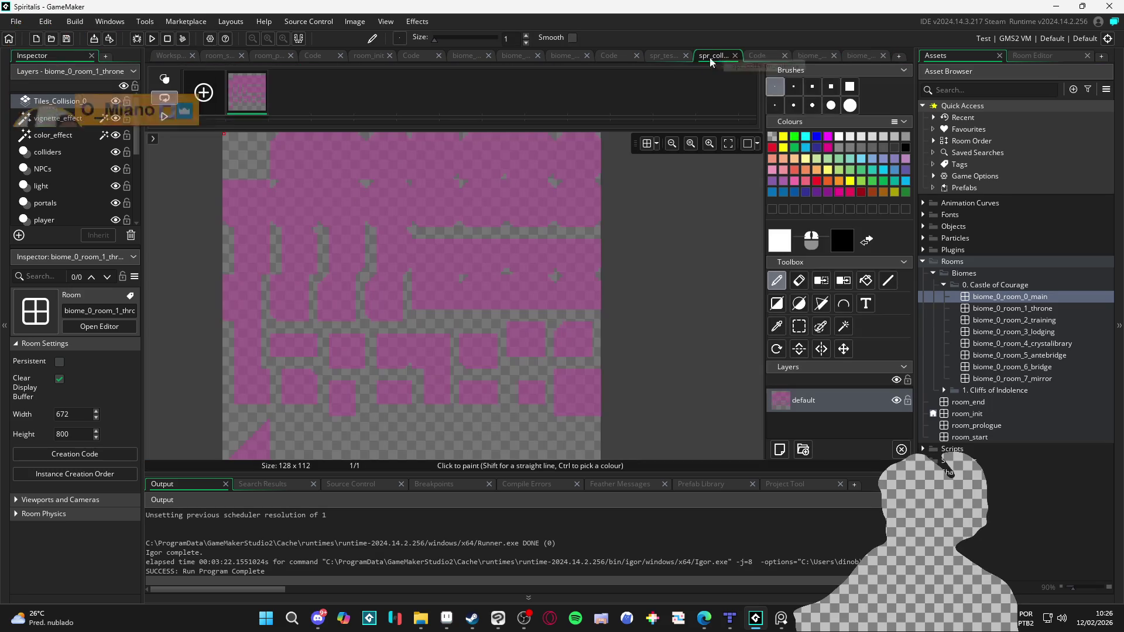
Step: Bring up biome_1_room_1, zoom onto the red/blue collision slope, and pick a cave tile
left_click(663, 54)
left_click(571, 56)
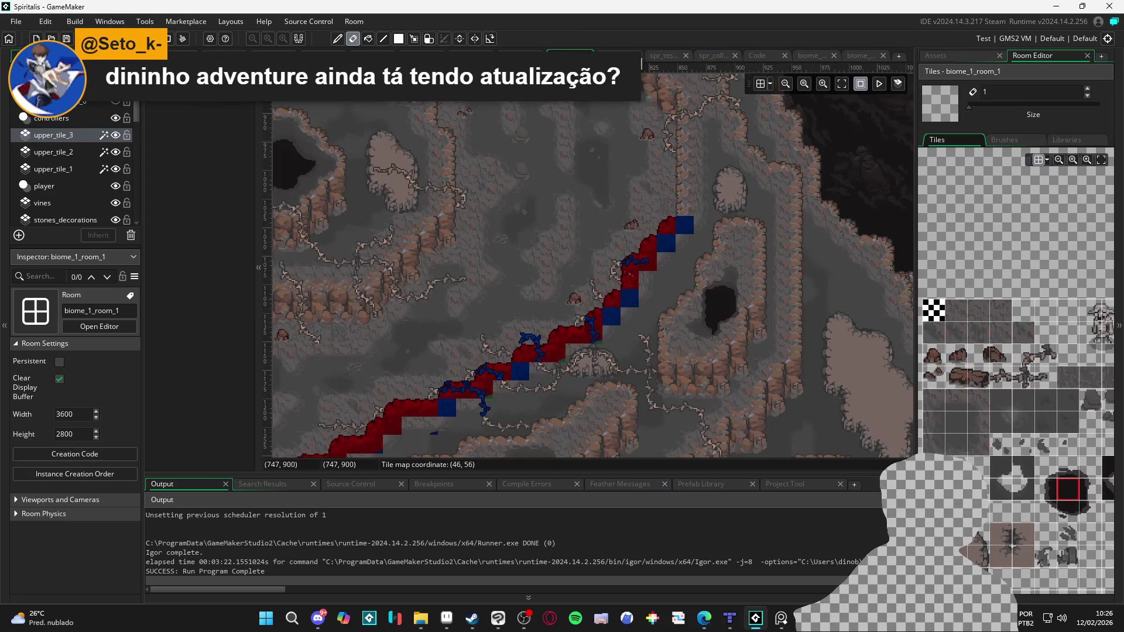
scroll(549, 207, "up", 3)
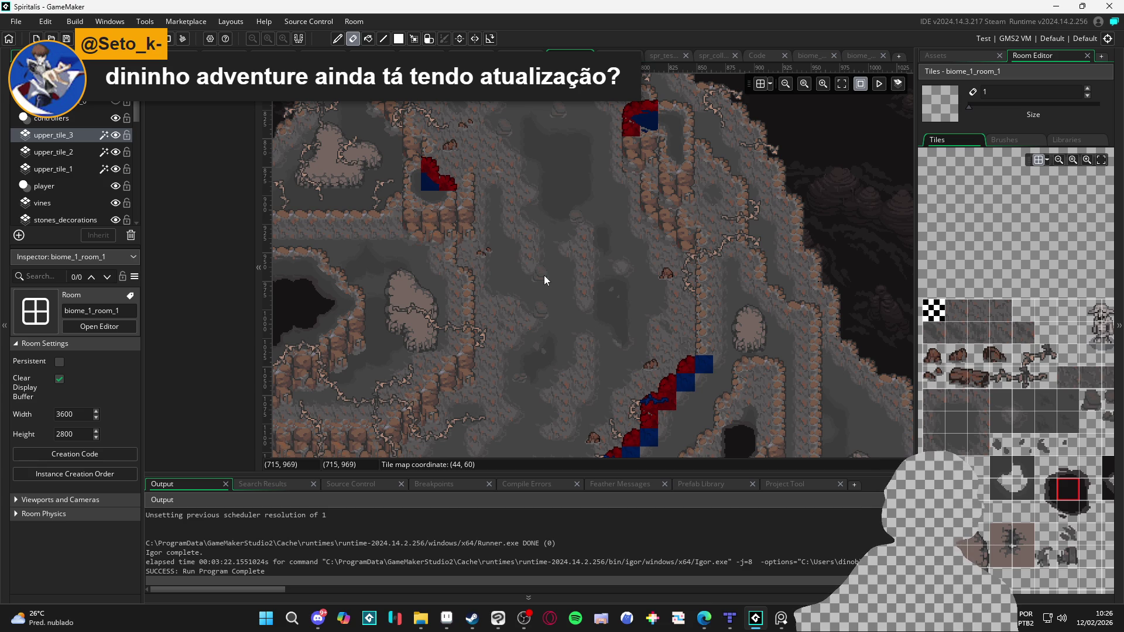
scroll(609, 322, "up", 2)
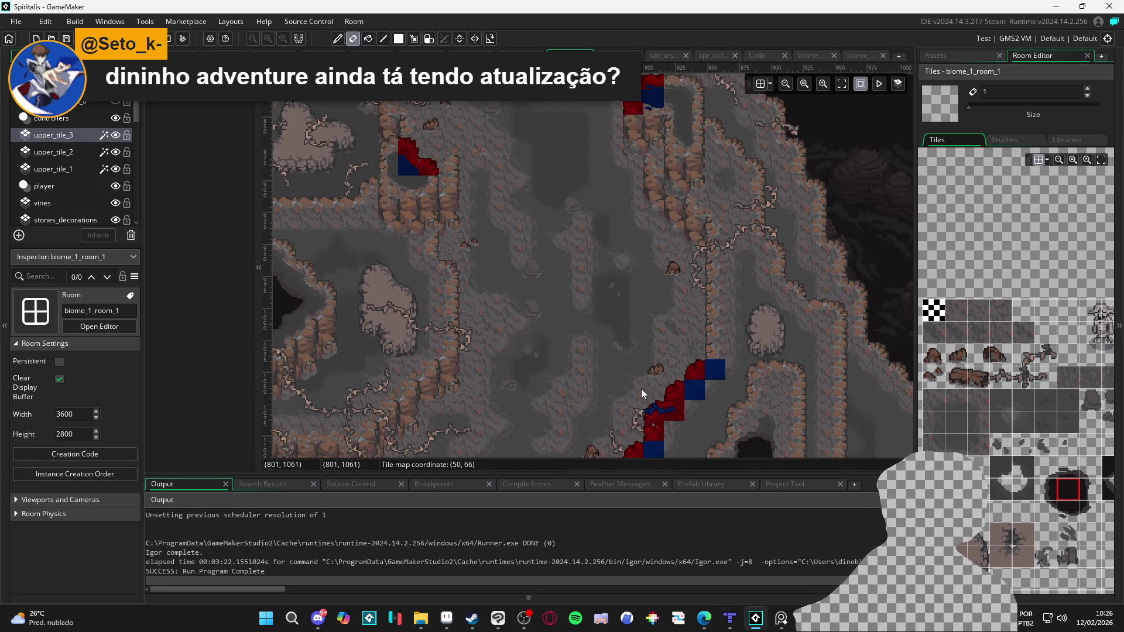
scroll(644, 389, "up", 3)
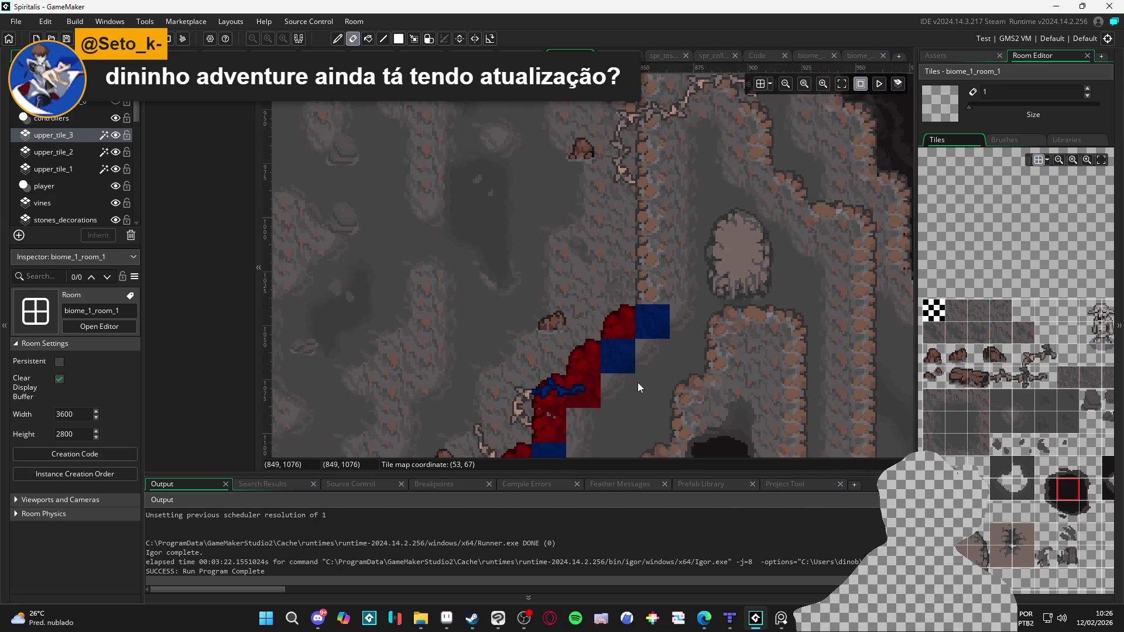
left_click_drag(638, 383, 620, 373)
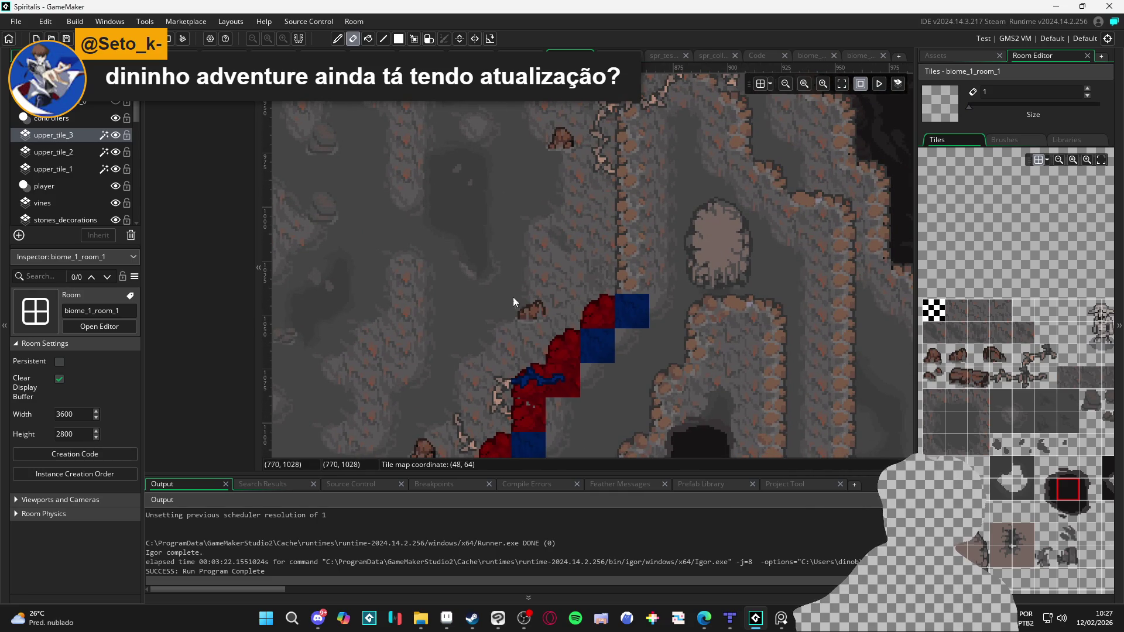
scroll(726, 367, "down", 1)
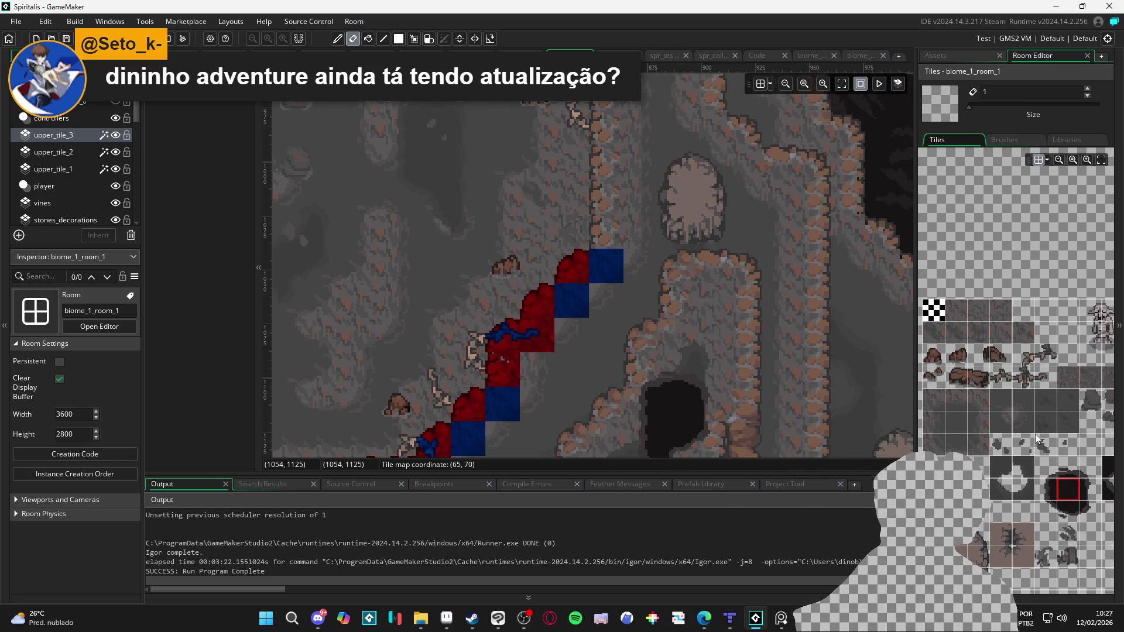
left_click_drag(1039, 422, 1022, 417)
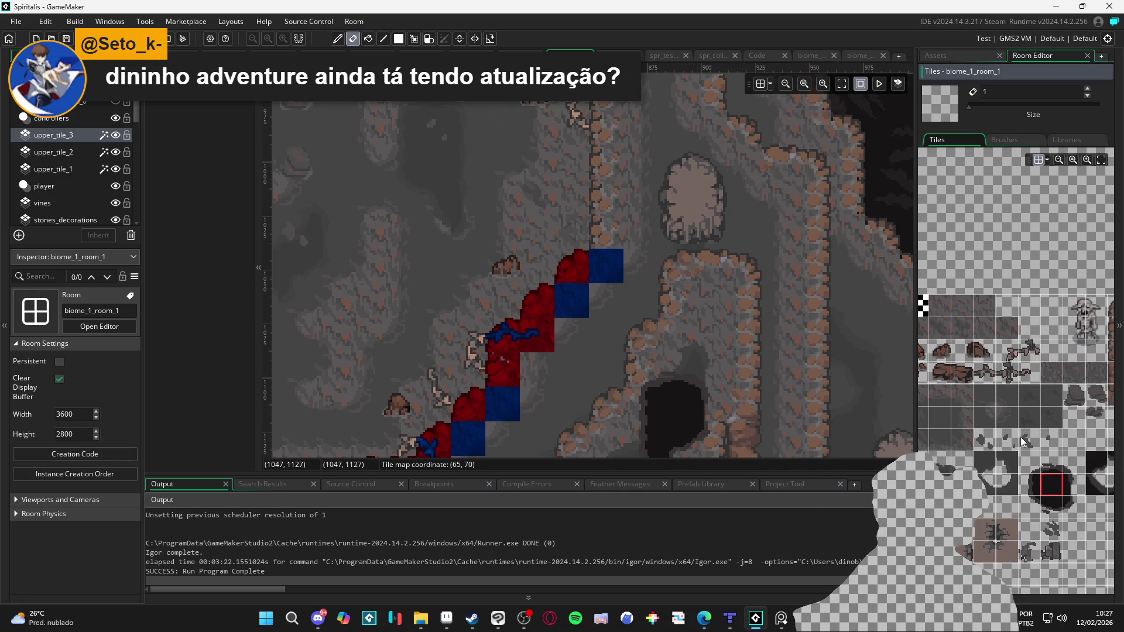
left_click(1008, 416)
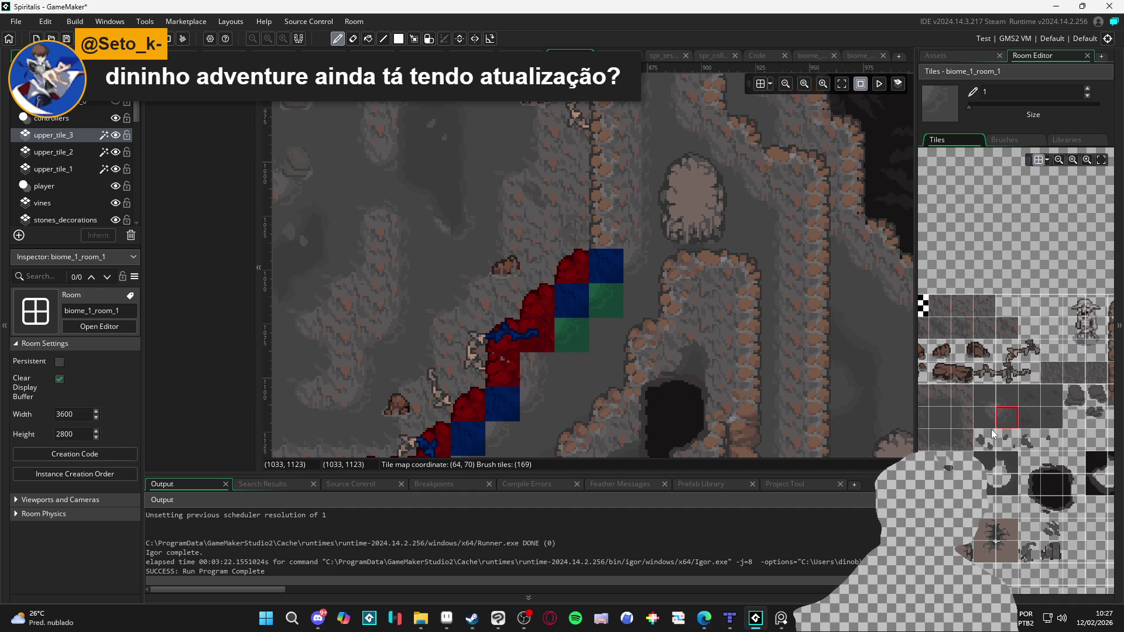
Step: Paint green tiles beside the slope steps, trying several tiles from the tileset
left_click_drag(1015, 436, 1053, 442)
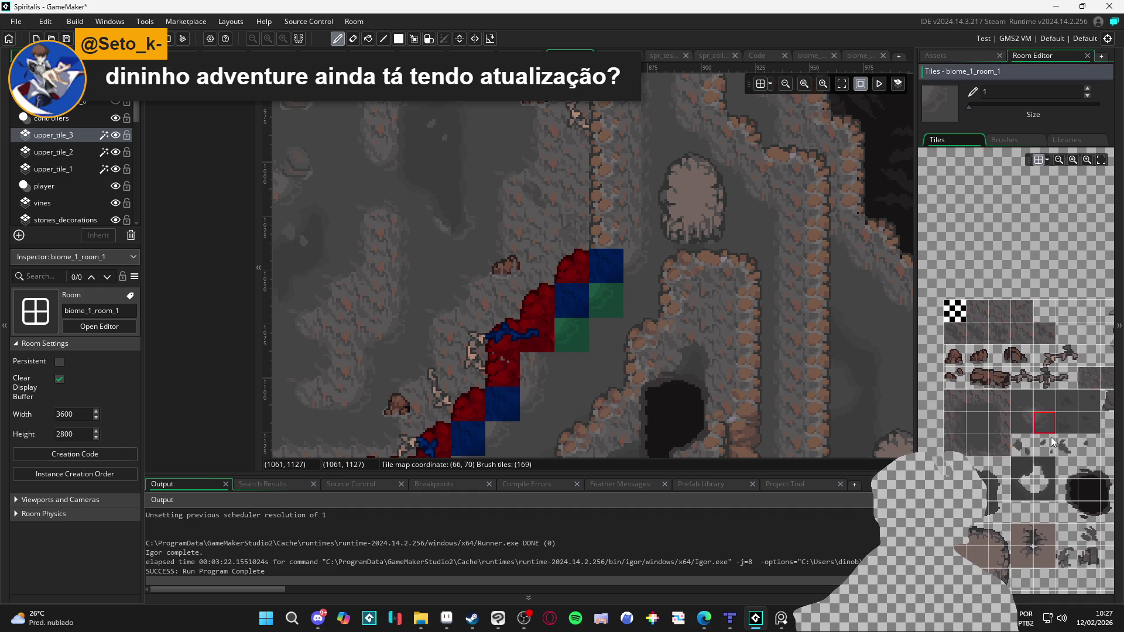
left_click(998, 423)
left_click(538, 369)
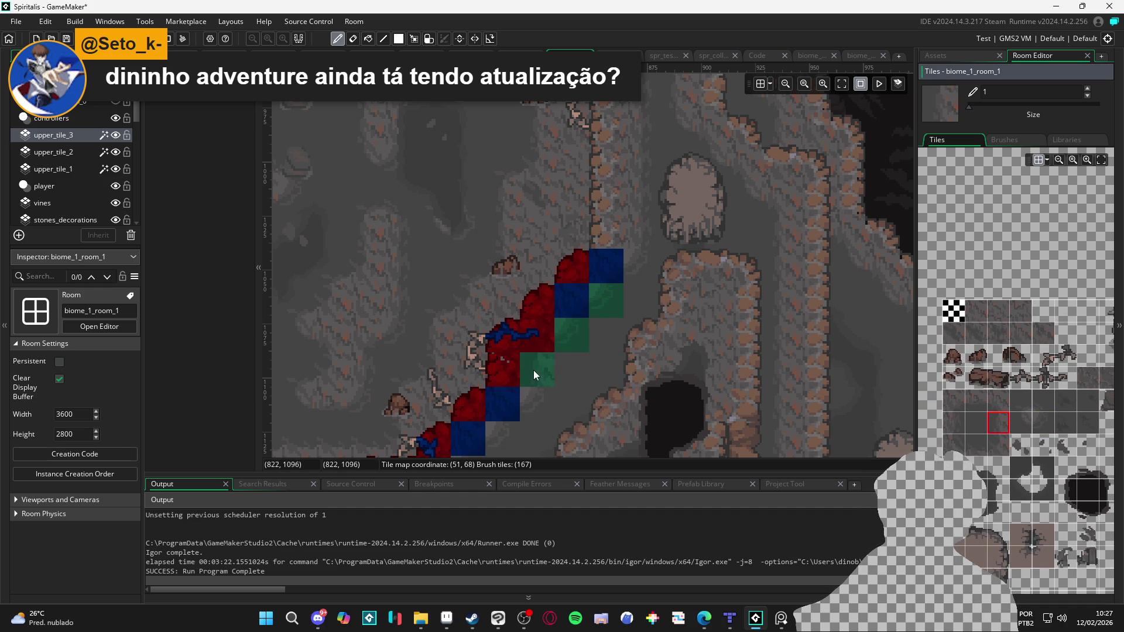
left_click(998, 445)
left_click(529, 402)
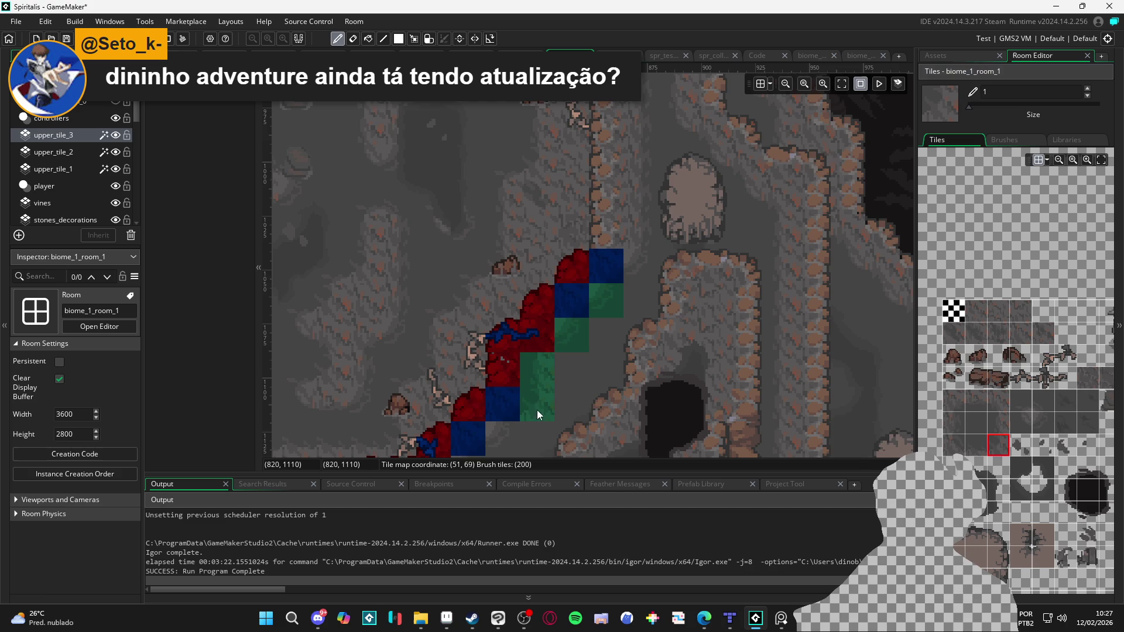
left_click(547, 430)
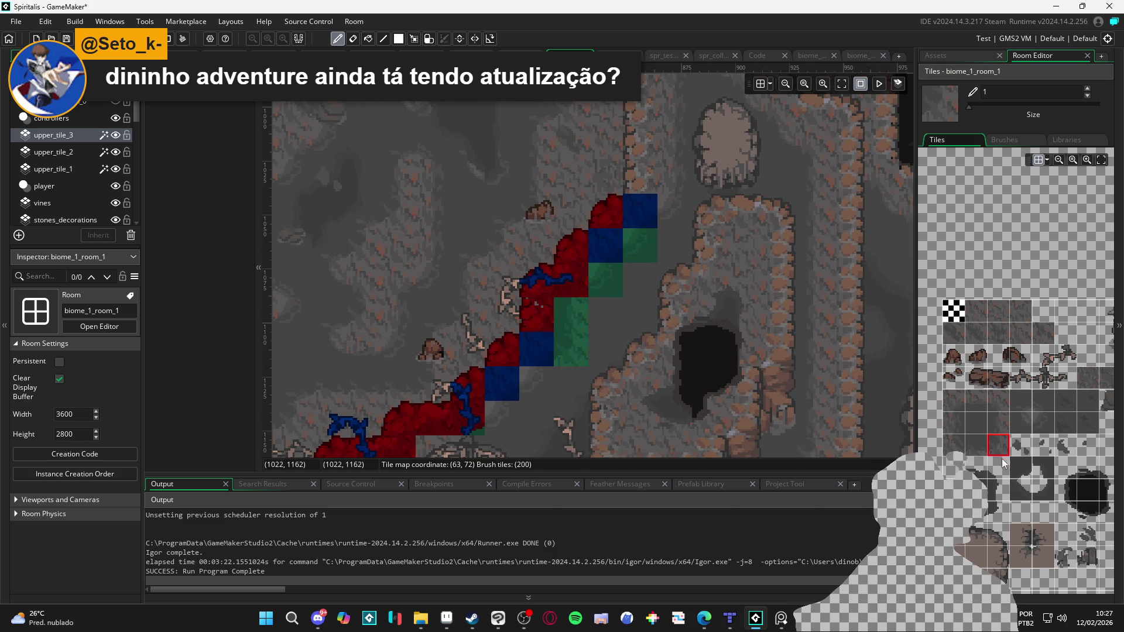
left_click(1050, 421)
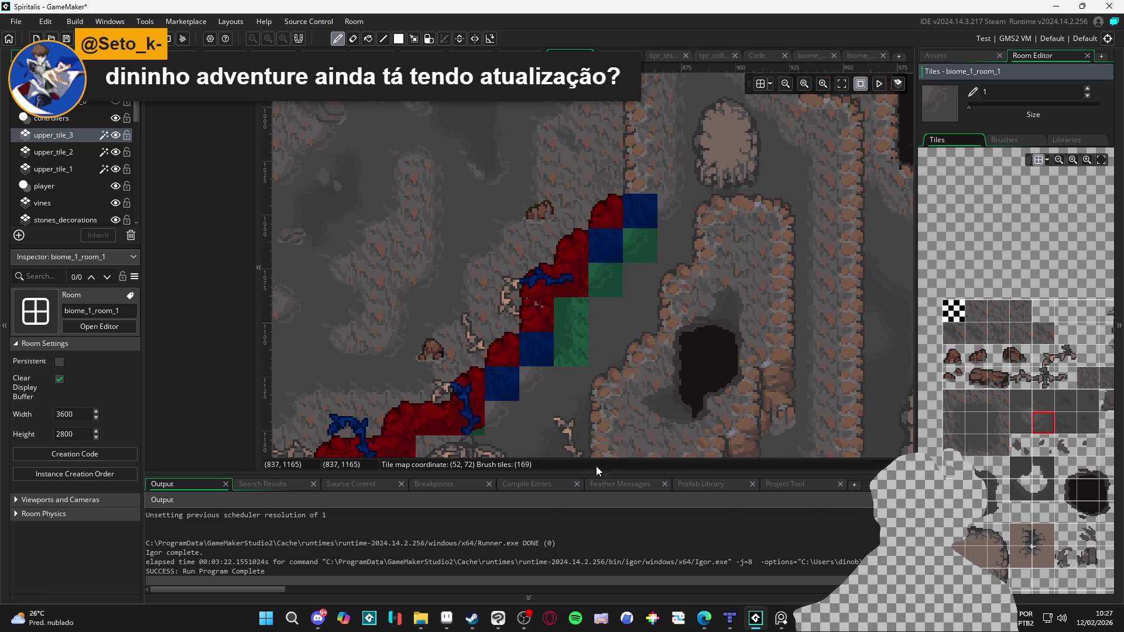
Step: Pan along the slope, toggle a tile layer's visibility, and make upper_tile_2 the active layer
left_click_drag(501, 420, 610, 300)
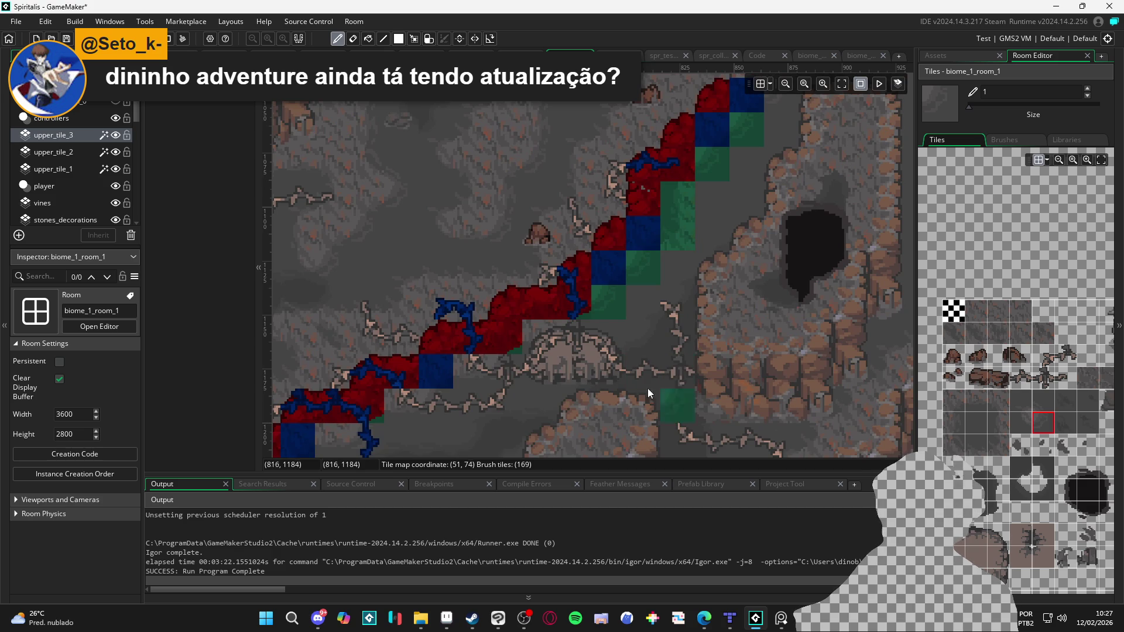
mouse_move(688, 284)
left_mouse_down()
mouse_move(641, 307)
mouse_move(634, 406)
left_mouse_up()
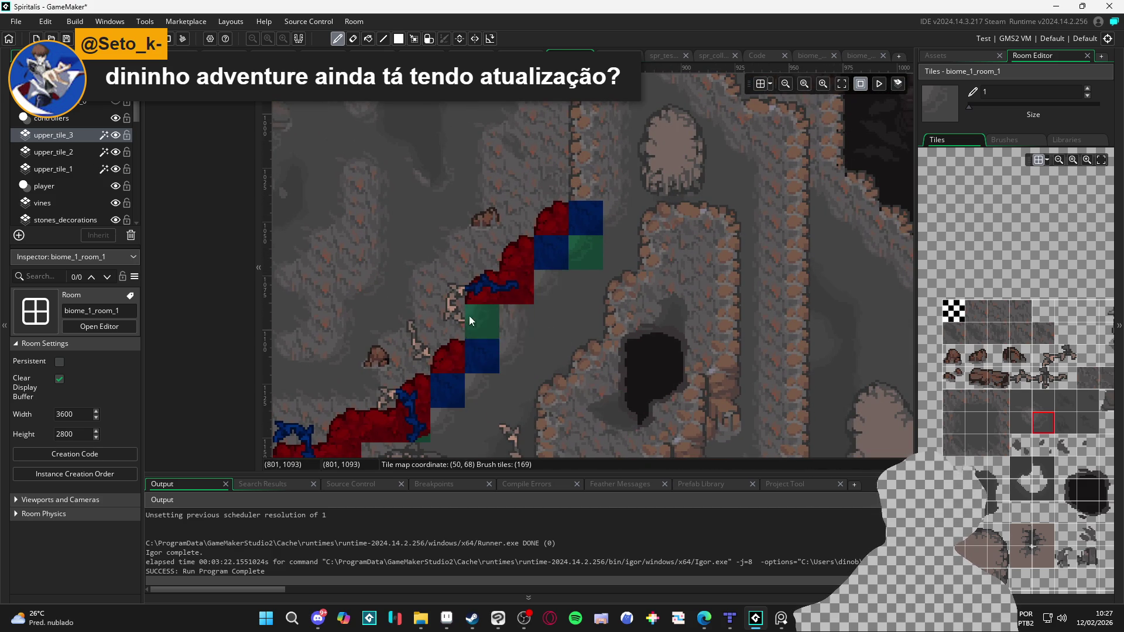
left_click(115, 151)
left_click(116, 151)
left_click(76, 151)
Step: Paint blue tiles beside the slope and next to the blue column
left_click(427, 228)
left_click_drag(426, 226, 465, 207)
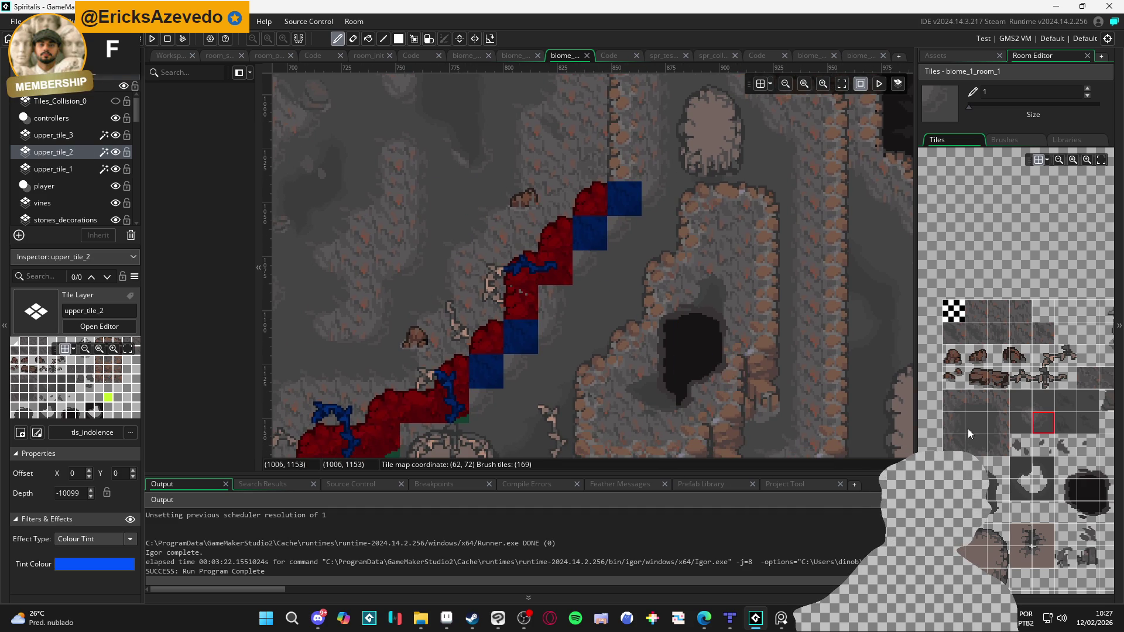
left_click(633, 233)
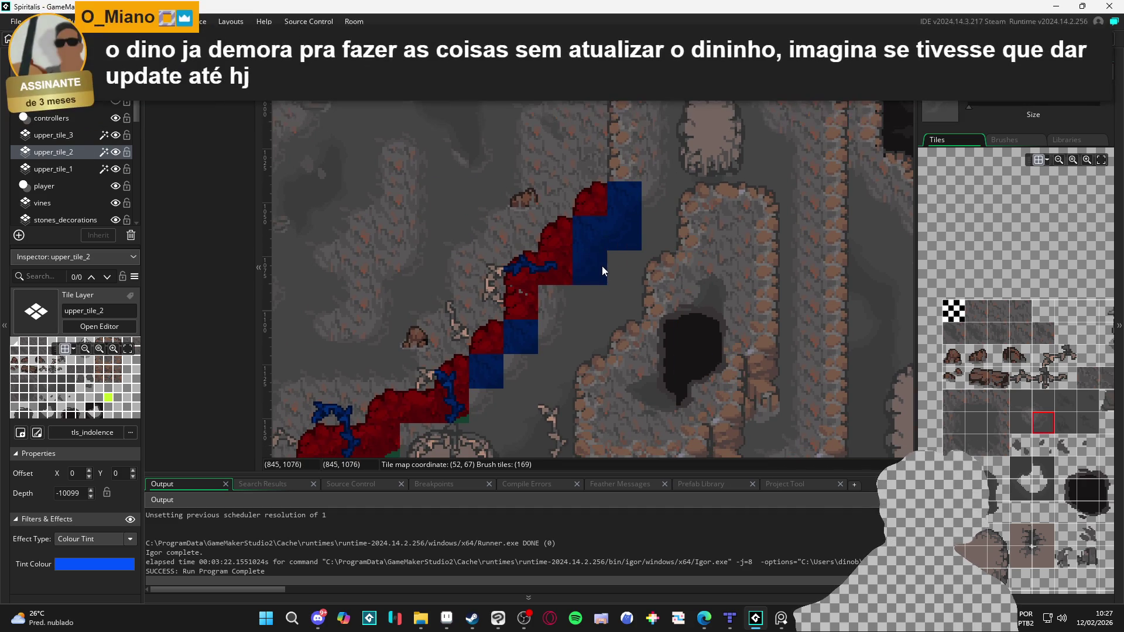
left_click(999, 423)
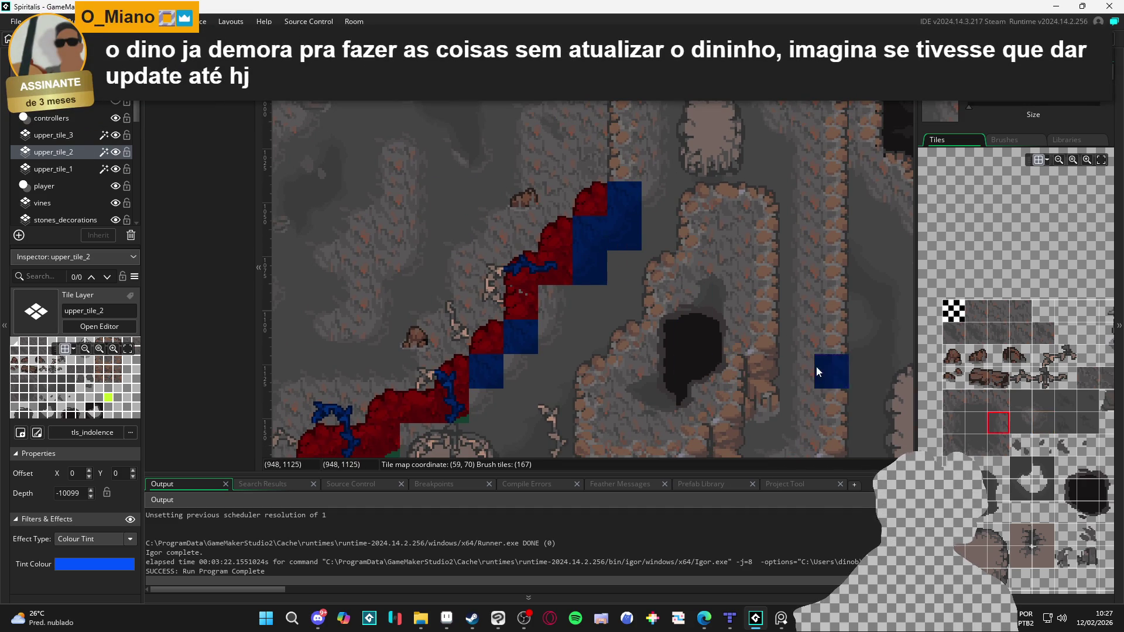
left_click(556, 305)
left_click(999, 445)
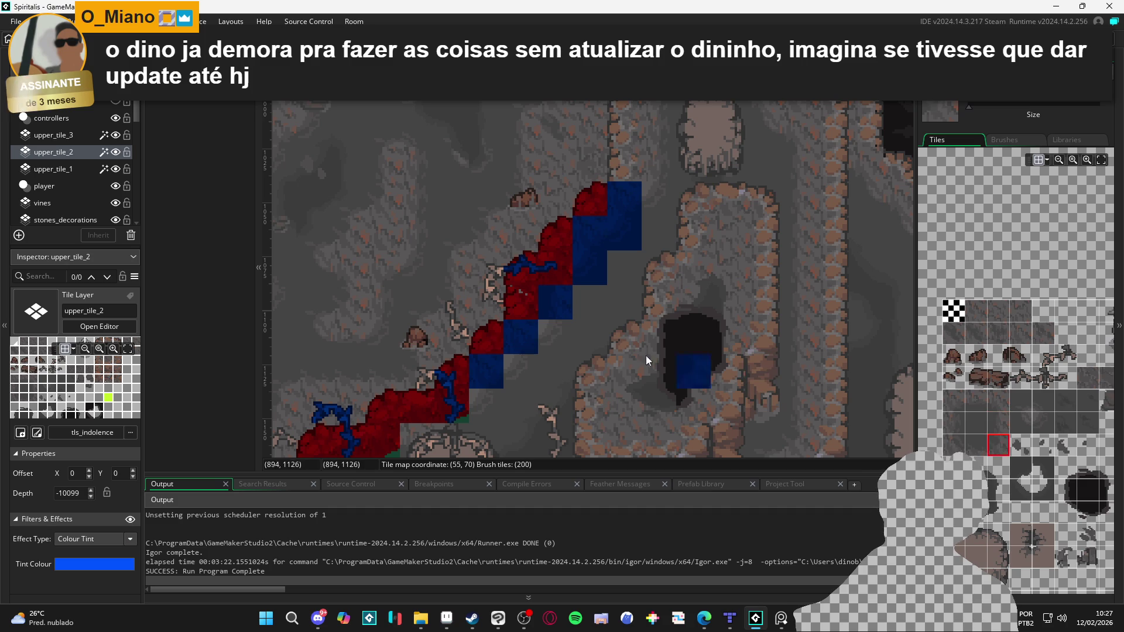
left_click(1043, 423)
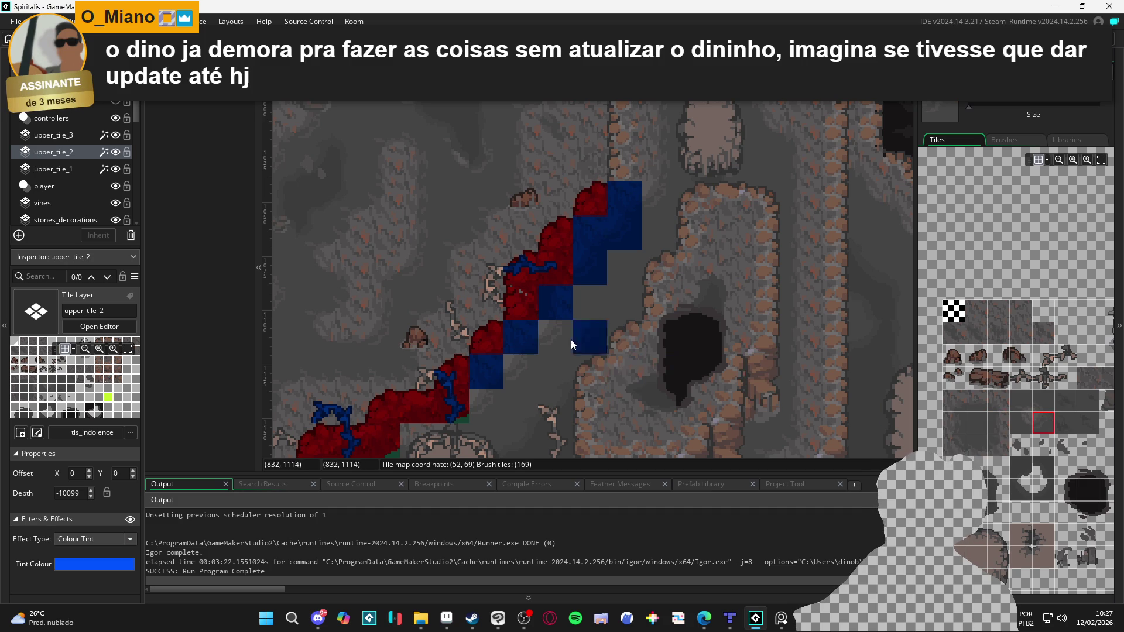
Step: Fill the underside of the slope with dark blue collision tiles
left_click_drag(507, 410, 526, 346)
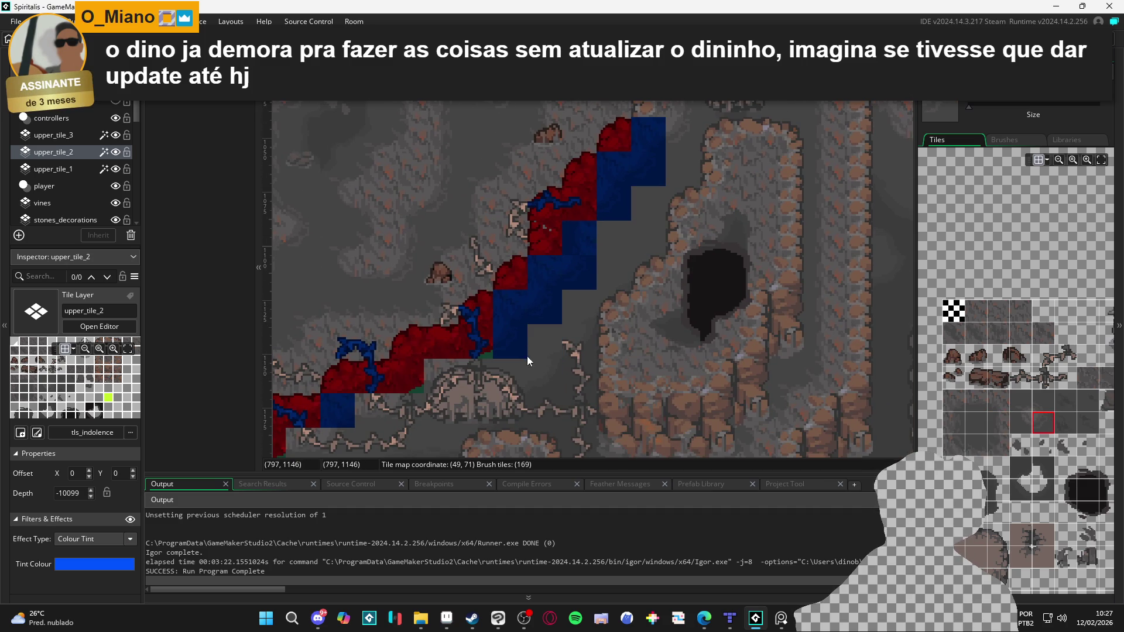
left_click_drag(492, 389, 563, 382)
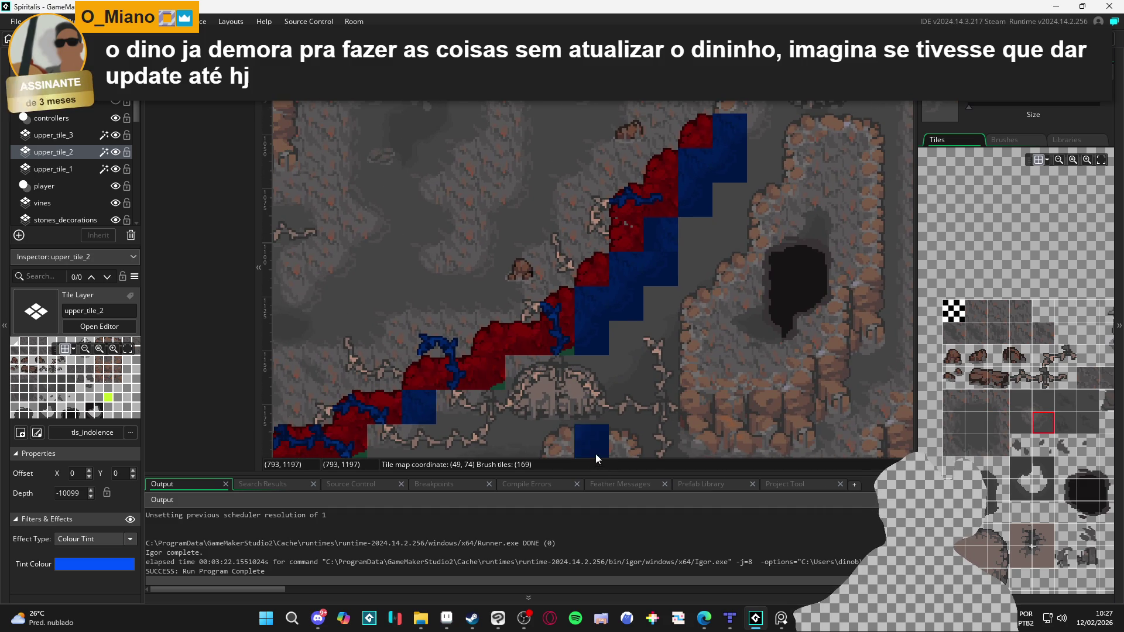
left_click(976, 445)
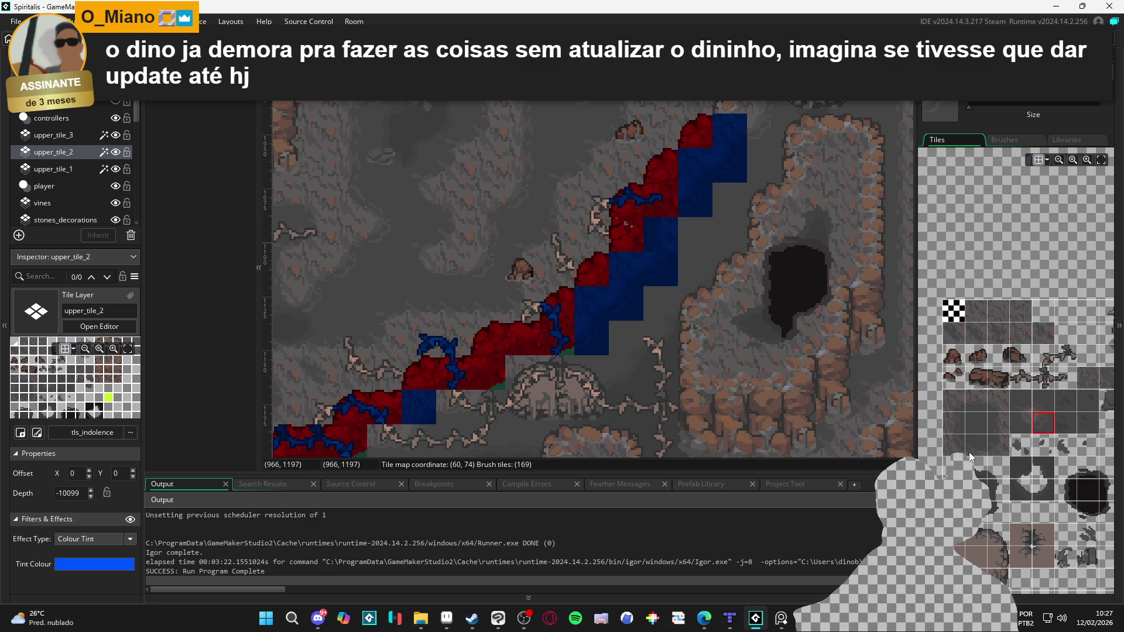
left_click(534, 384)
left_click(998, 445)
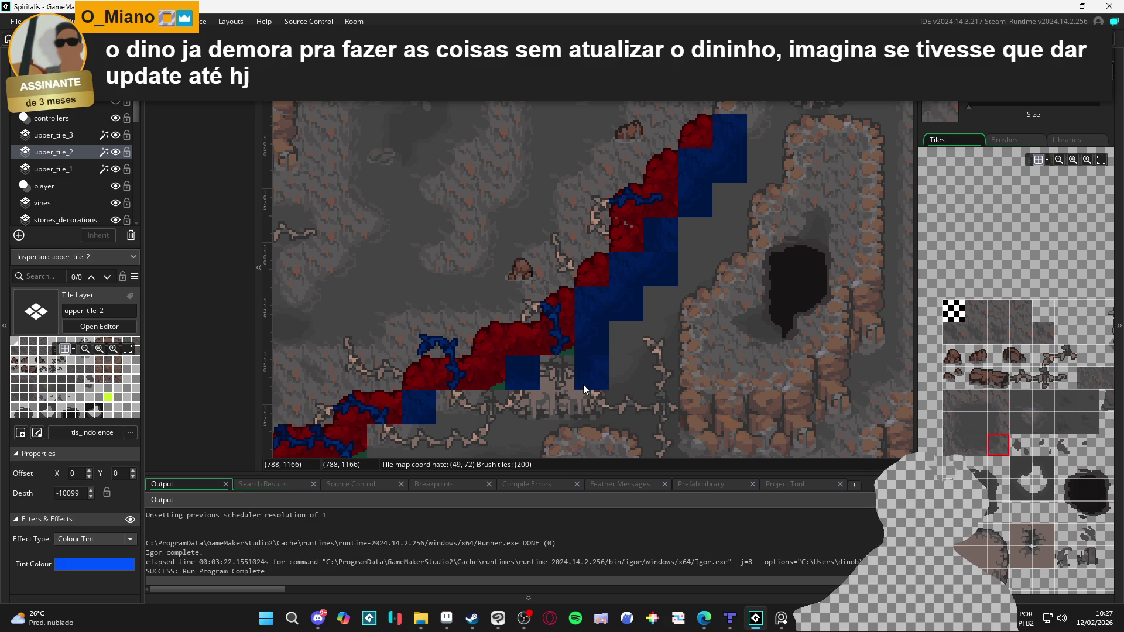
left_click(564, 384)
left_click_drag(477, 434, 535, 387)
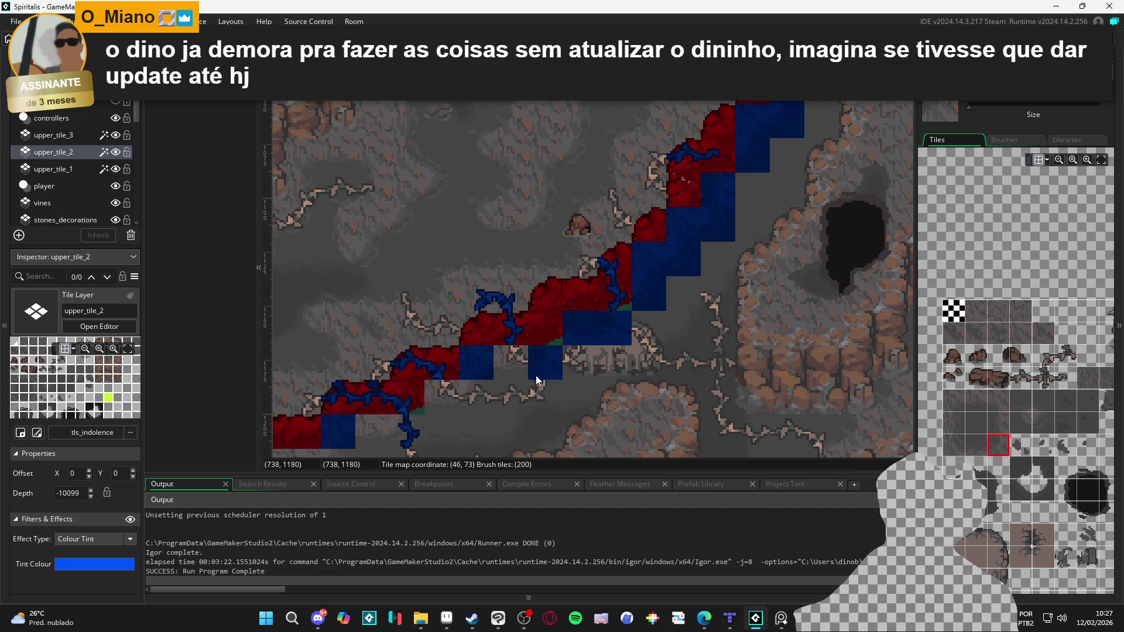
left_click(1043, 423)
left_click(725, 408)
left_click(545, 363)
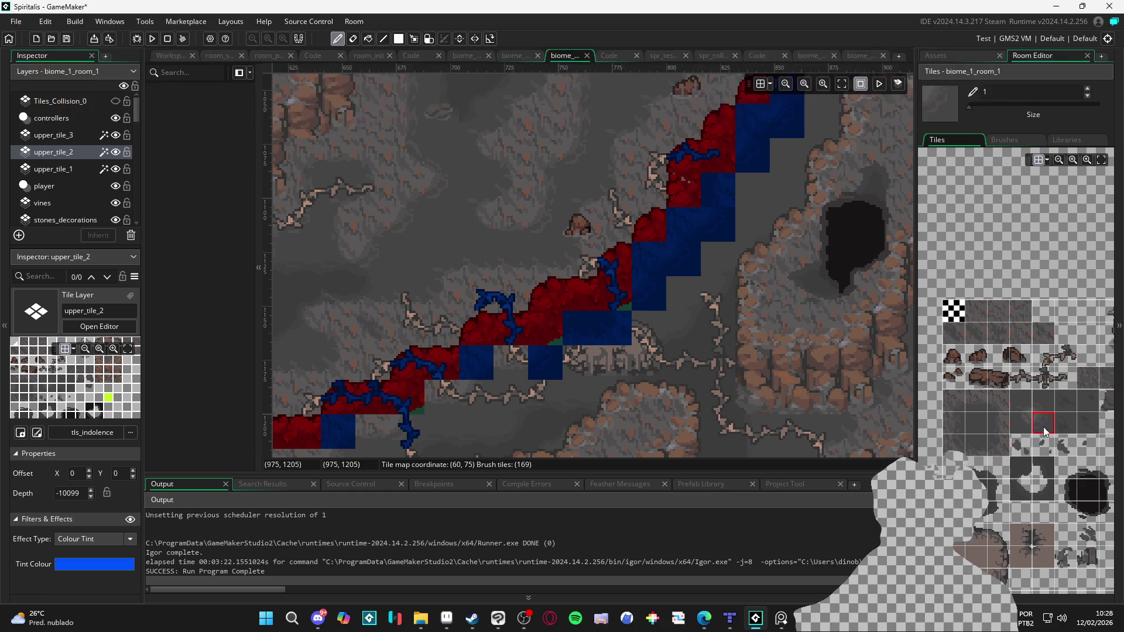
scroll(1048, 438, "up", 1)
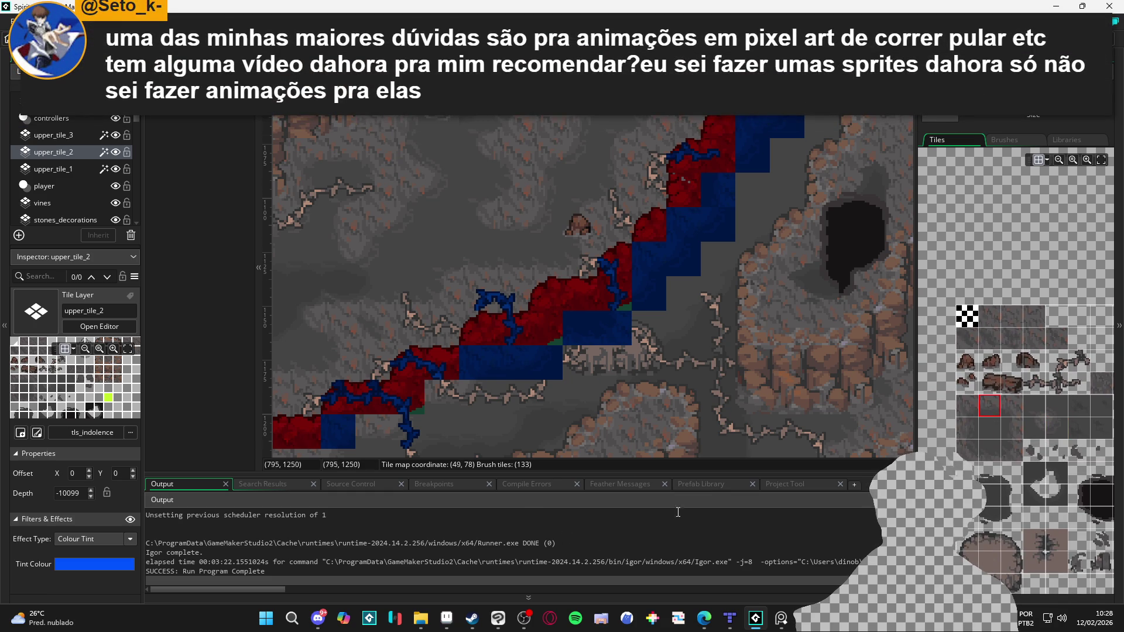
Step: Extend blue collision blocks leftward under the slope and undo a stray lone tile
scroll(641, 402, "down", 3)
scroll(641, 402, "left", 3)
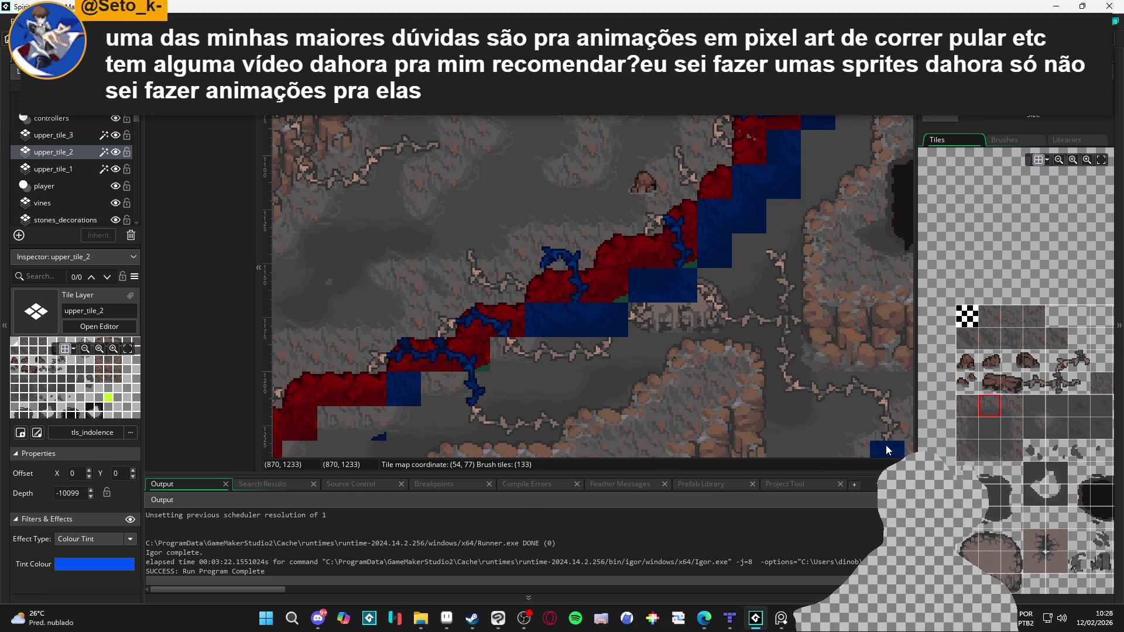
left_click(533, 362)
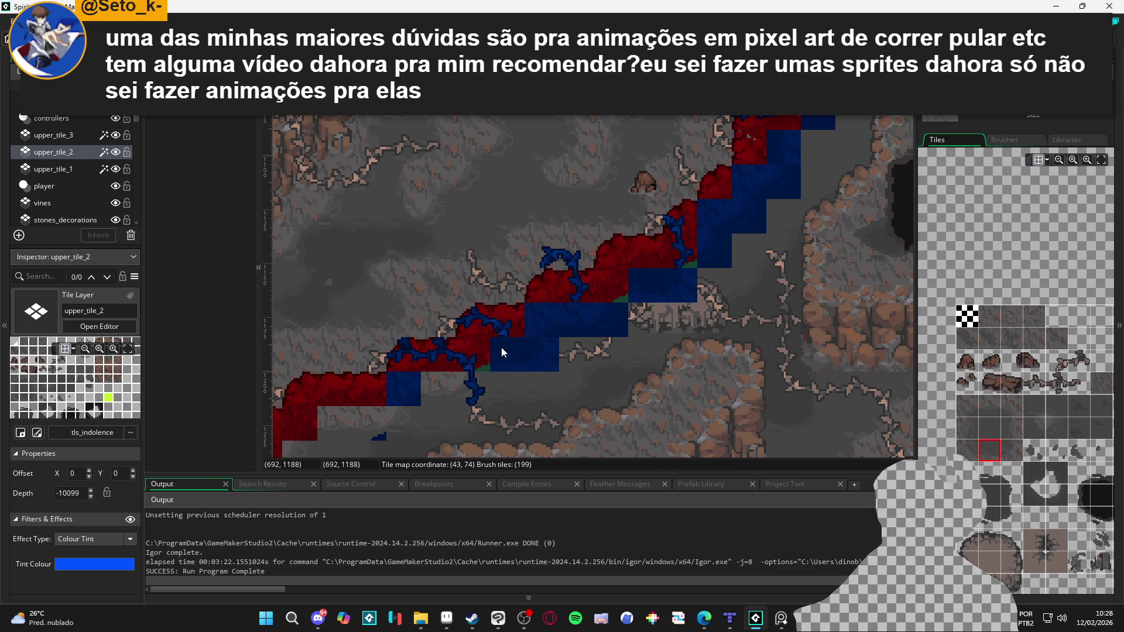
scroll(457, 374, "down", 4)
scroll(456, 375, "left", 5)
left_click(488, 360)
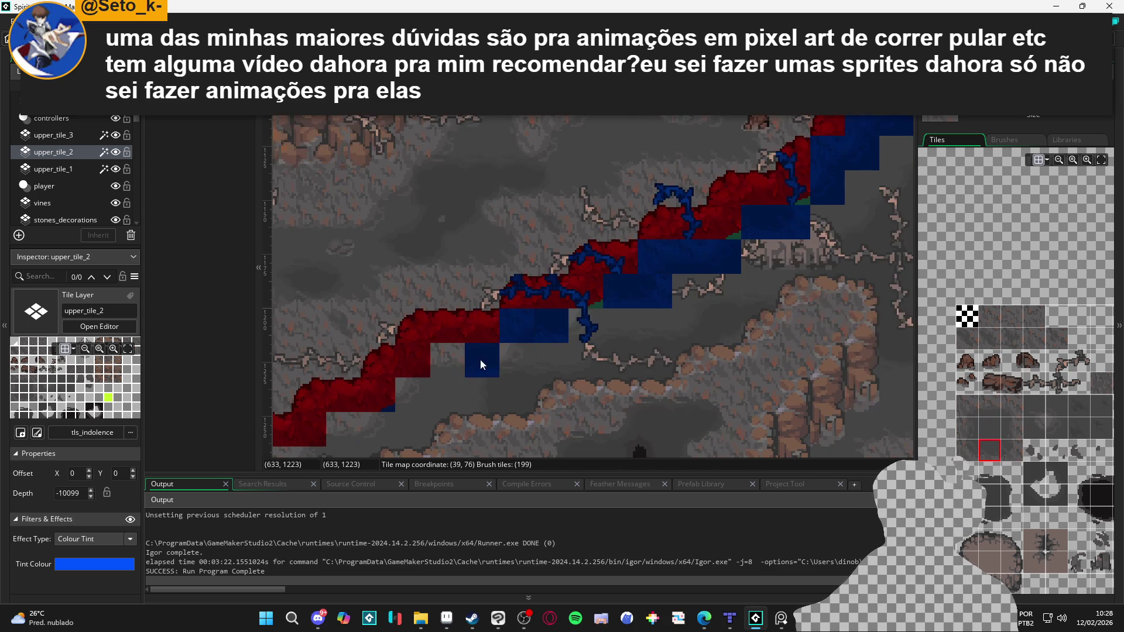
left_click(448, 365)
left_click(482, 429)
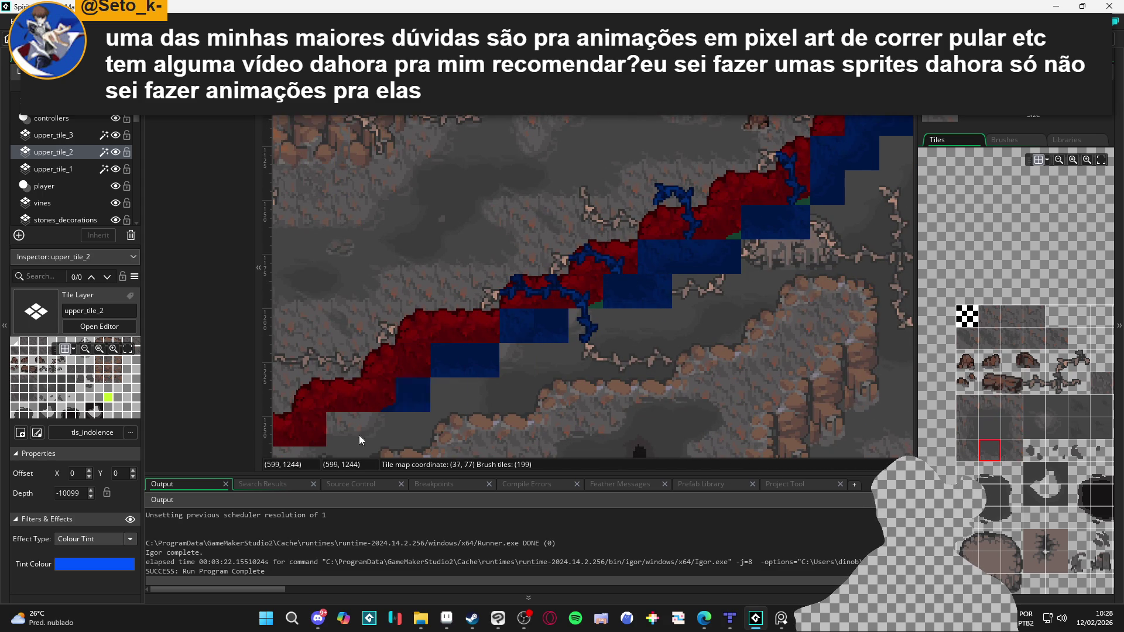
key("ctrl+z")
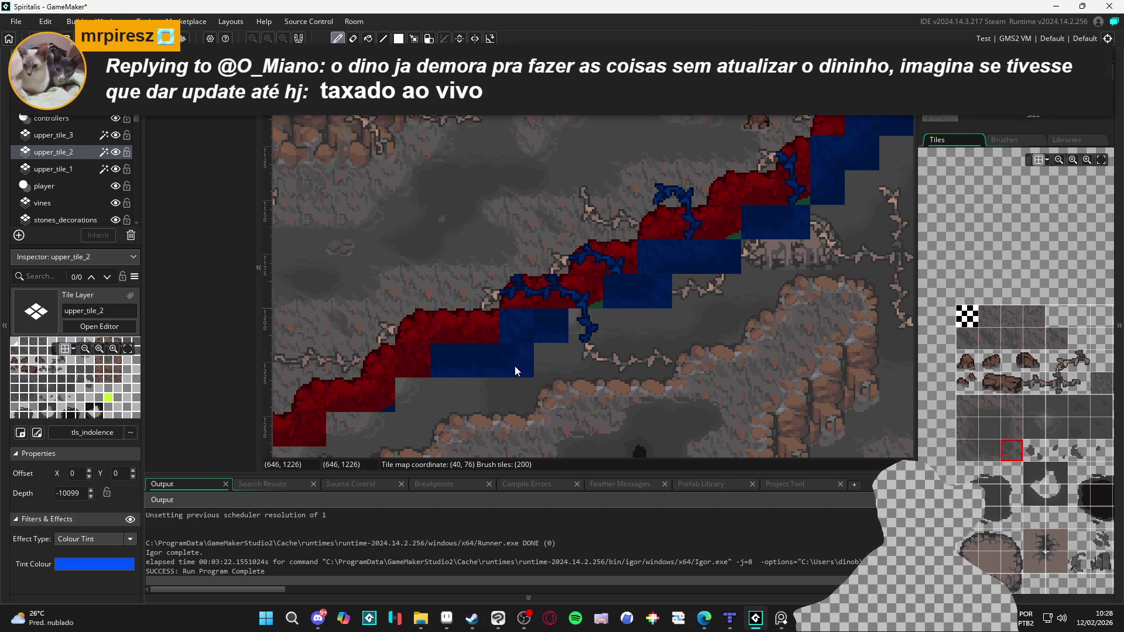
Step: Paint more blue tiles under the remaining slope steps
left_click(515, 367)
scroll(507, 357, "down", 2)
scroll(507, 357, "left", 2)
left_click(498, 349)
scroll(481, 355, "left", 1)
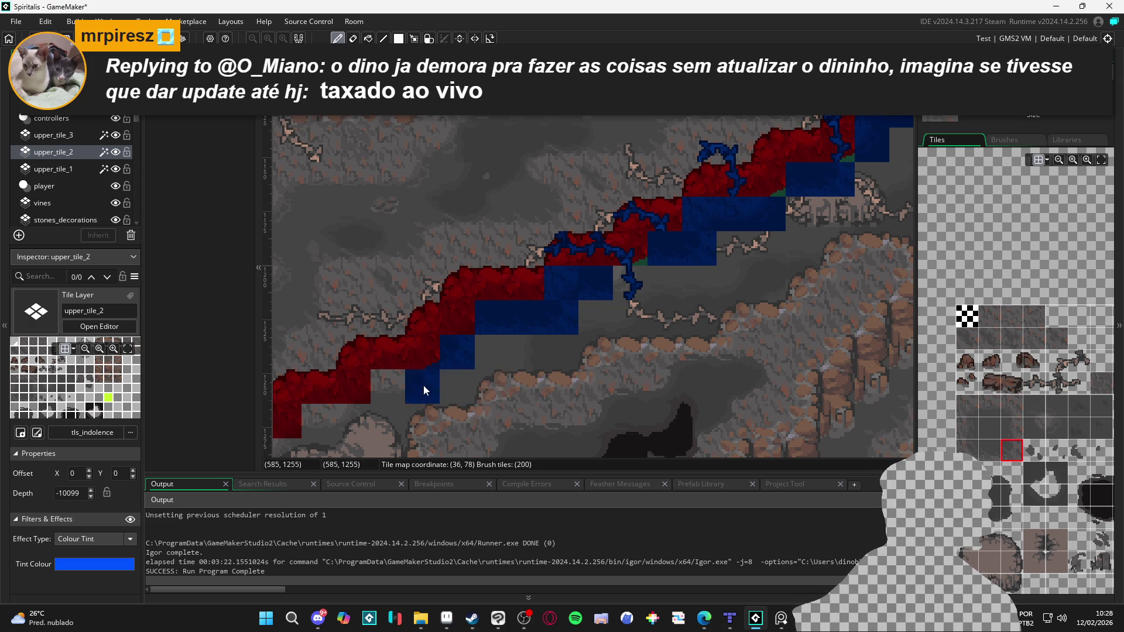
scroll(527, 358, "down", 4)
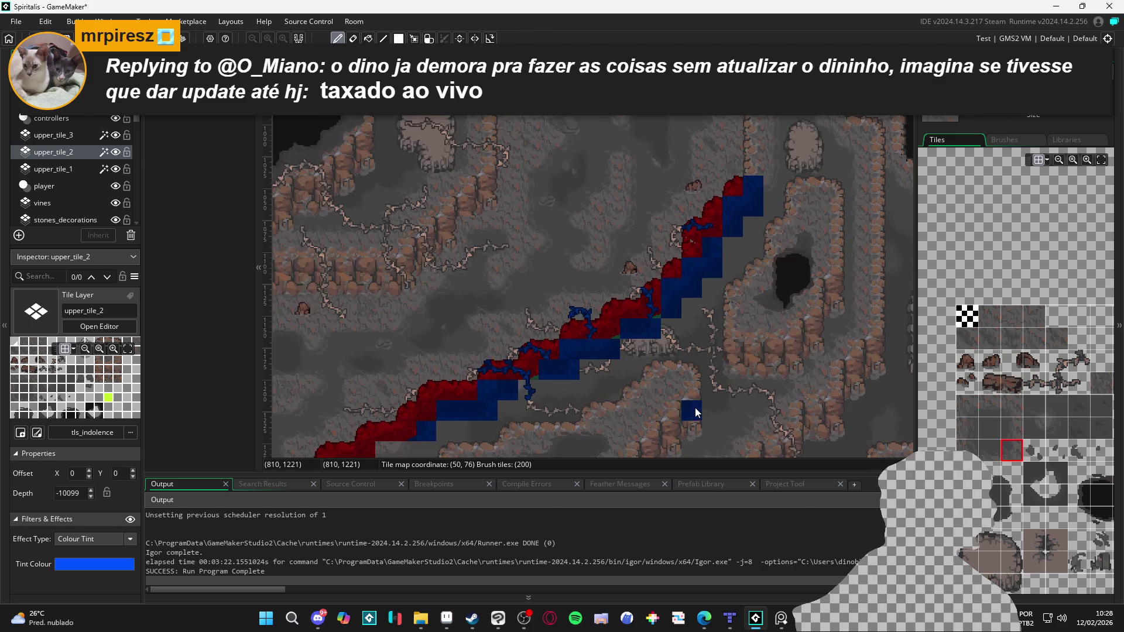
scroll(680, 381, "up", 2)
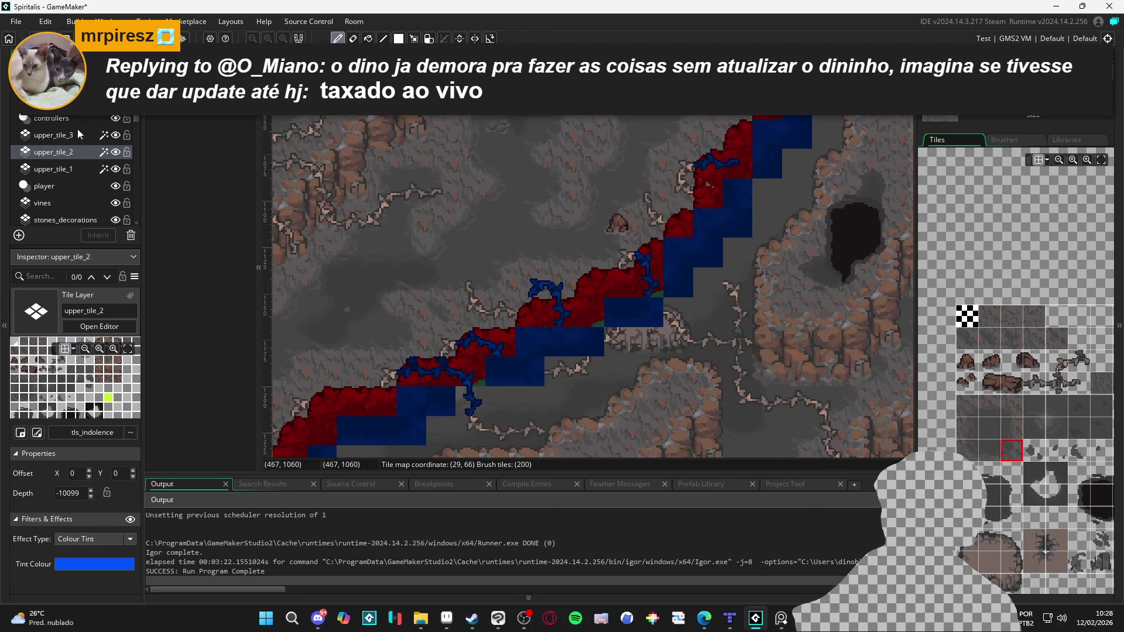
Step: On upper_tile_3, compare layers by toggling upper_tile_2, then paint a green tile at the slope step
left_click(94, 135)
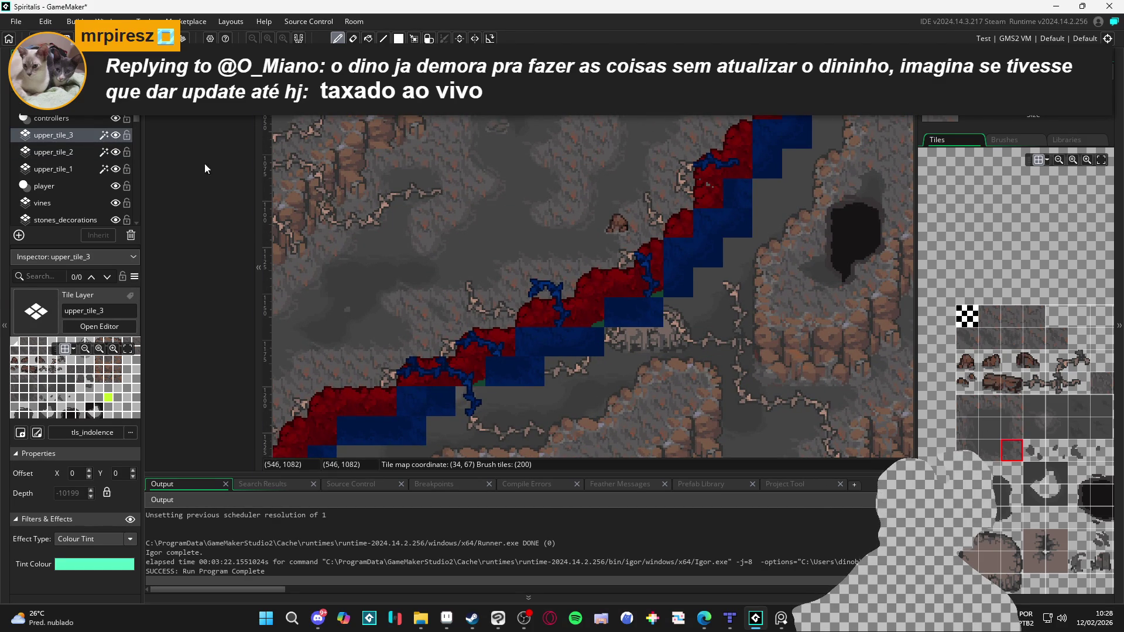
left_click(116, 153)
left_click(116, 152)
left_click(116, 152)
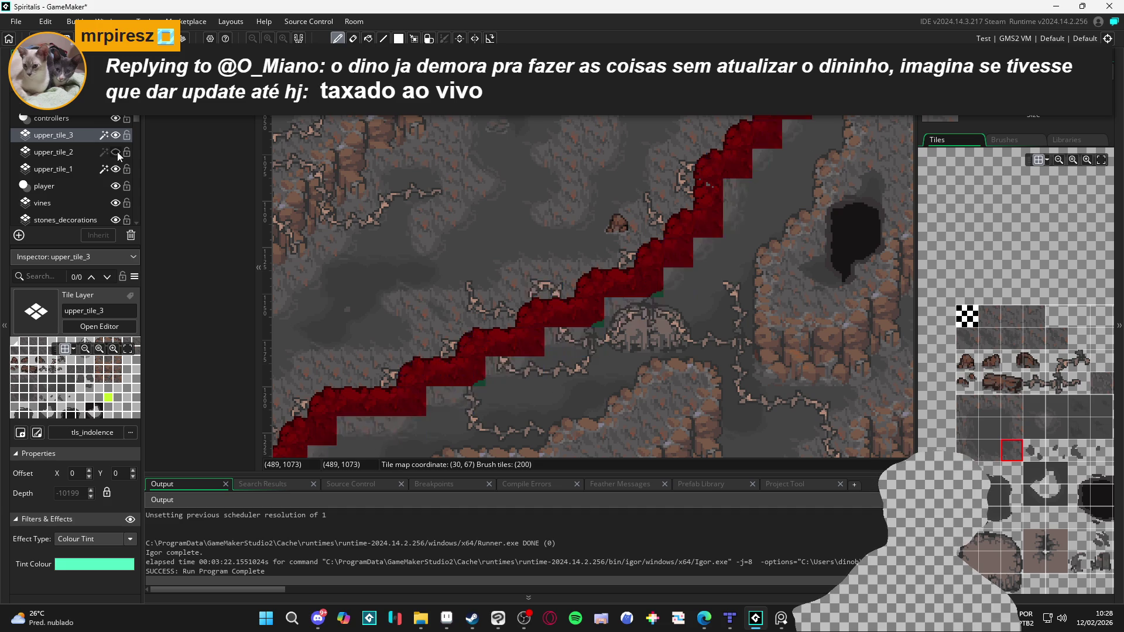
left_click(117, 152)
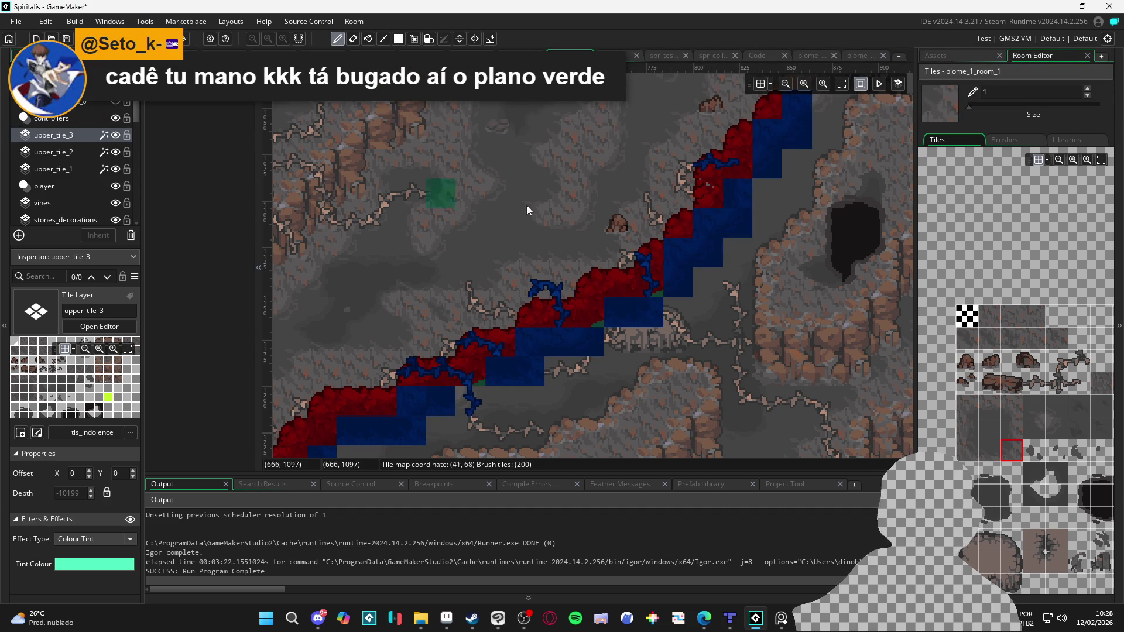
left_click(607, 218)
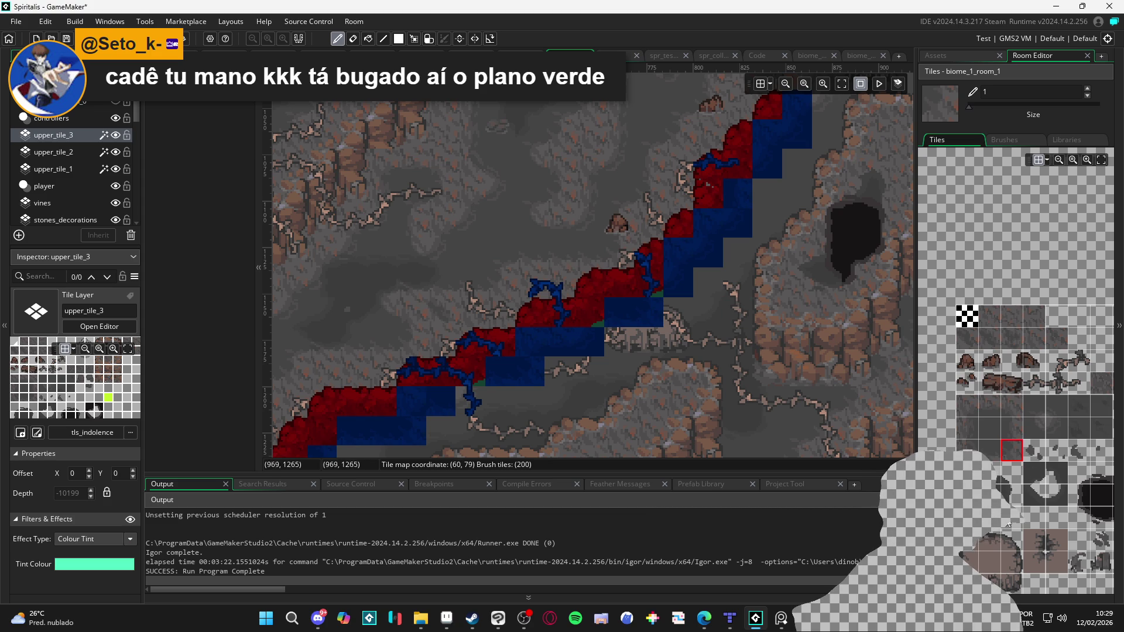
left_click(968, 541)
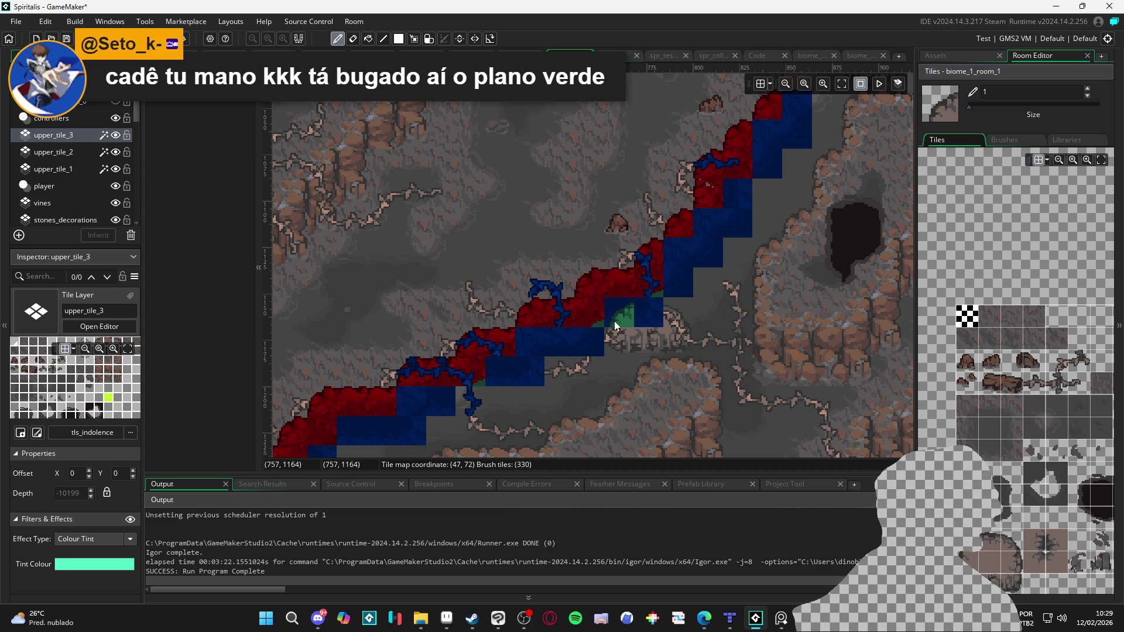
left_click(983, 533)
left_click(653, 311)
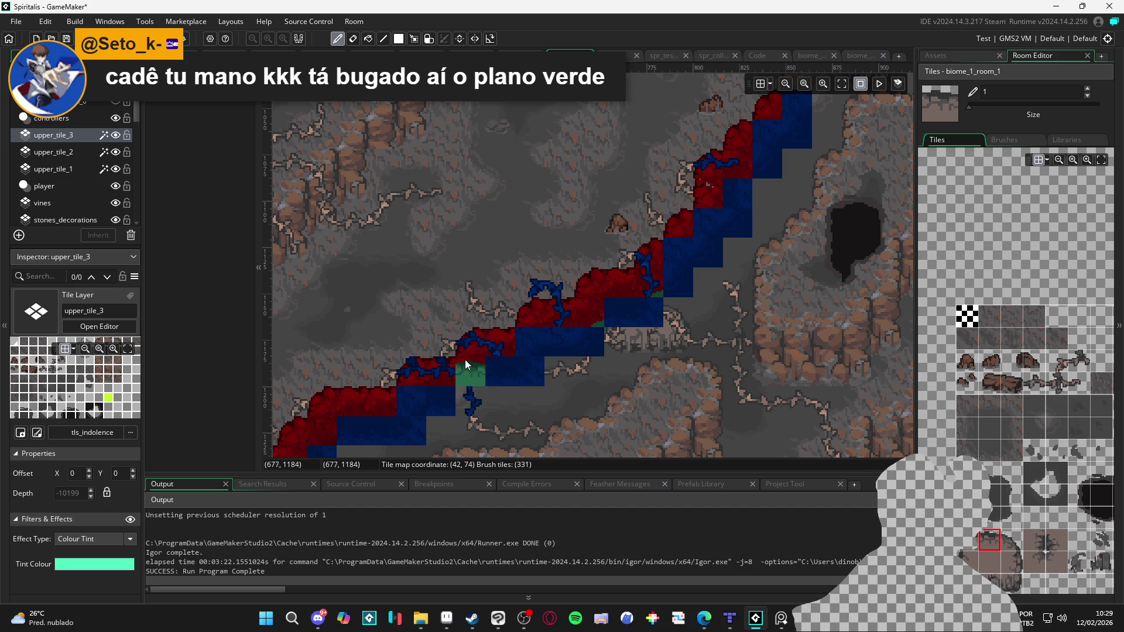
Step: Back on upper_tile_2, place a rounded blue tile at a lower slope step
left_click(58, 152)
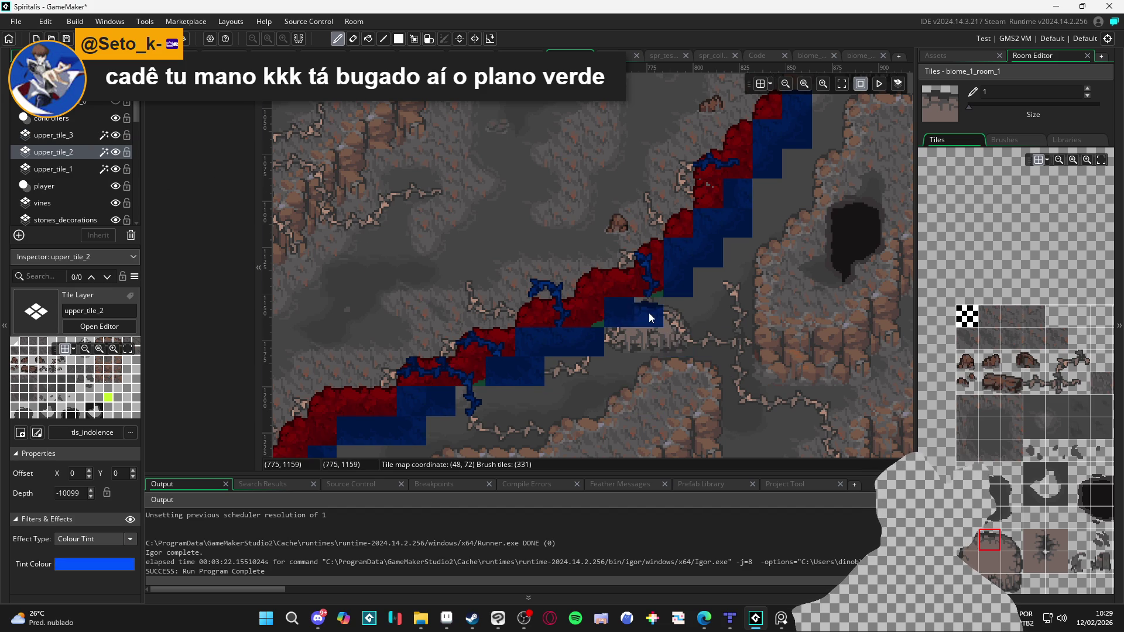
left_click(970, 539)
scroll(973, 543, "down", 3)
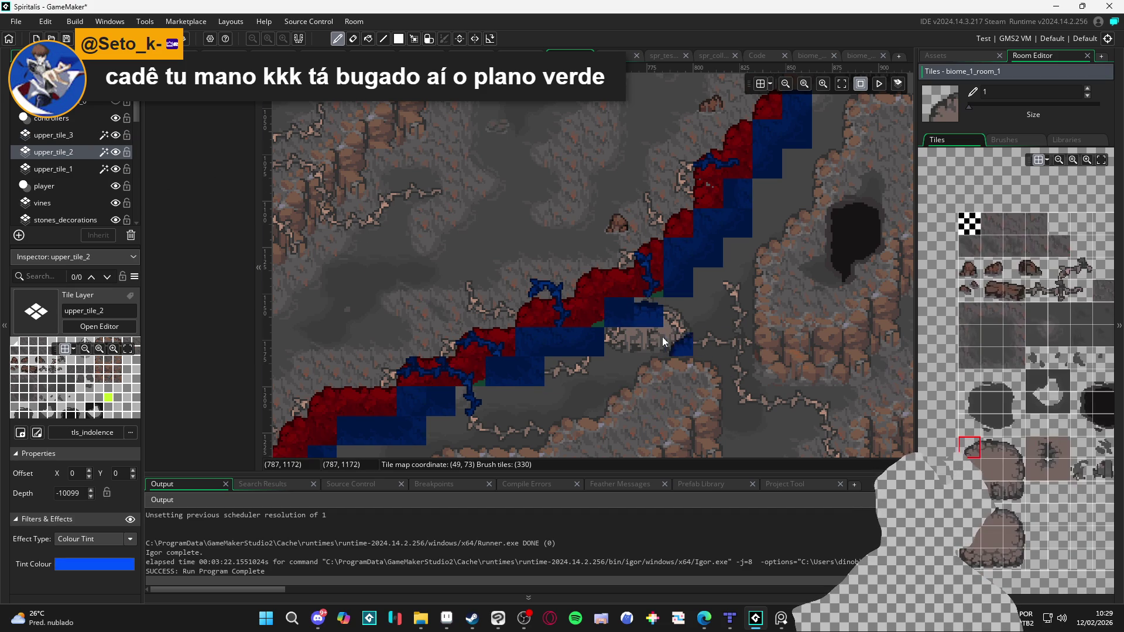
left_click(621, 314)
left_click(577, 349)
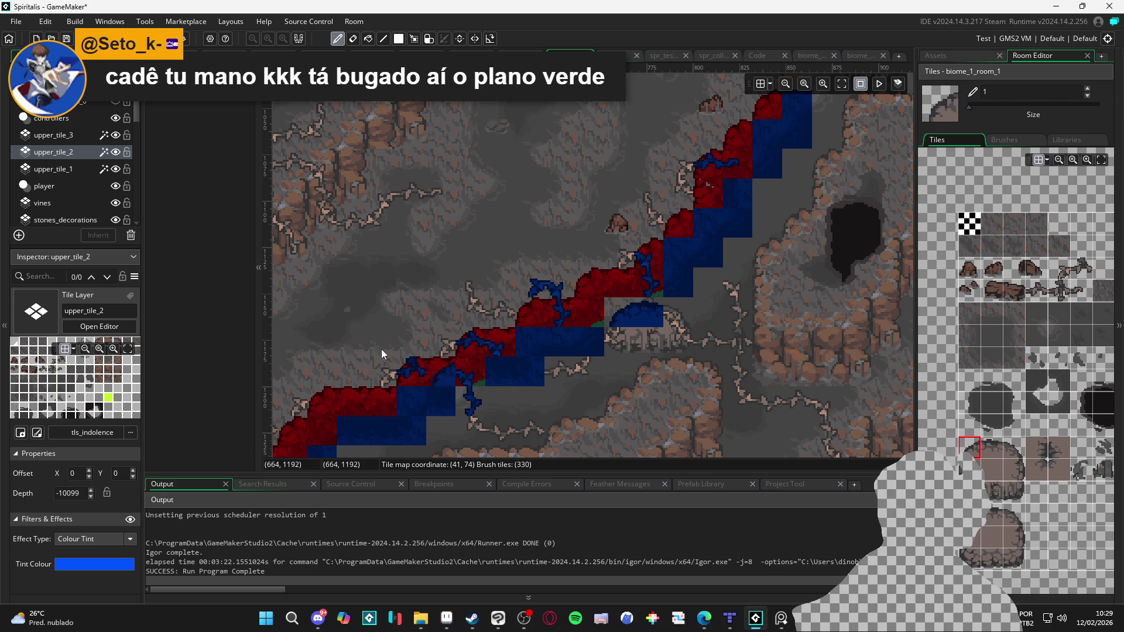
Step: Select upper_tile_1, try tiles from the tileset, then make upper_tile_3 the active layer
left_click(78, 169)
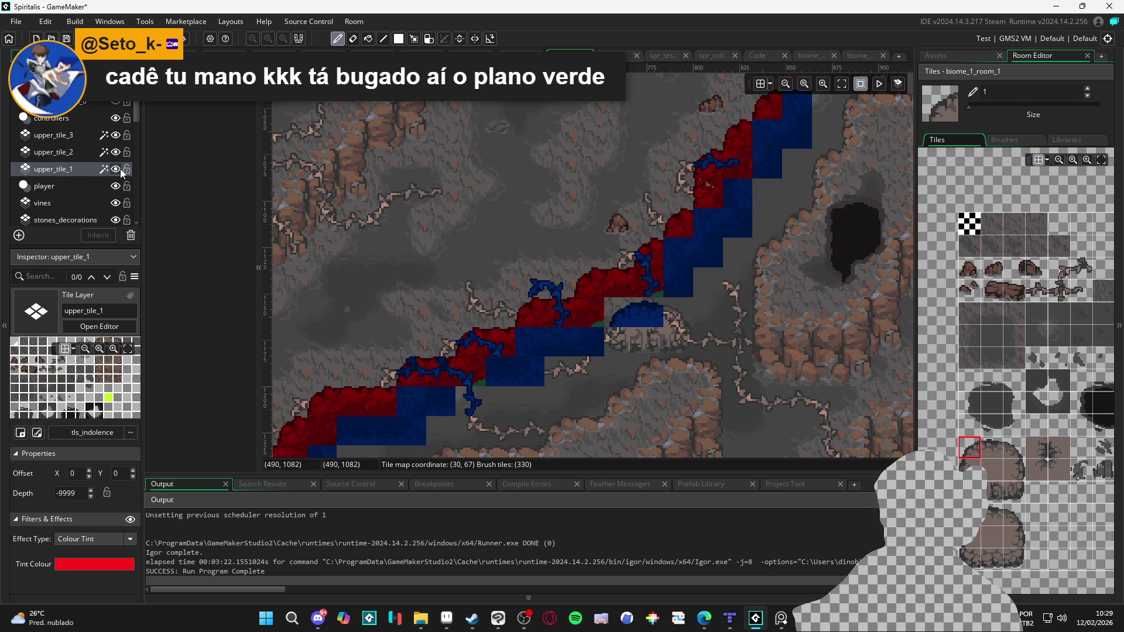
left_click(87, 169)
left_click(991, 359)
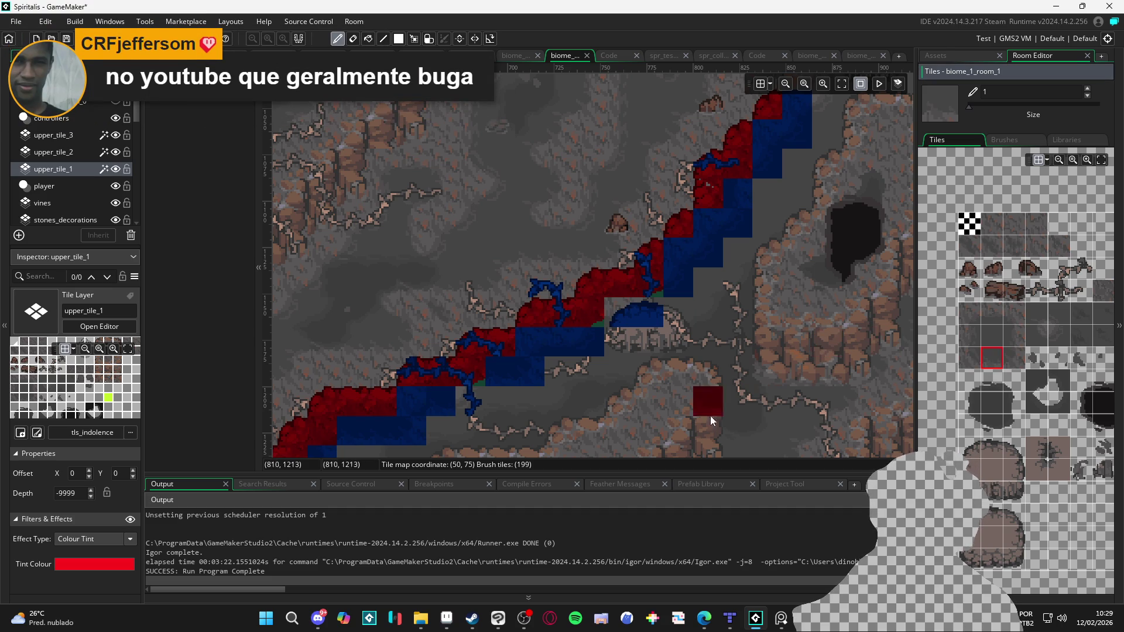
left_click(997, 315)
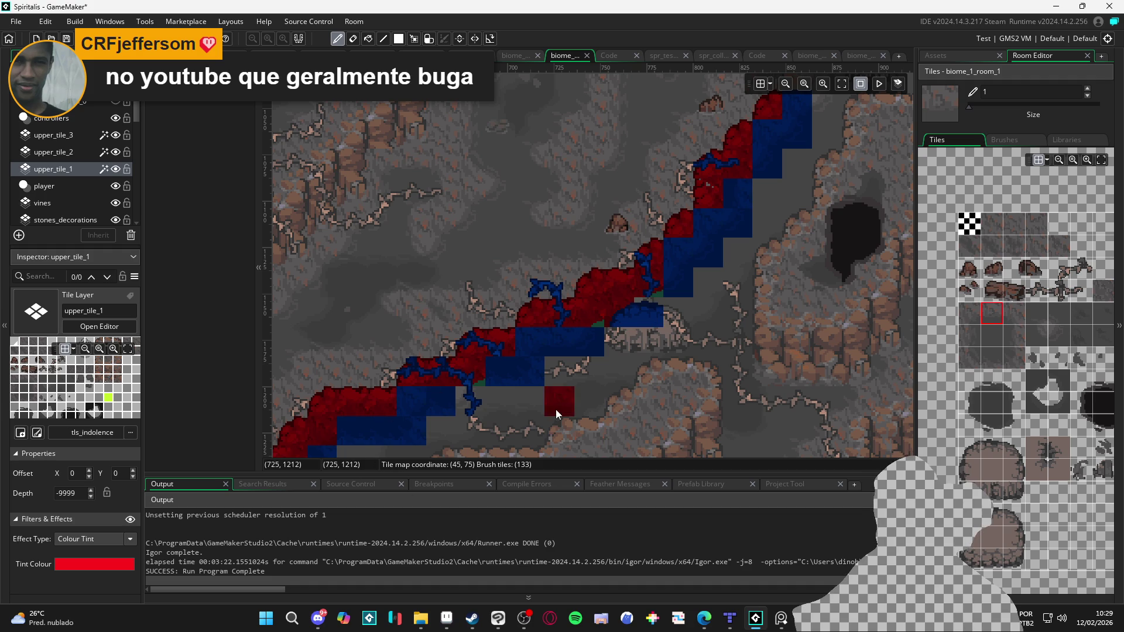
left_click(93, 134)
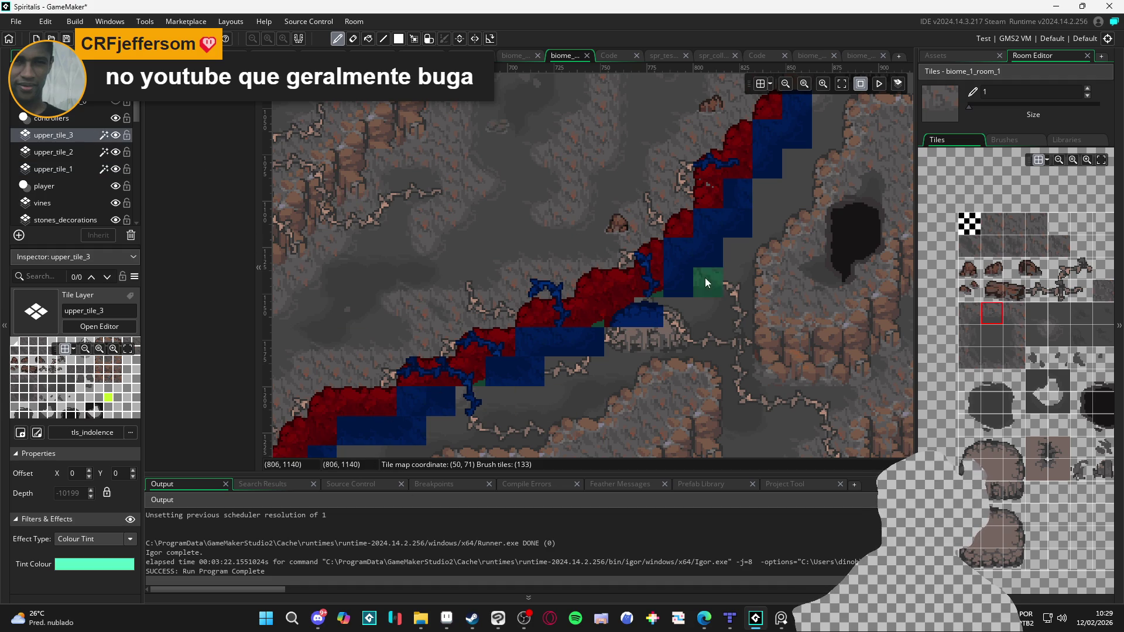
Step: Paint the first vine tiles from the tileset onto upper_tile_3 along the slope
scroll(1003, 431, "down", 5)
scroll(961, 378, "up", 5)
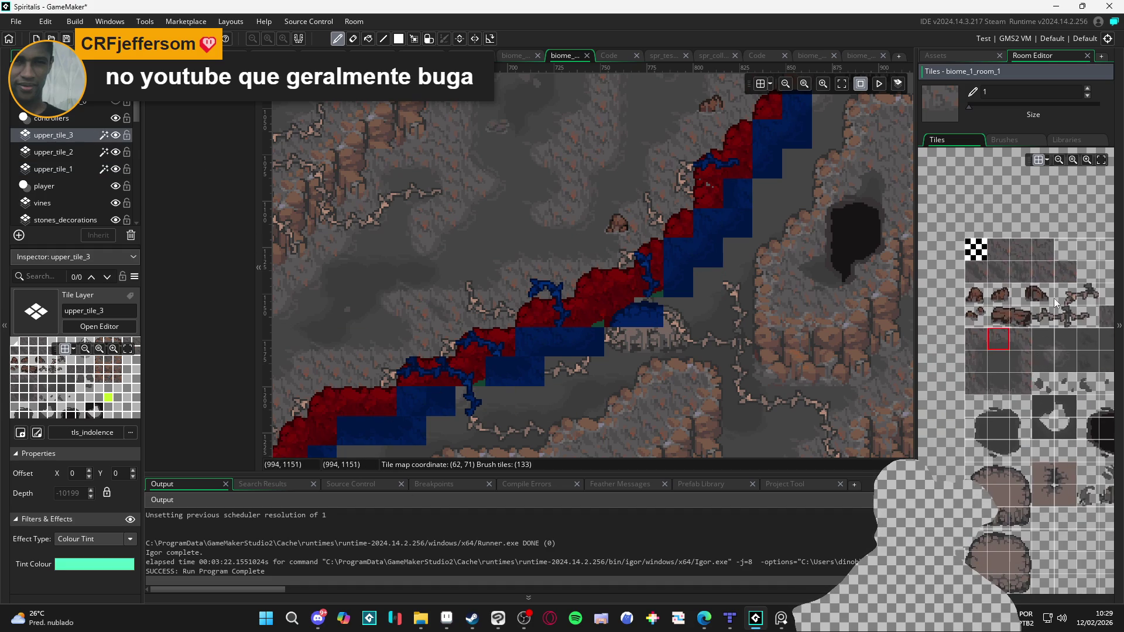
left_click(1044, 317)
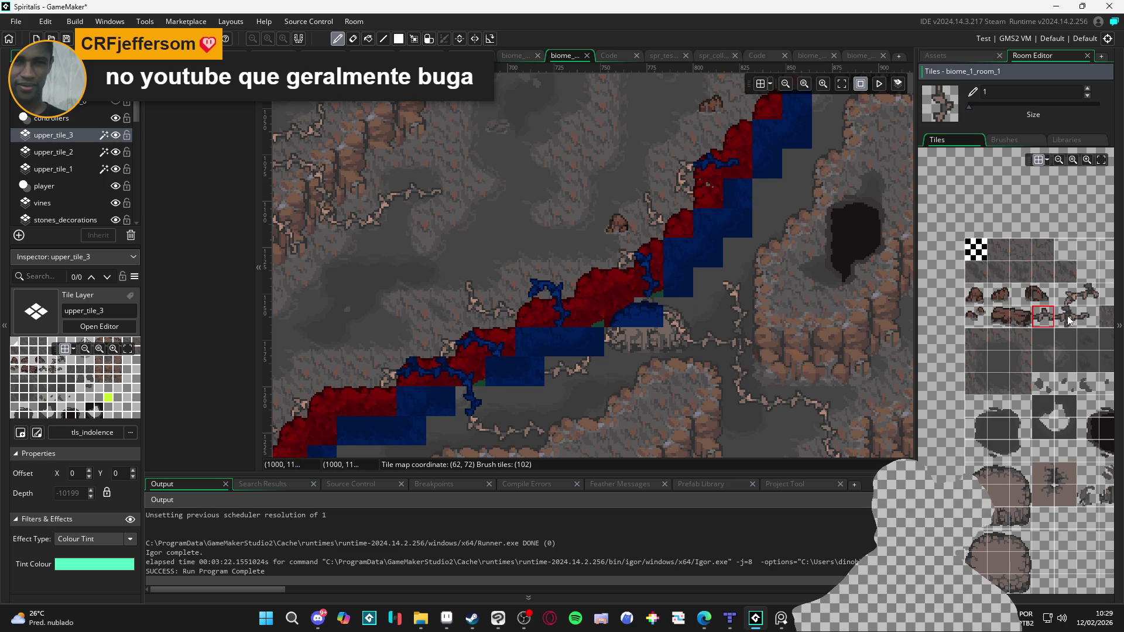
left_click(1066, 294)
left_click(653, 305)
left_click(621, 334)
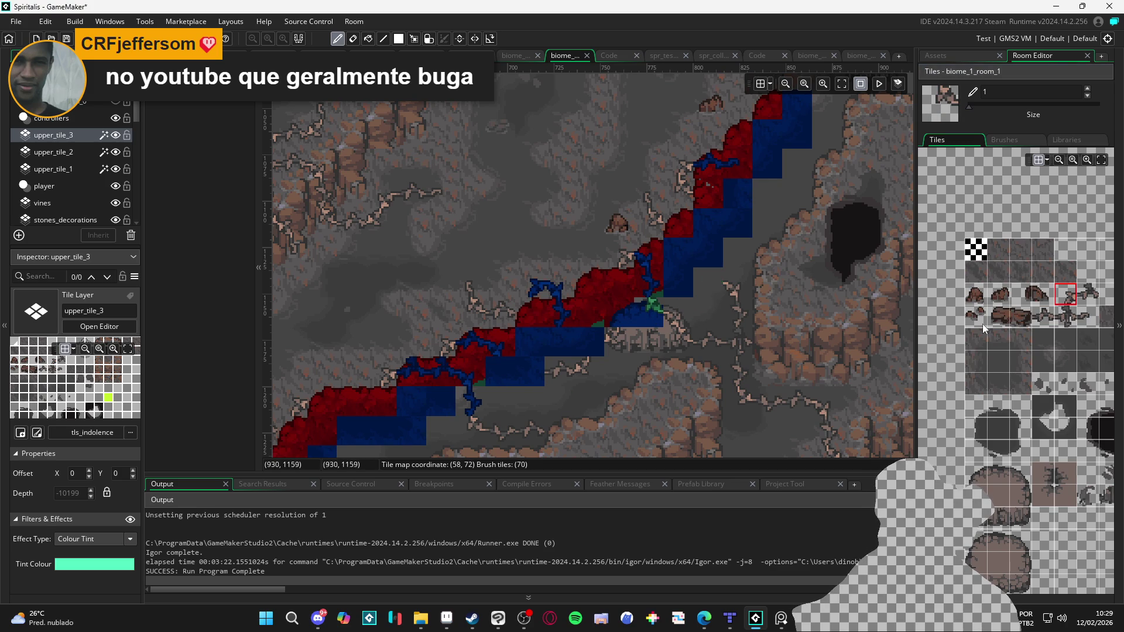
left_click(1086, 315)
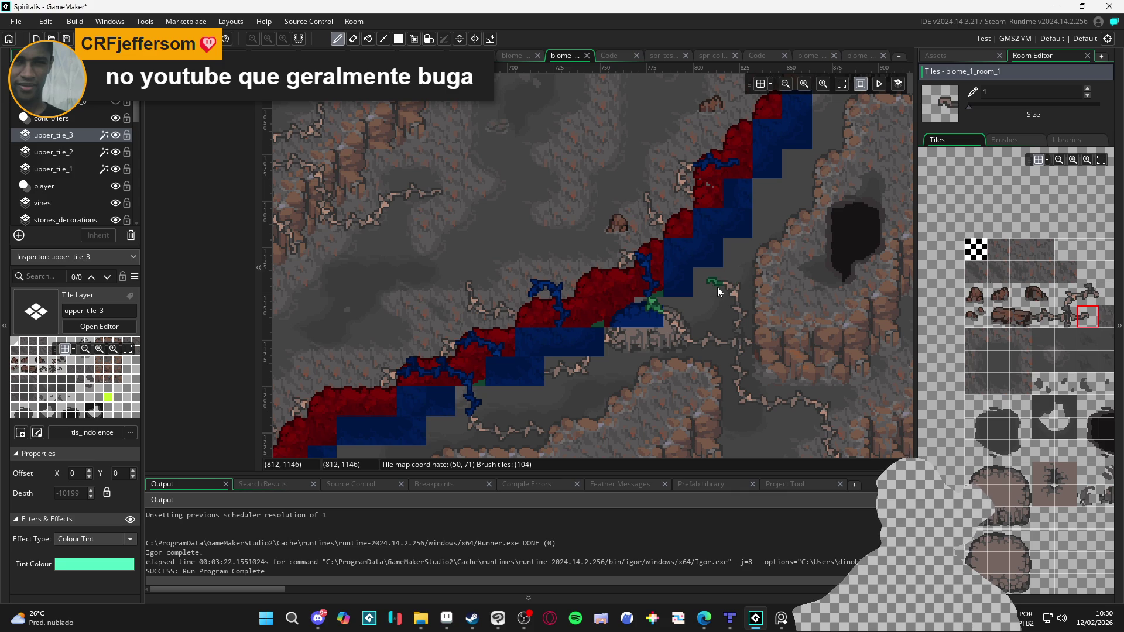
left_click(717, 287)
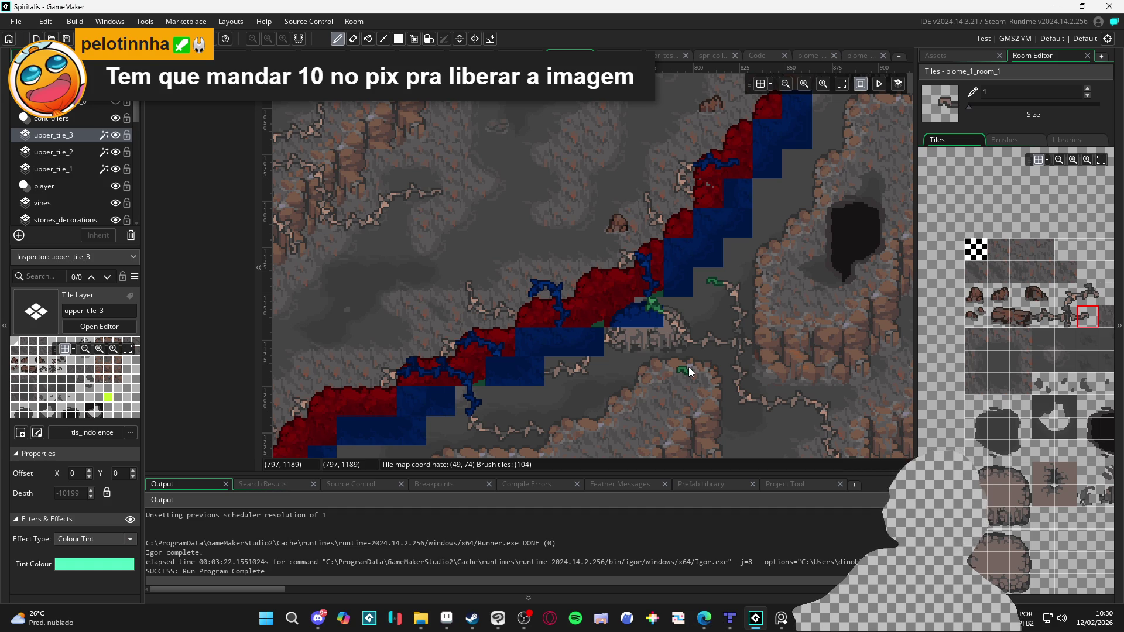
Step: Shift the view up the slope and toggle upper_tile_2 off and on to check beneath it
scroll(504, 287, "down", 1)
scroll(505, 287, "down", 1)
left_click_drag(506, 286, 496, 240)
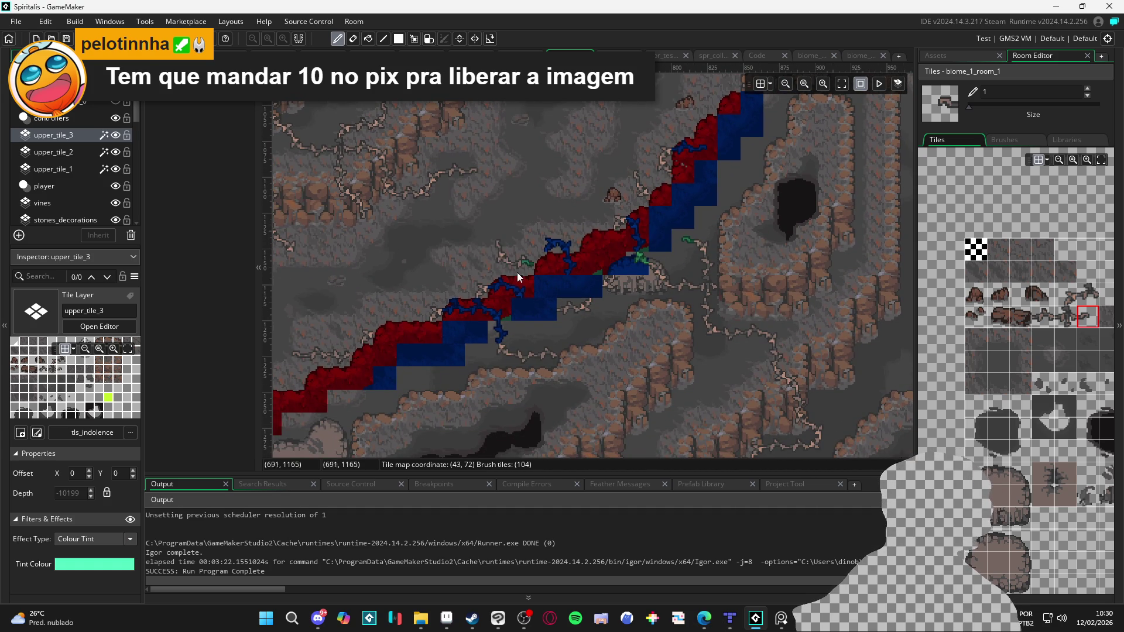
scroll(548, 348, "up", 2)
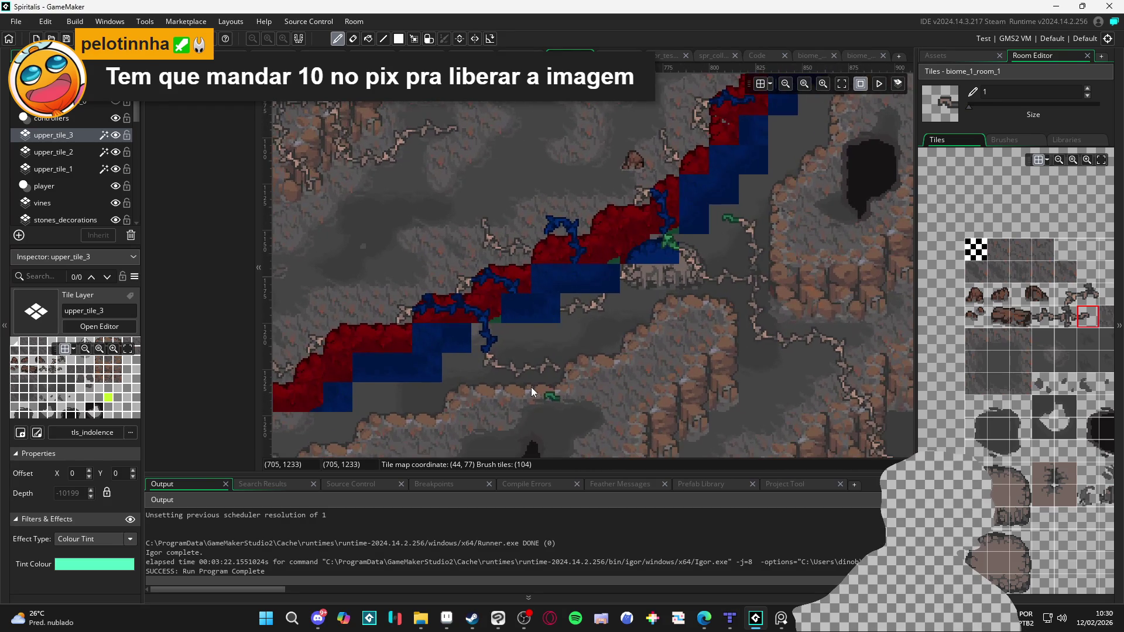
left_click(118, 155)
left_click(119, 155)
left_click(118, 155)
left_click(119, 154)
Step: Paint another hanging vine strand and an extra vine tile along the slope
left_click(1038, 318)
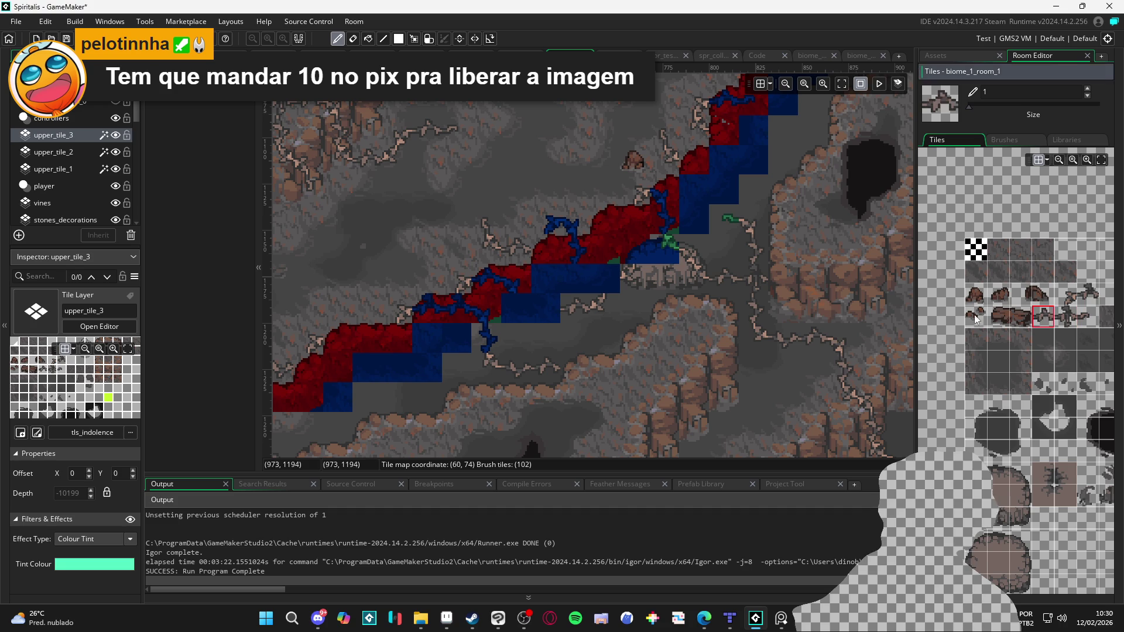
left_click(1066, 296)
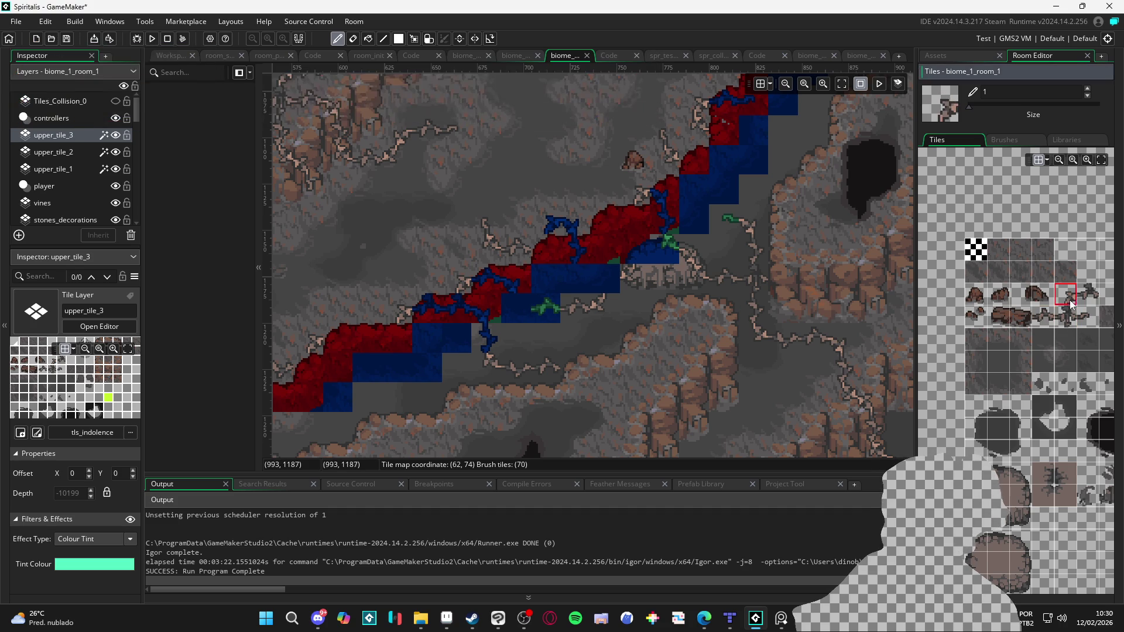
mouse_move(549, 308)
left_mouse_down()
mouse_move(525, 308)
mouse_move(584, 337)
left_mouse_up()
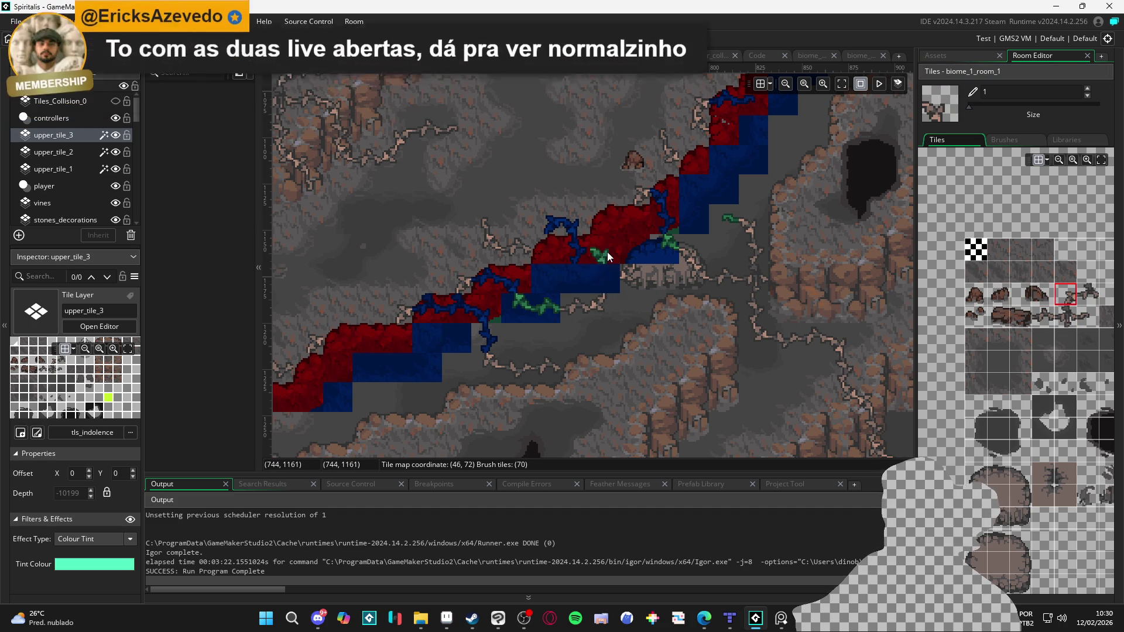
left_click(582, 284)
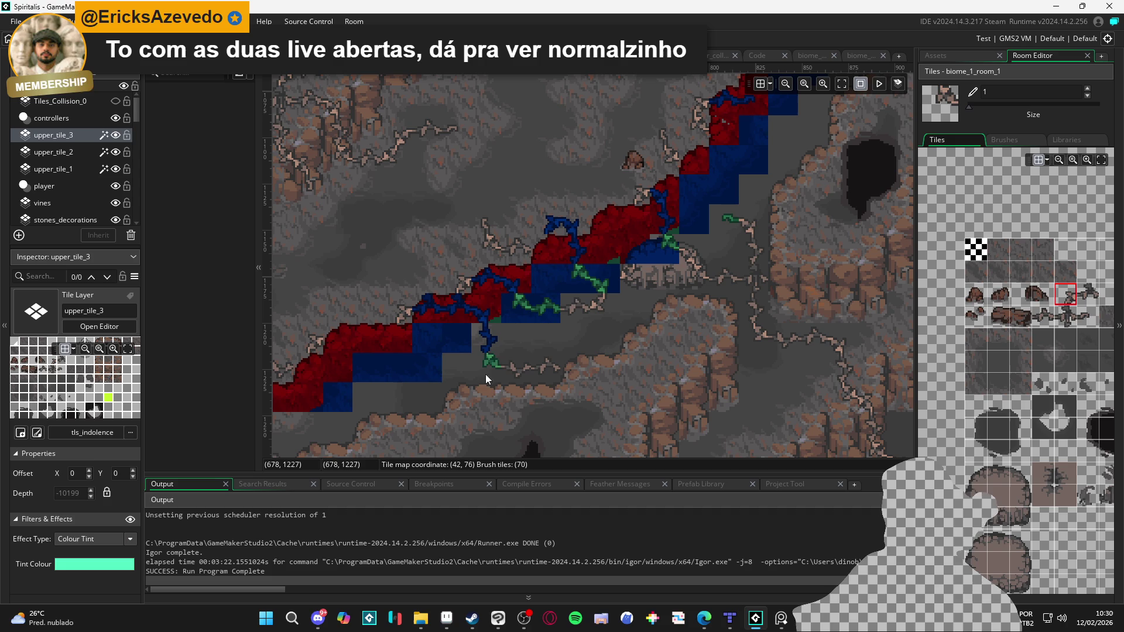
left_click_drag(582, 347, 568, 350)
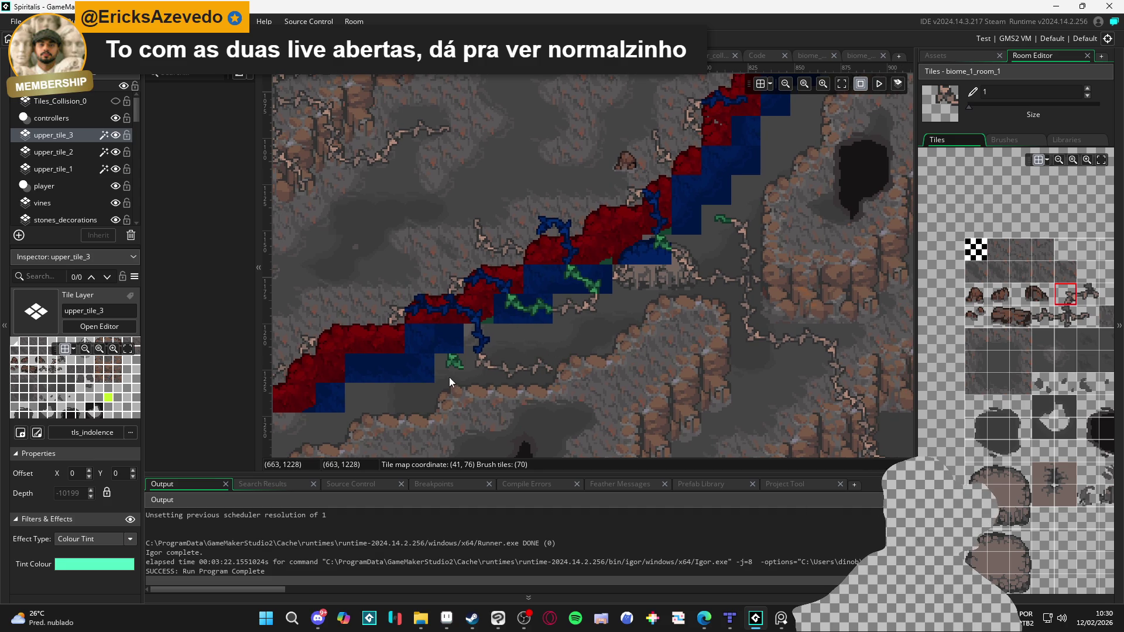
left_click_drag(448, 377, 458, 378)
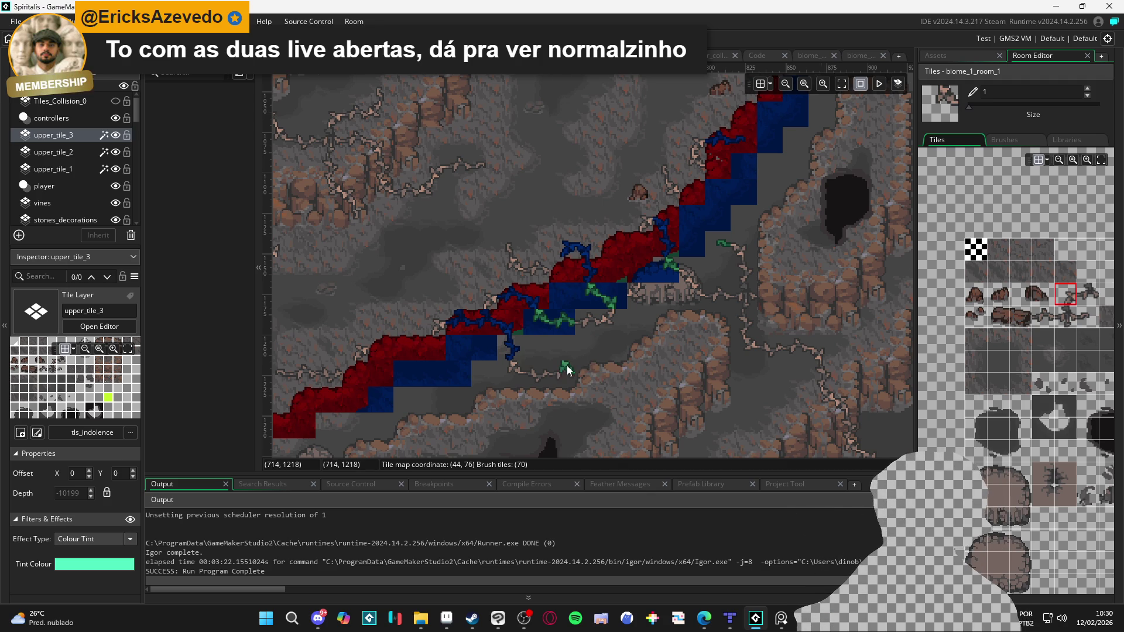
scroll(573, 374, "up", 2)
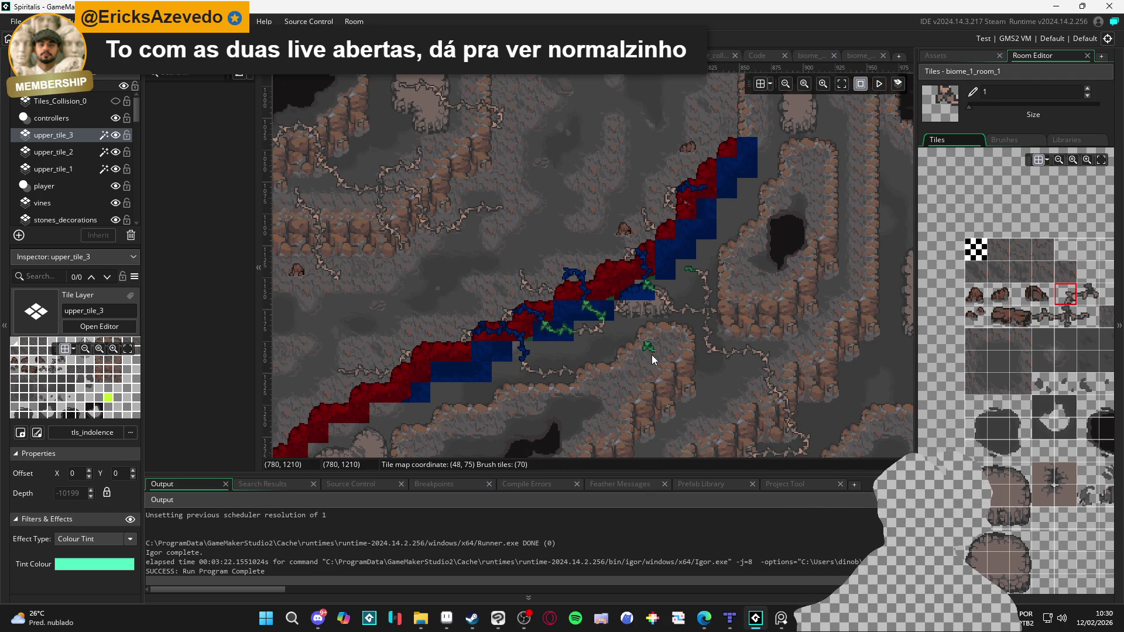
scroll(638, 360, "down", 1)
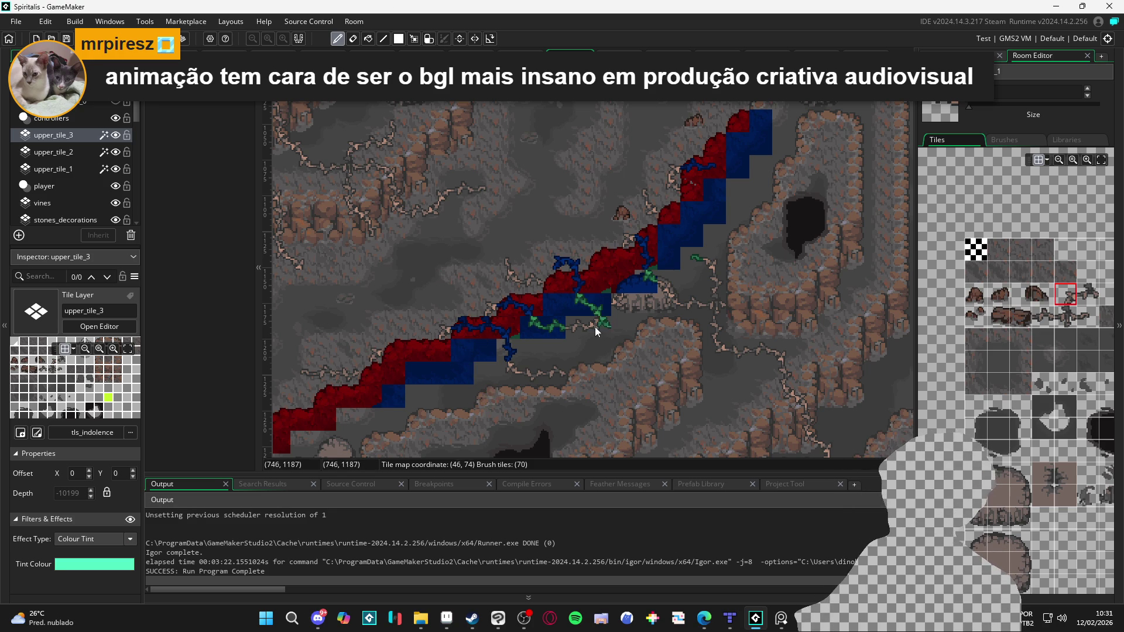
Step: Compare upper_tile_2 and upper_tile_1 by toggling their visibility, then build and run with F5
left_click(115, 151)
left_click(115, 152)
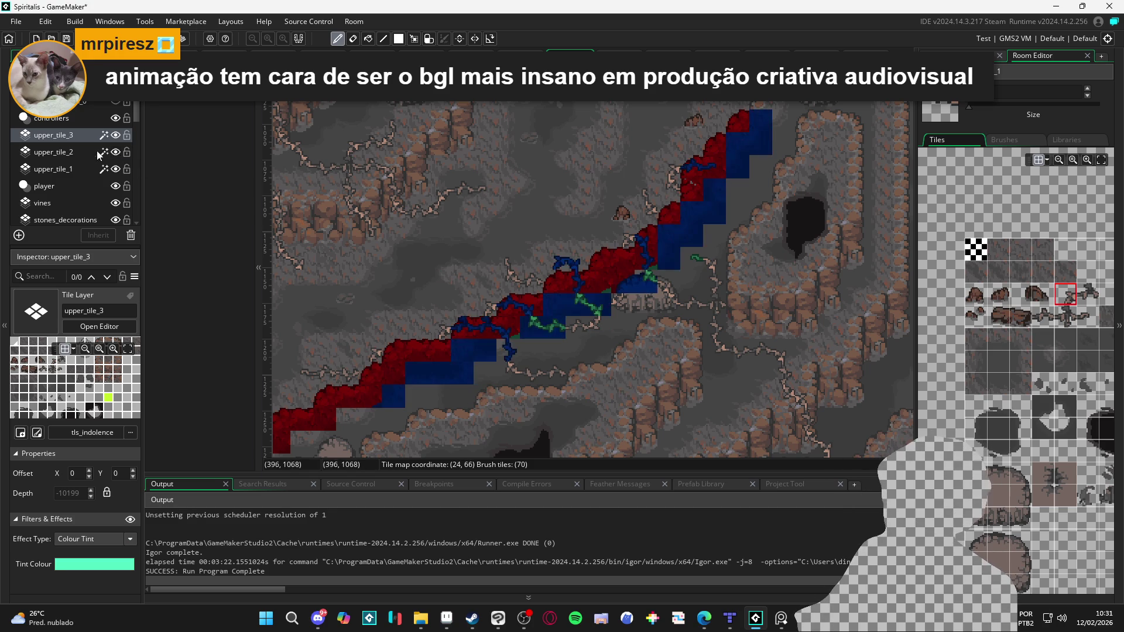
left_click(104, 155)
left_click(116, 170)
left_click(118, 169)
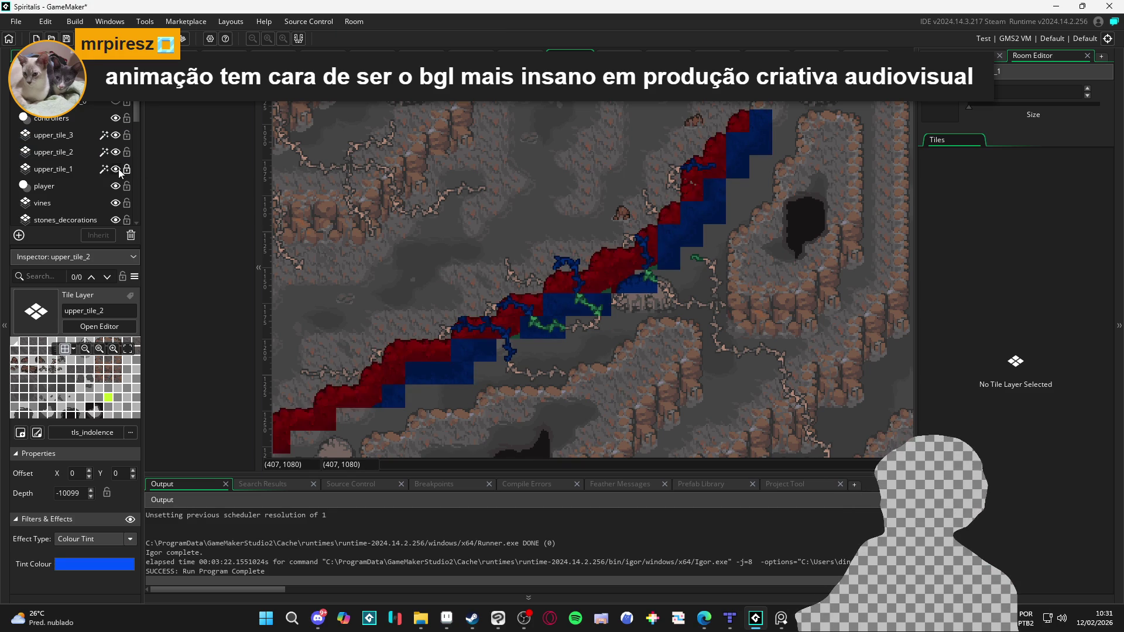
left_click(55, 173)
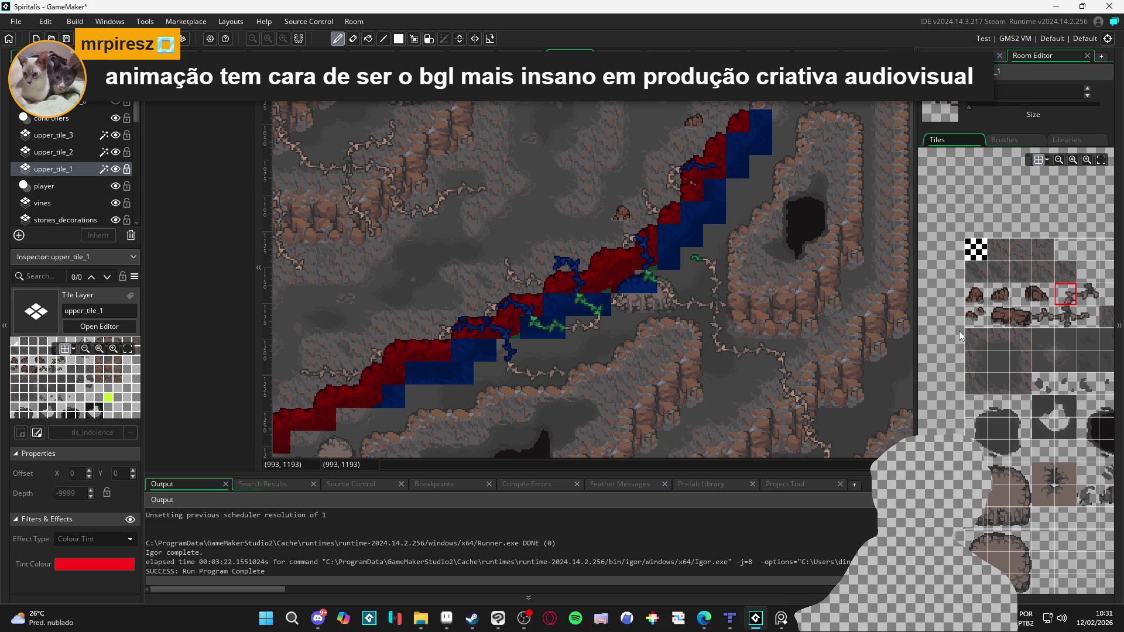
scroll(536, 338, "down", 2)
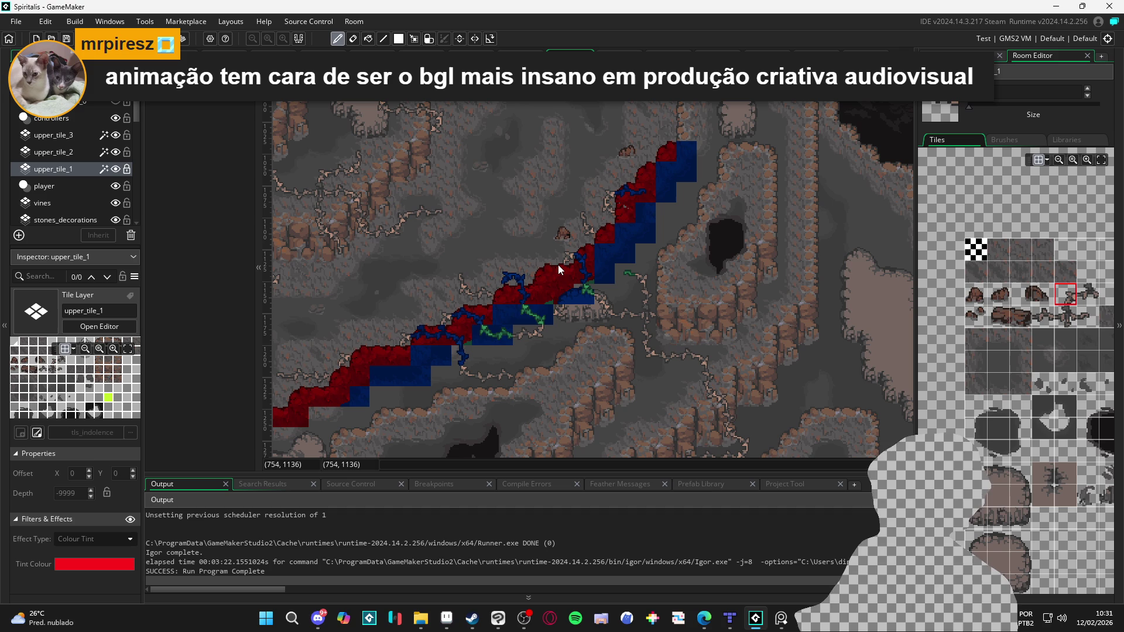
key("F5")
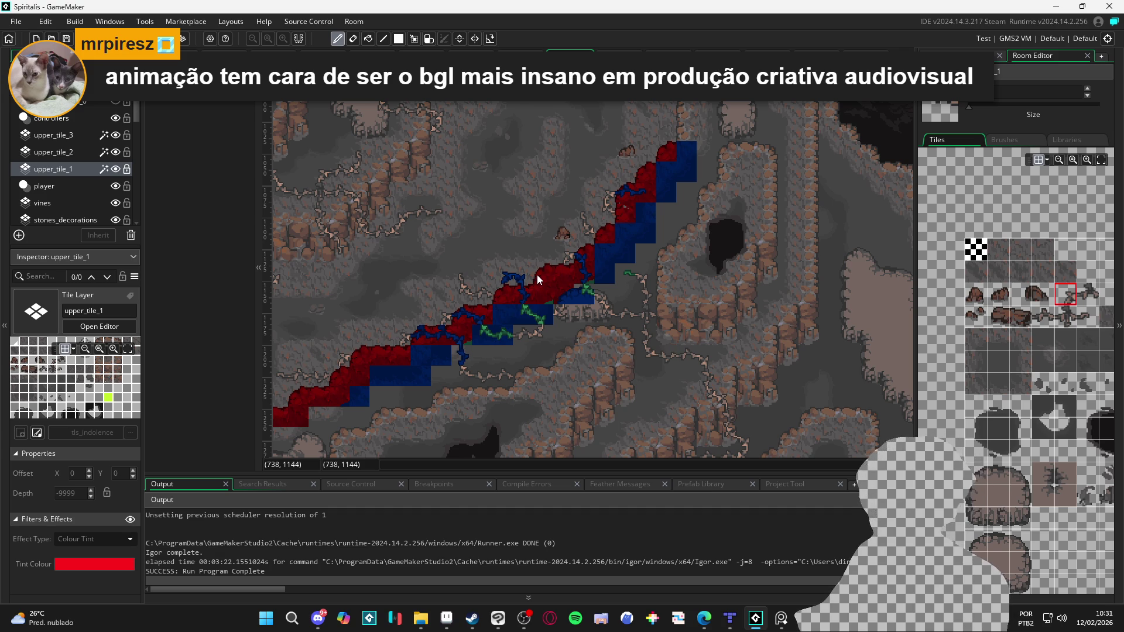
Step: Turn off the red, blue and green tints on upper_tile_1, 2 and 3, then run again
left_click(130, 520)
left_click(77, 155)
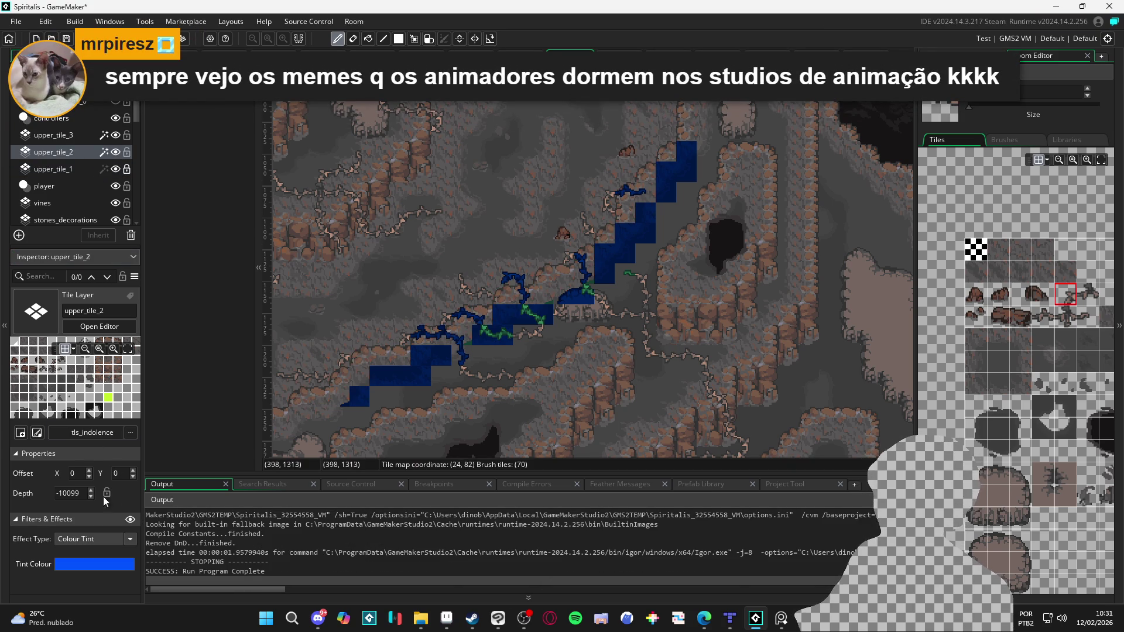
left_click(129, 520)
left_click(79, 139)
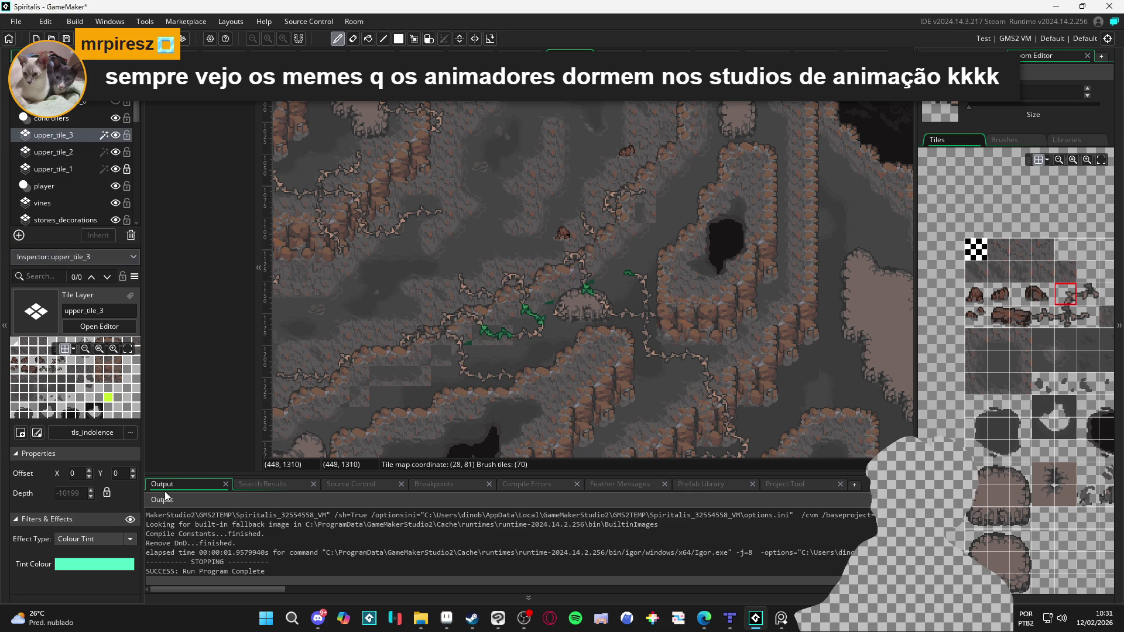
left_click(130, 521)
key("F5")
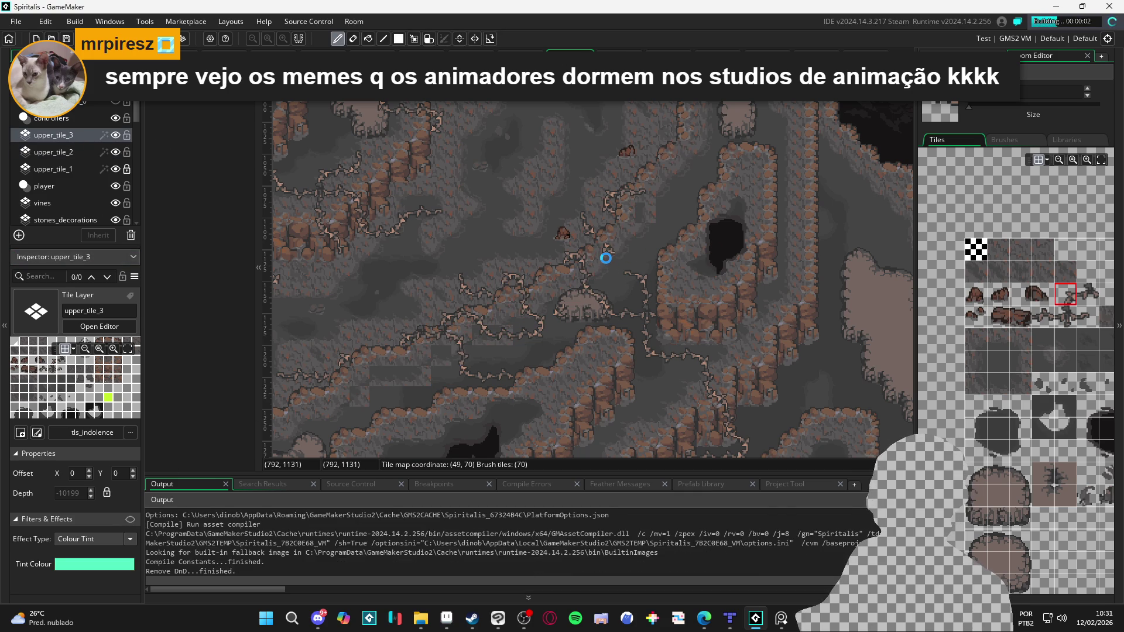
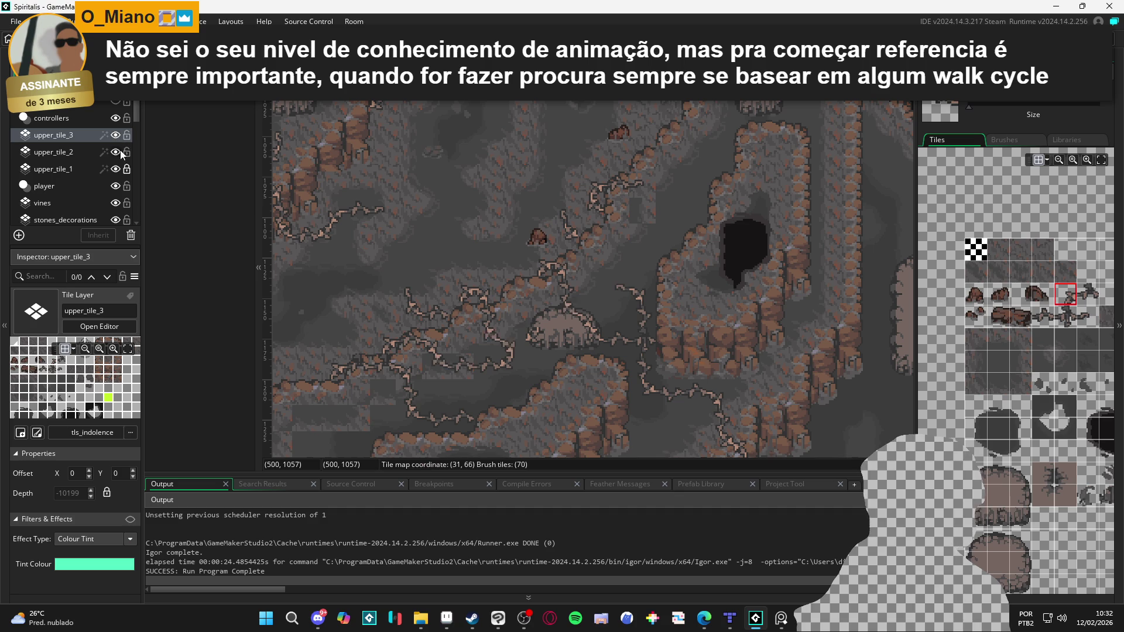
Step: Make upper_tile_2 the active layer and sample several cliff tiles from the tileset
left_click(87, 153)
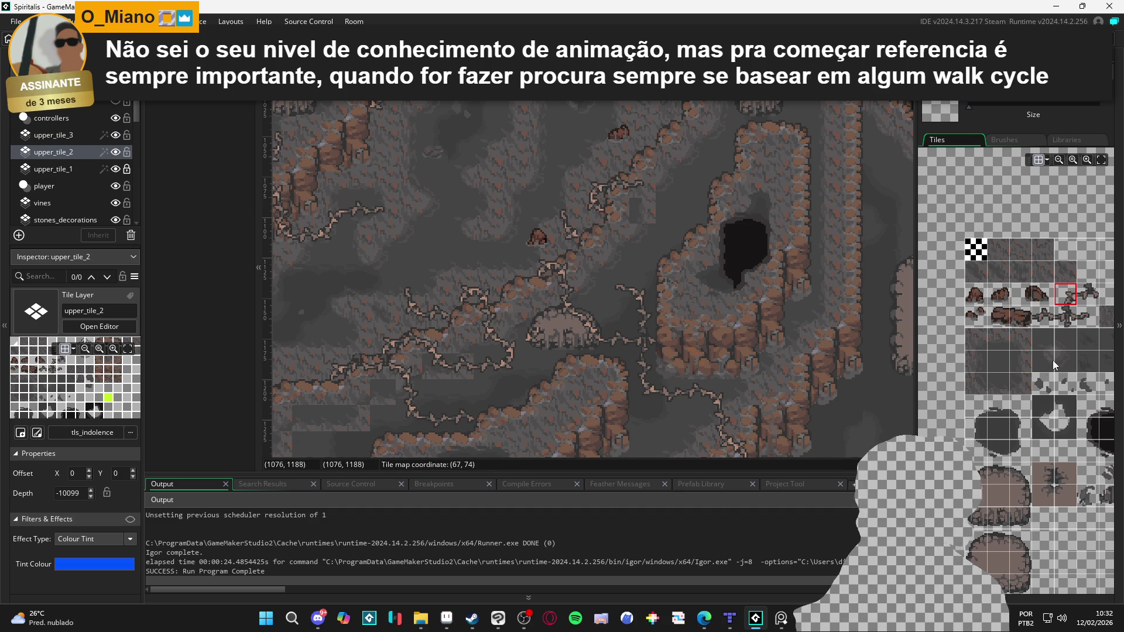
left_click(1021, 362)
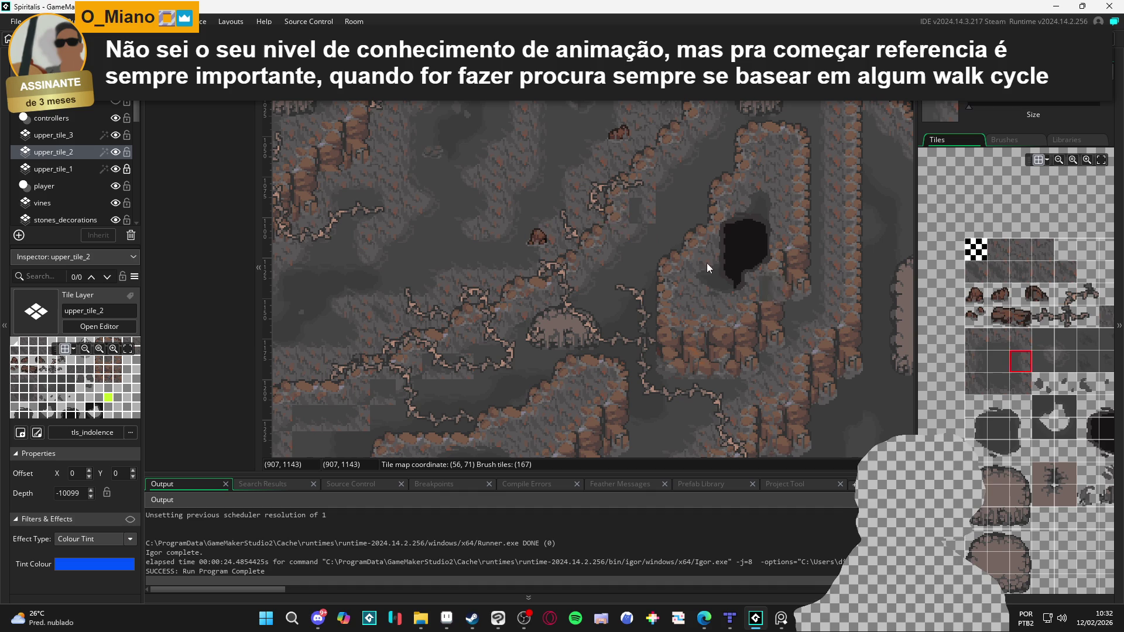
left_click(974, 357)
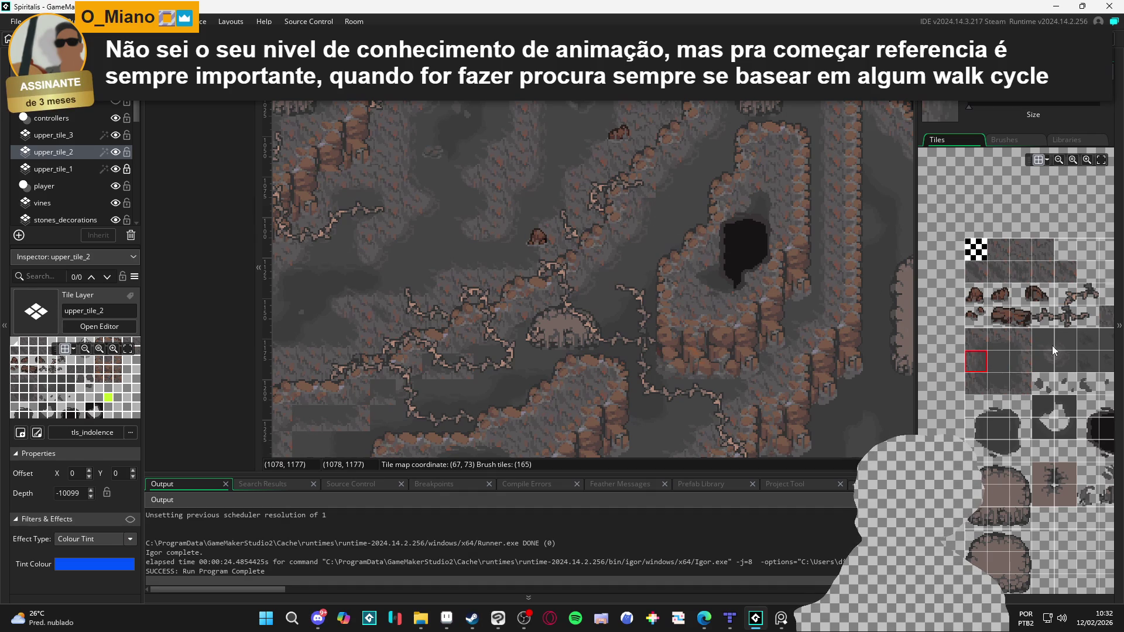
left_click_drag(1056, 349, 1012, 362)
left_click(995, 348)
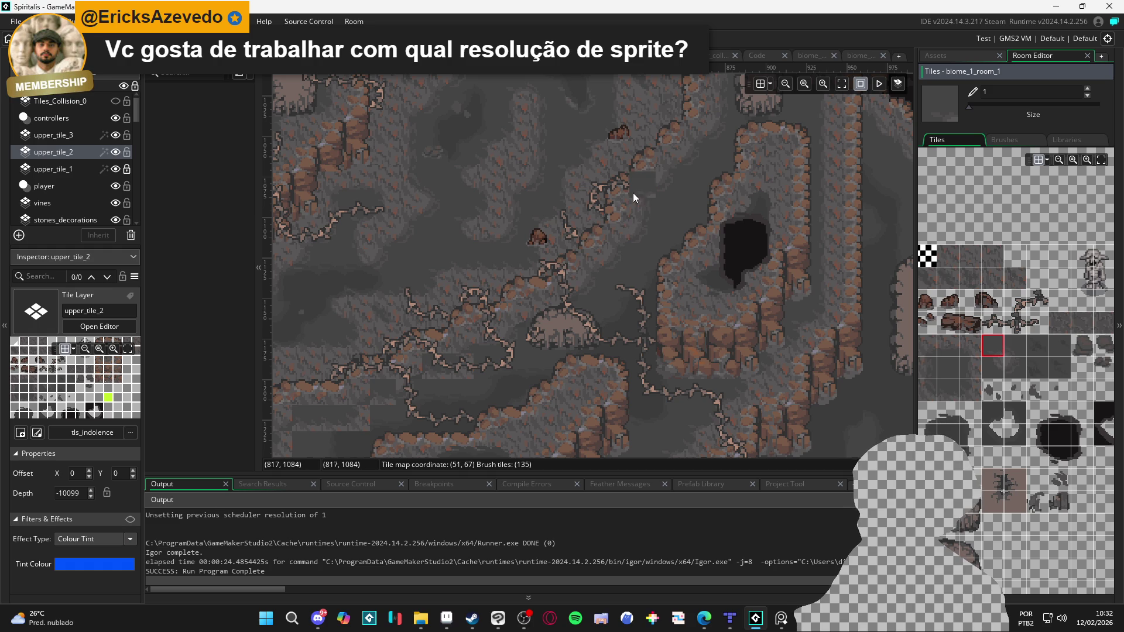
left_click(1016, 370)
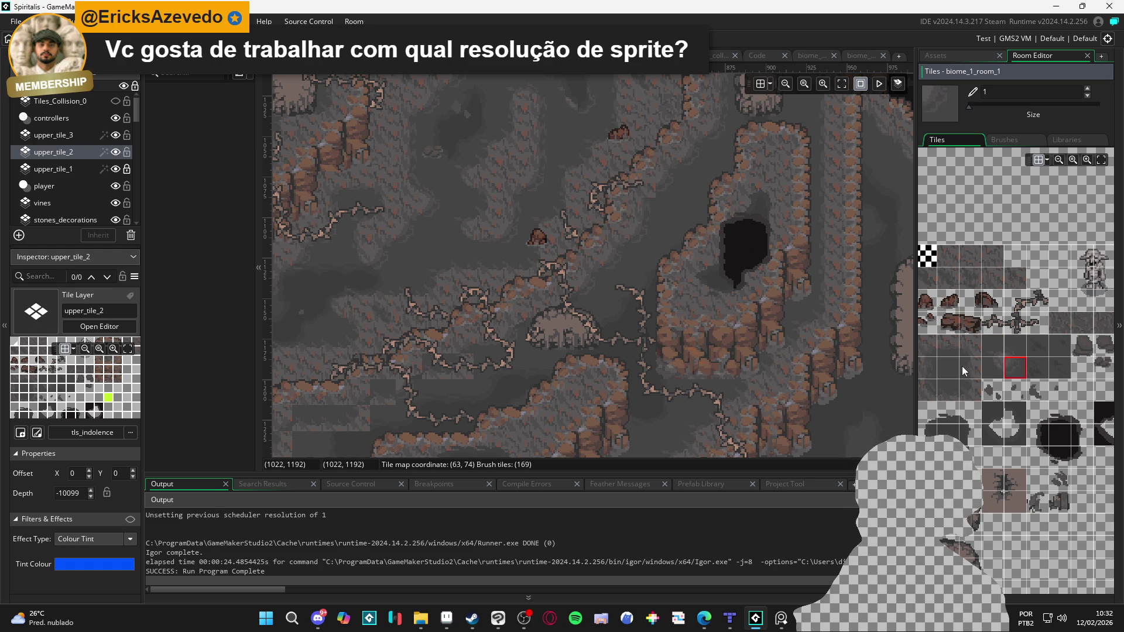
left_click(935, 350)
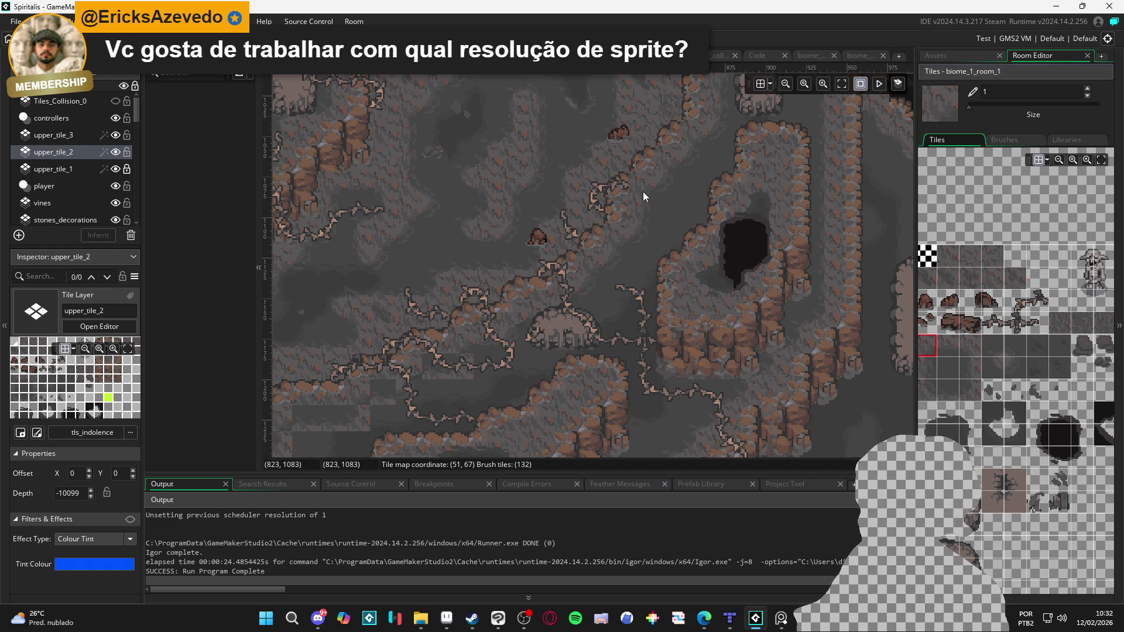
Step: Compare lower-row and upper grey tiles, keep a grey cliff tile, then select upper_tile_3
scroll(574, 318, "left", 5)
scroll(564, 371, "down", 2)
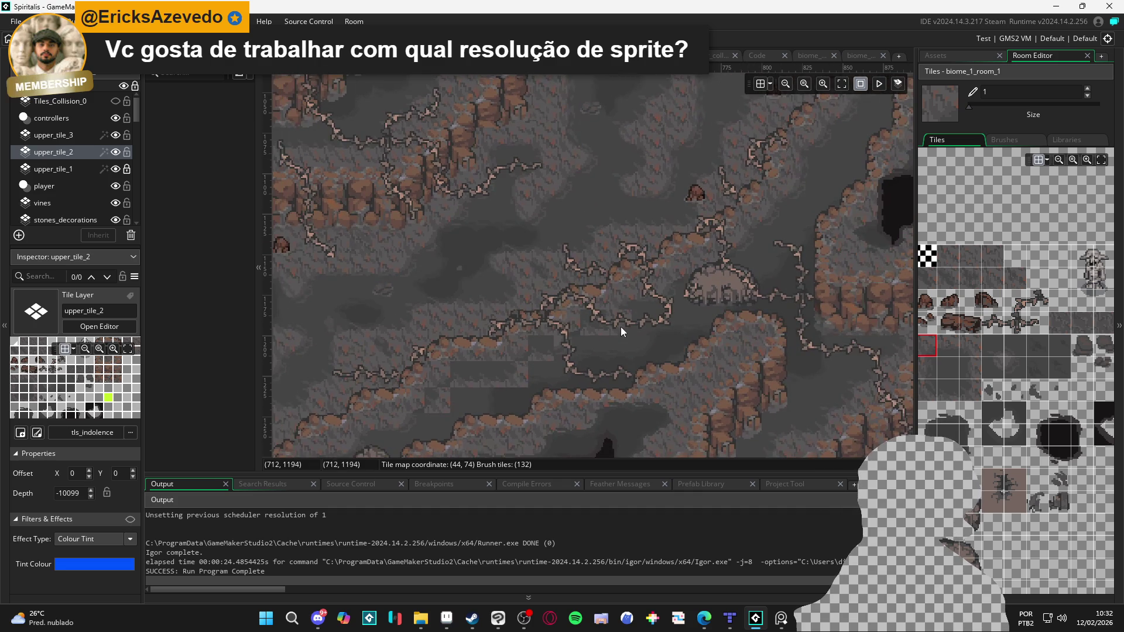
left_click(952, 390)
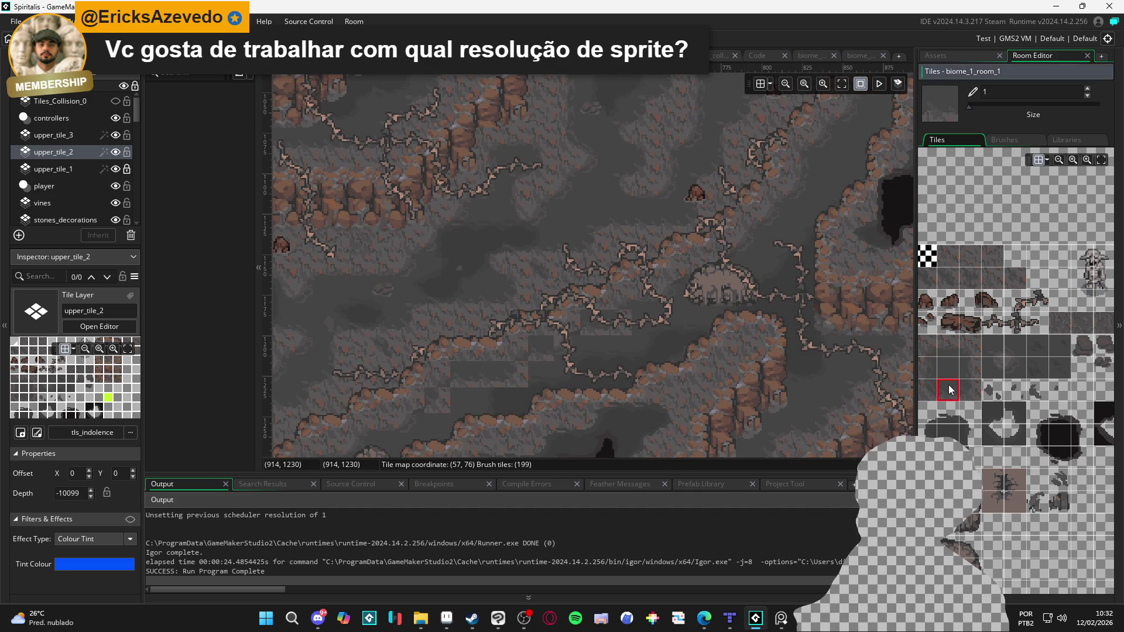
left_click(949, 346)
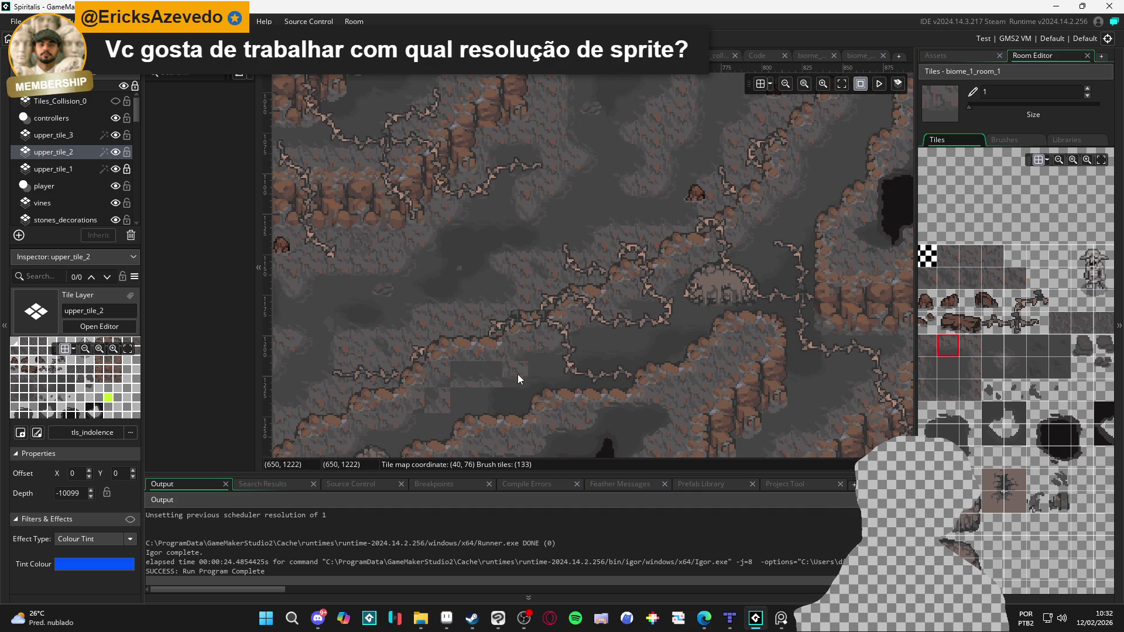
left_click_drag(462, 381, 559, 300)
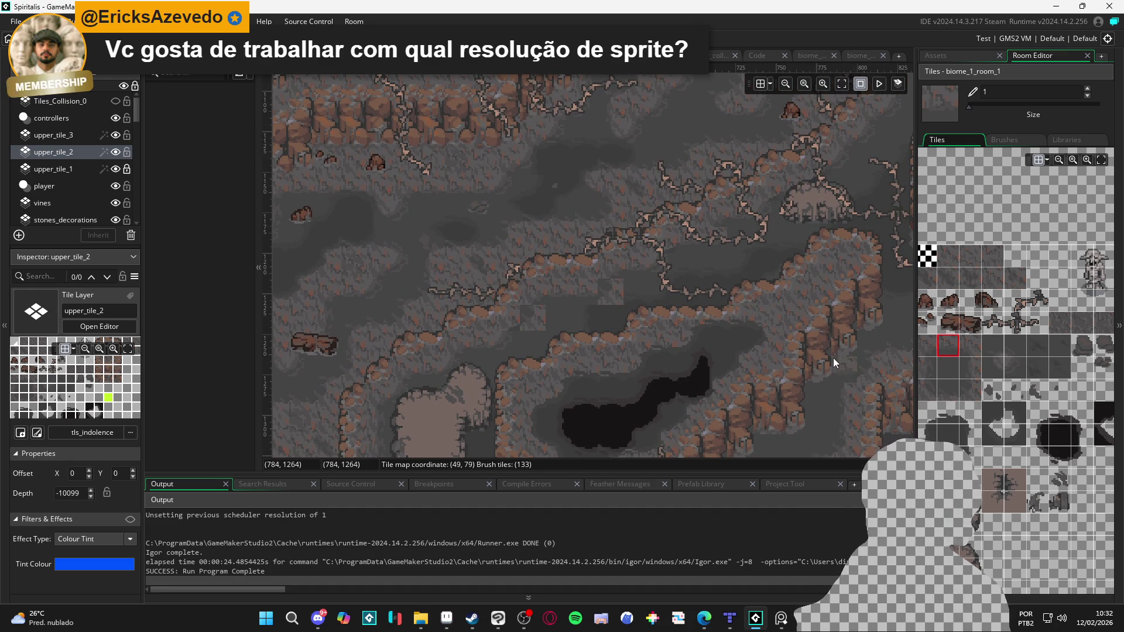
left_click_drag(940, 370, 976, 362)
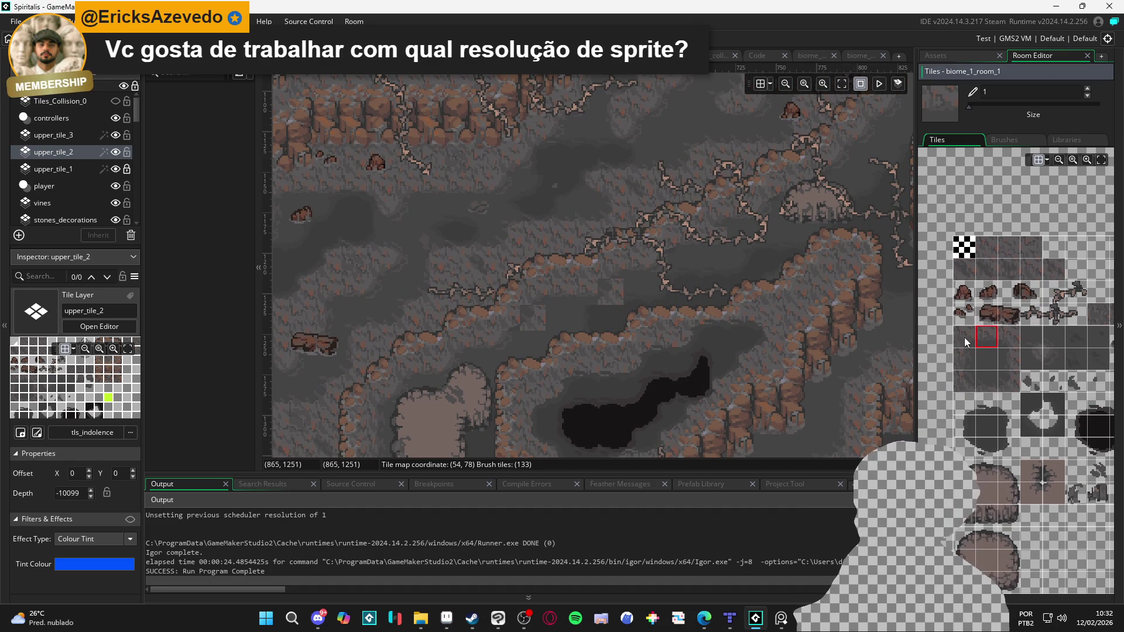
left_click(1008, 381)
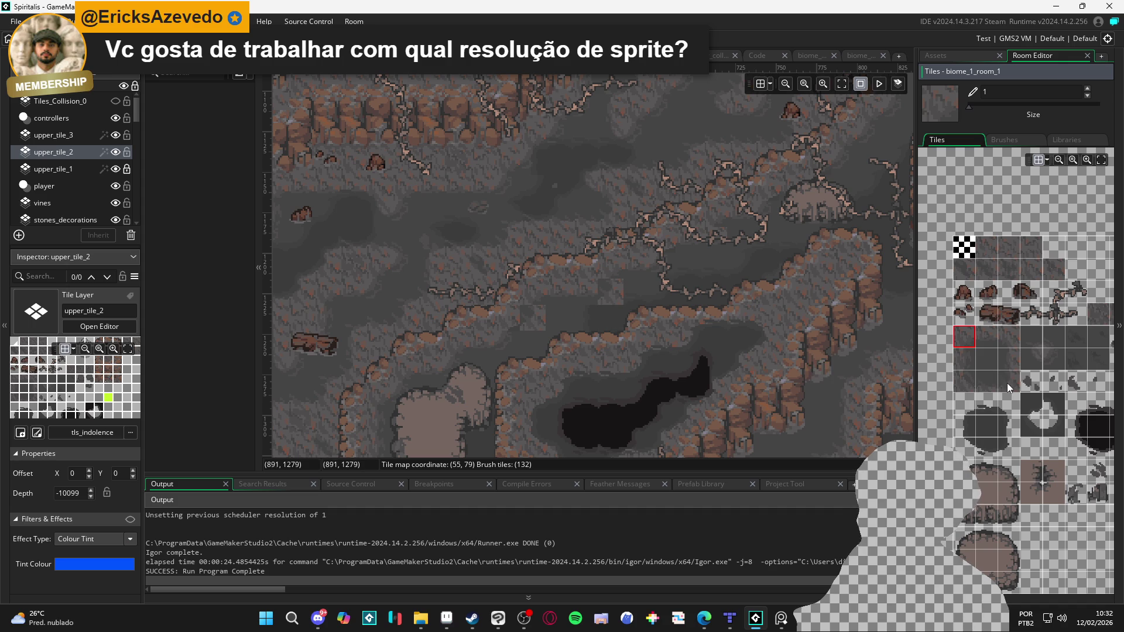
left_click(964, 337)
left_click(1009, 385)
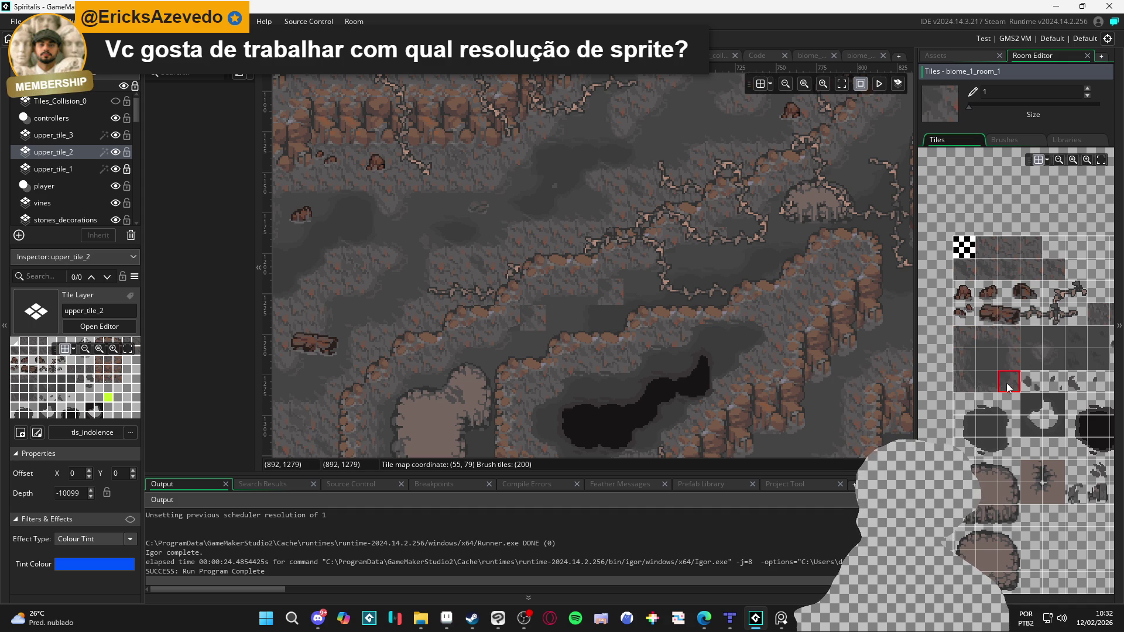
left_click(1051, 360)
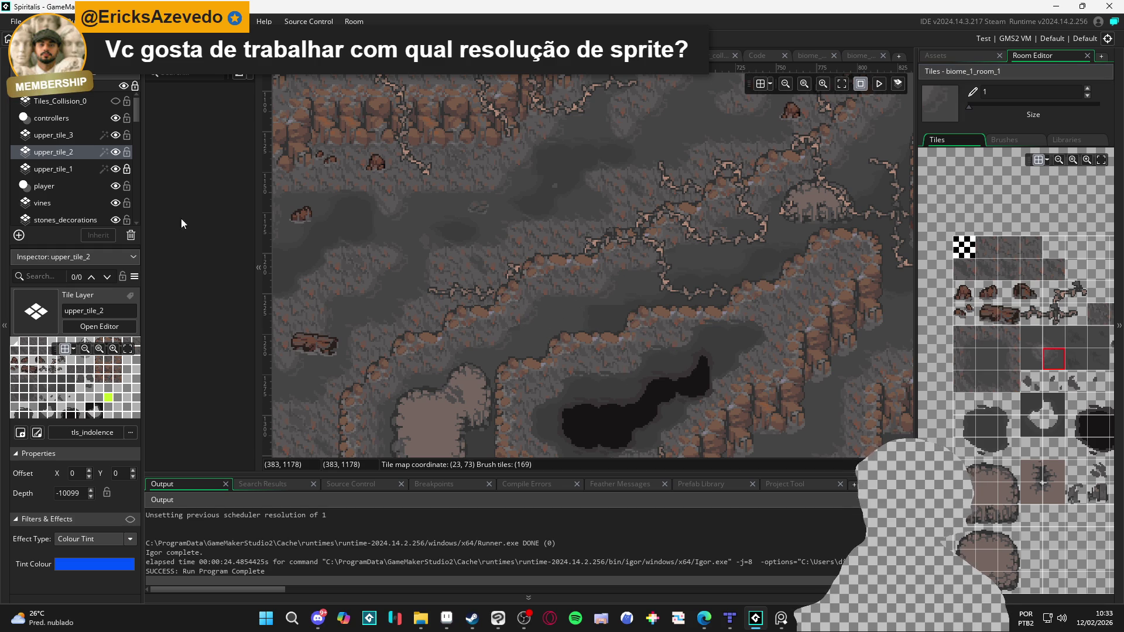
left_click(81, 139)
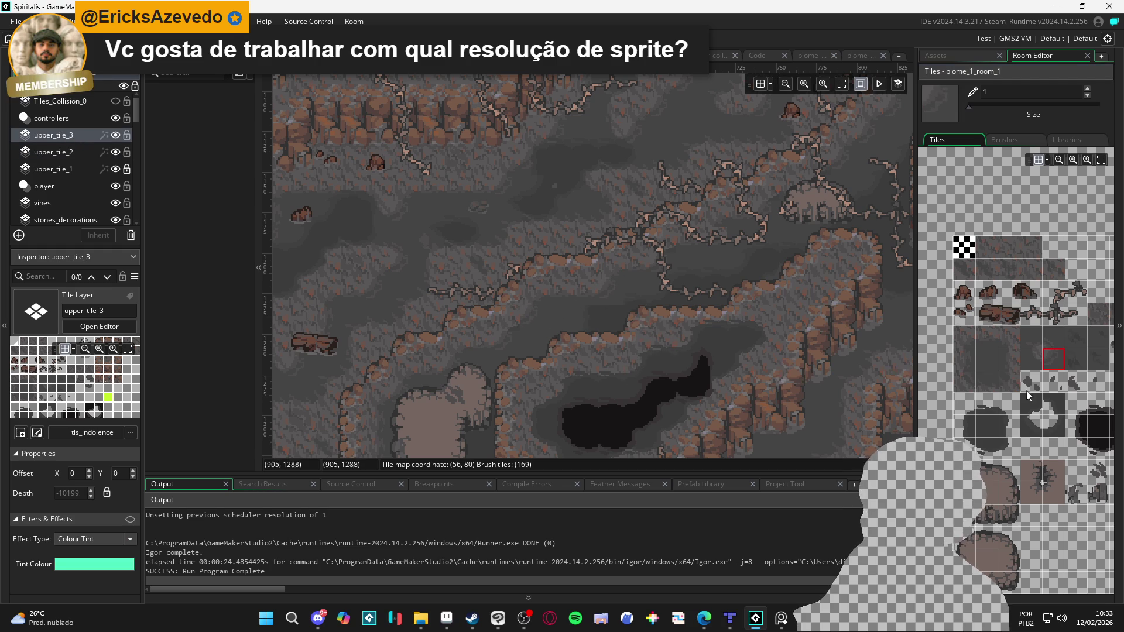
Step: Try grey tiles in the palette and settle on an empty tile as the brush
left_click(987, 337)
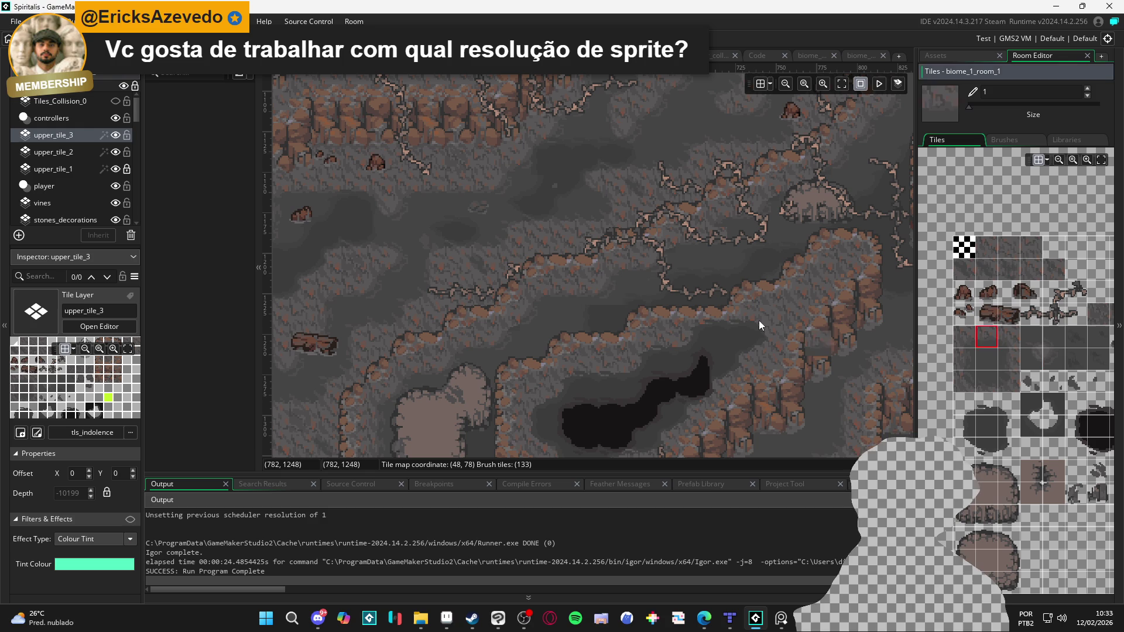
left_click(988, 383)
left_click(987, 338)
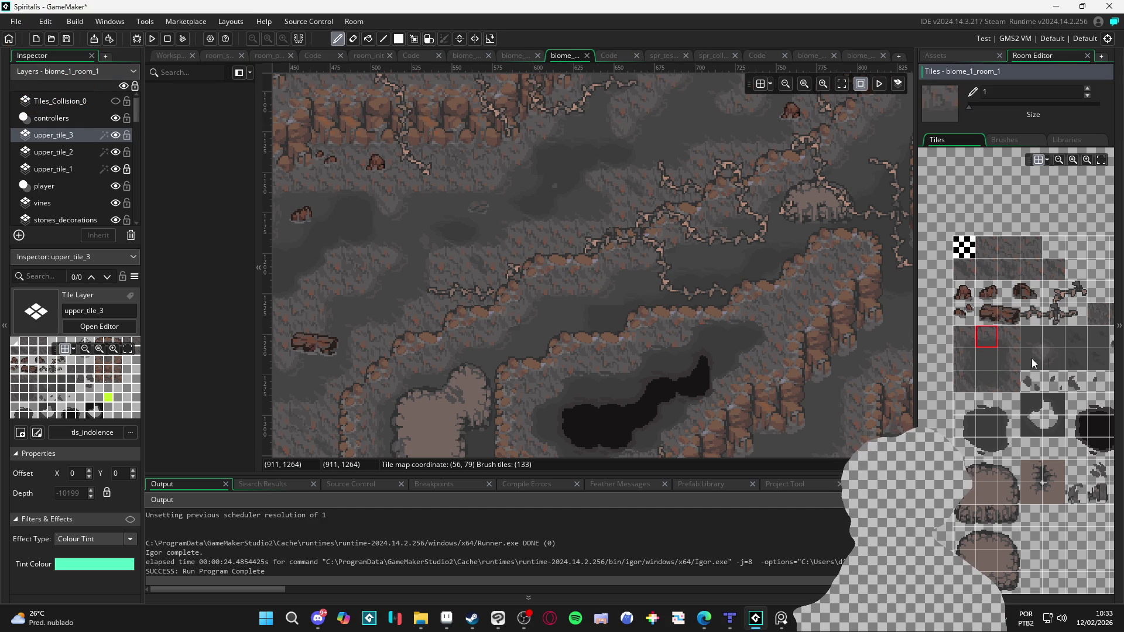
scroll(1053, 372, "up", 1)
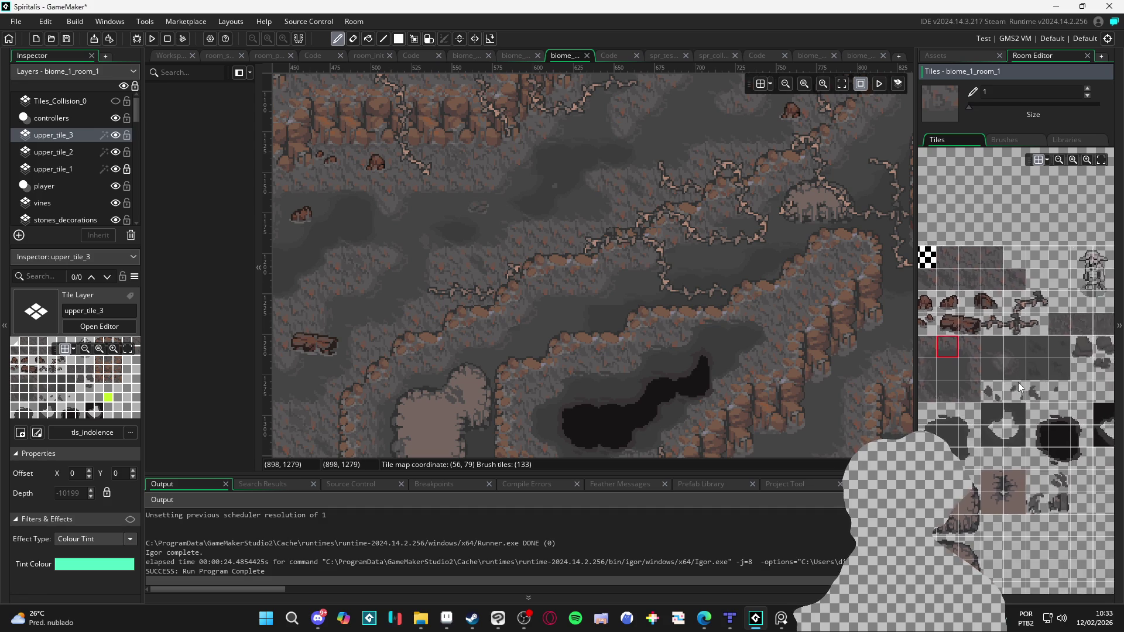
left_click_drag(1058, 384, 1056, 384)
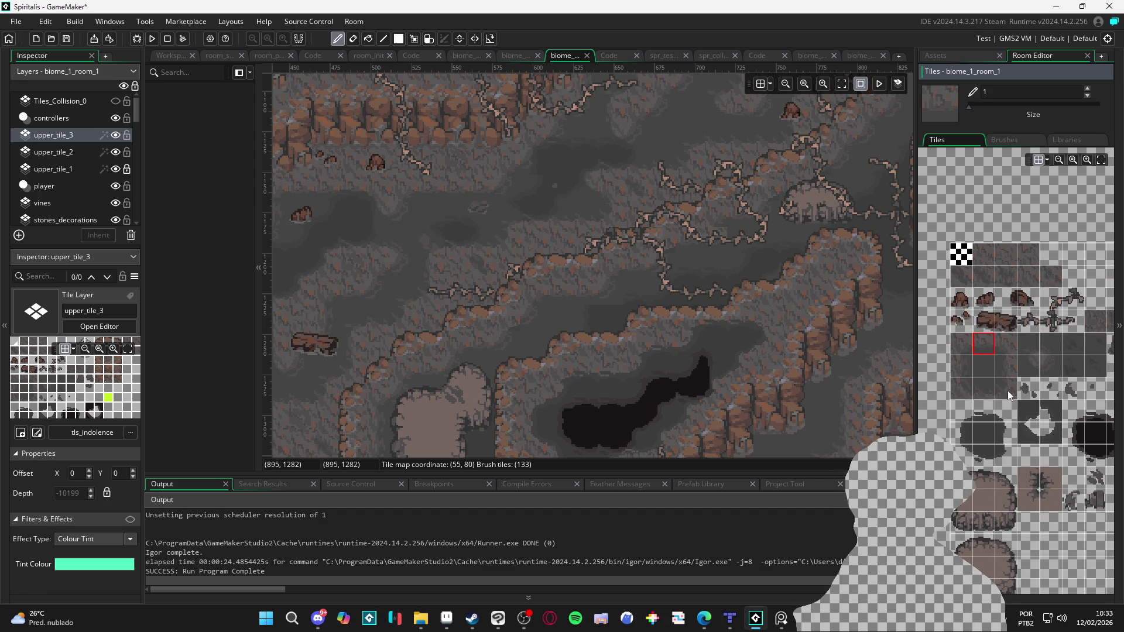
left_click(980, 420)
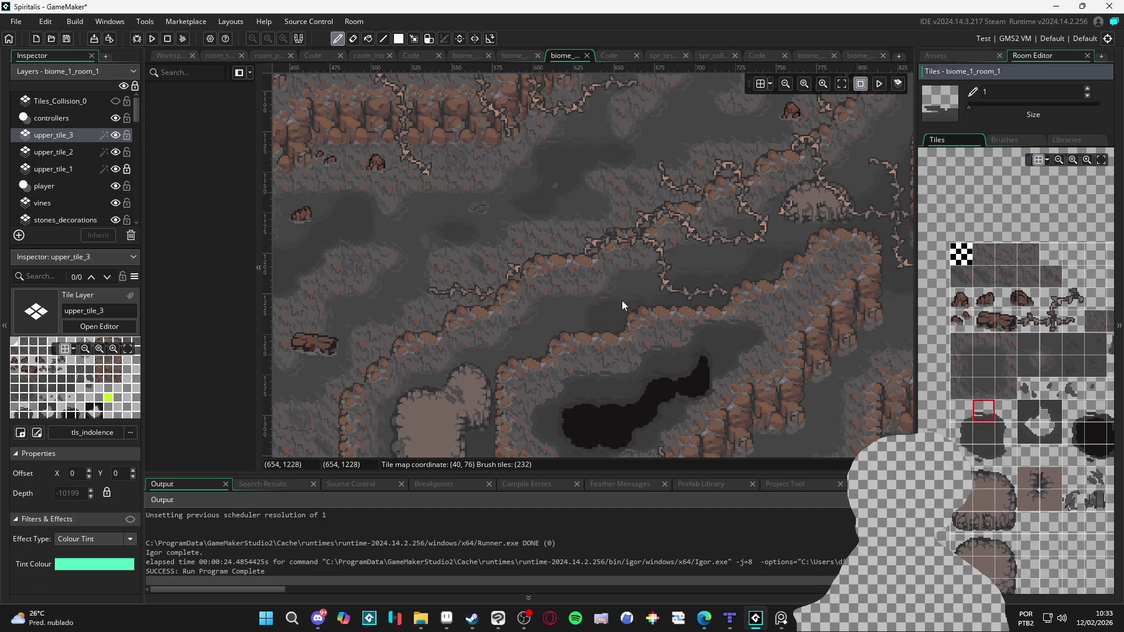
left_click(958, 411)
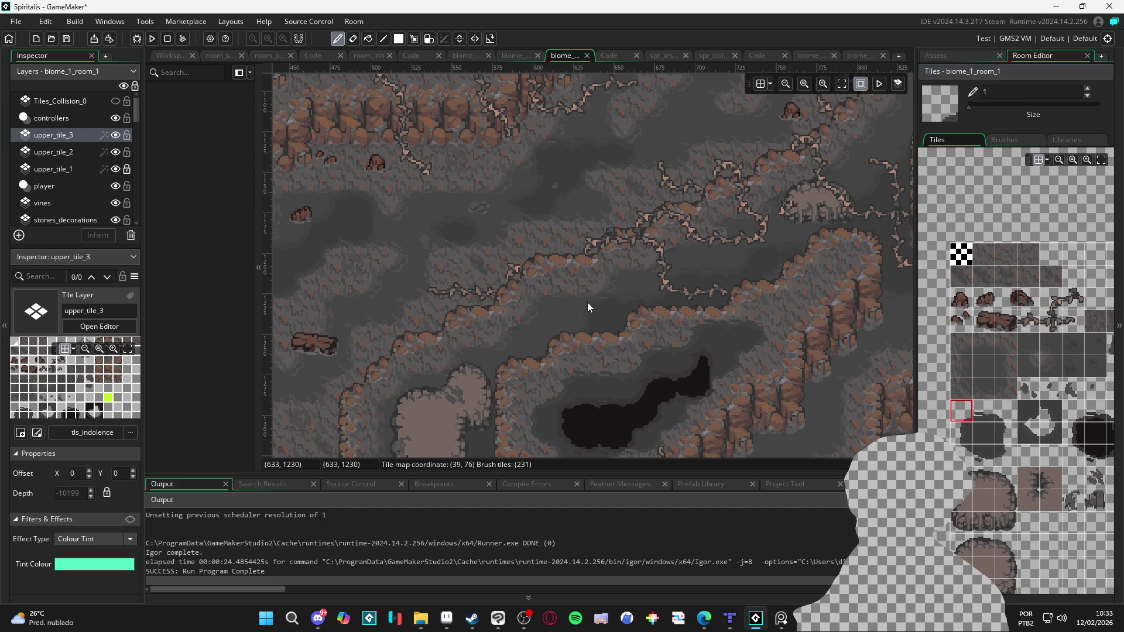
Step: Pan around the cave room to inspect the lower and upper-right ridges
scroll(577, 381, "right", 5)
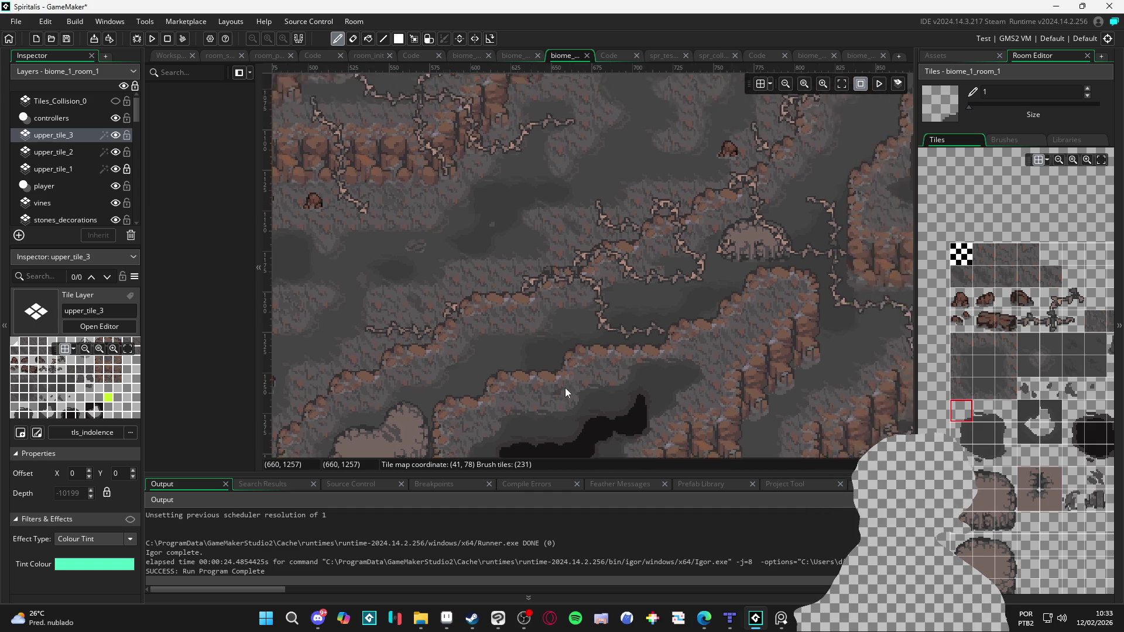
scroll(575, 390, "up", 3)
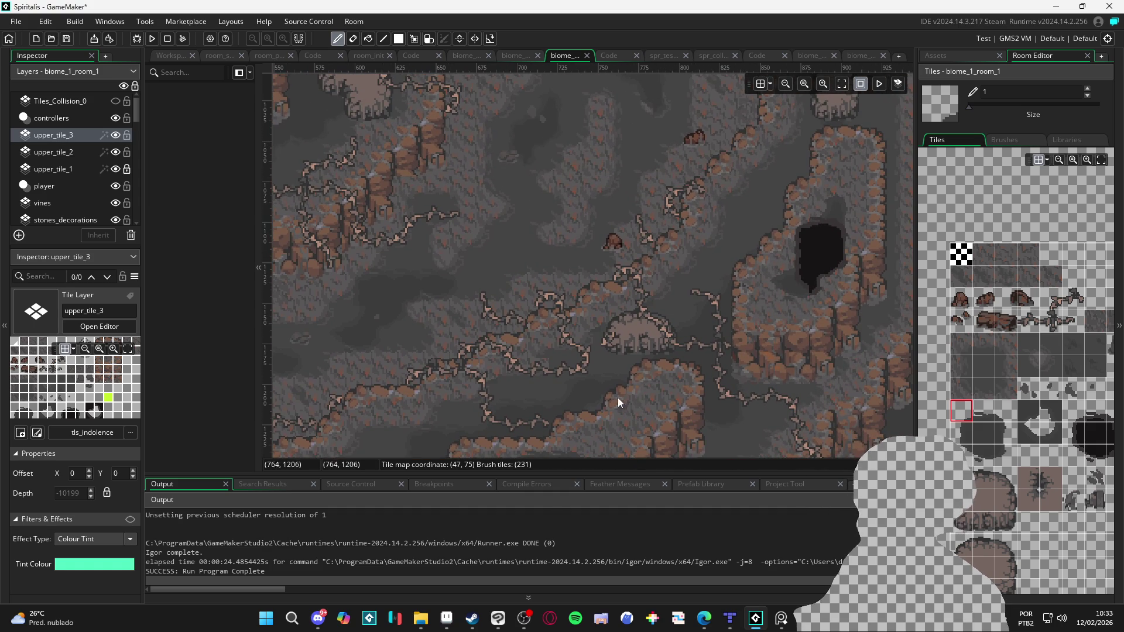
scroll(633, 351, "down", 3)
scroll(642, 305, "left", 1)
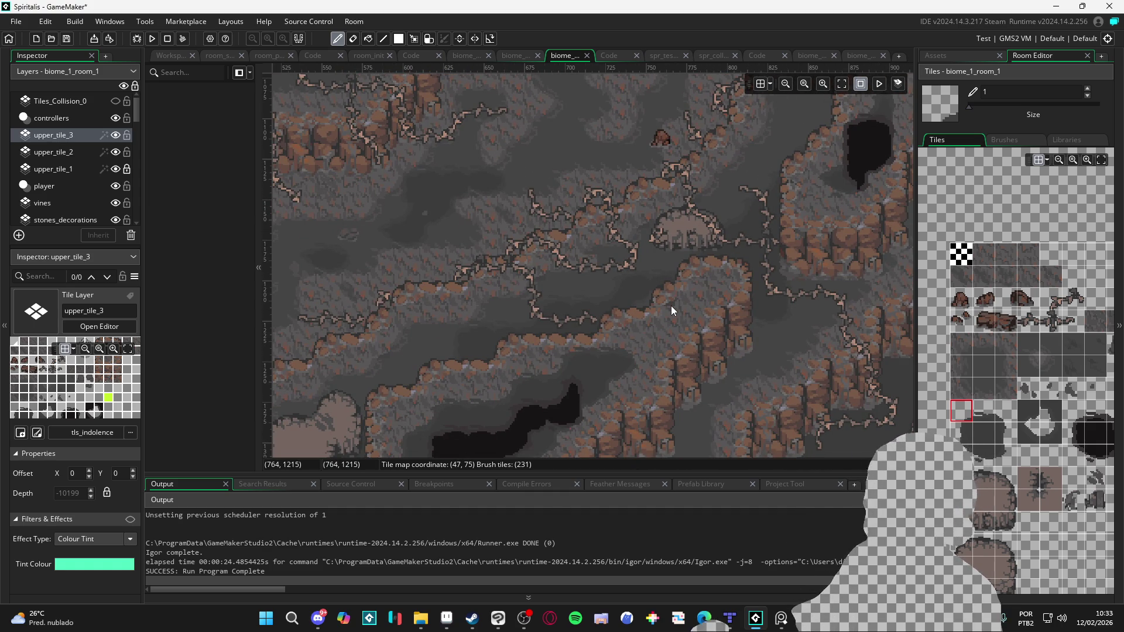
scroll(671, 306, "down", 1)
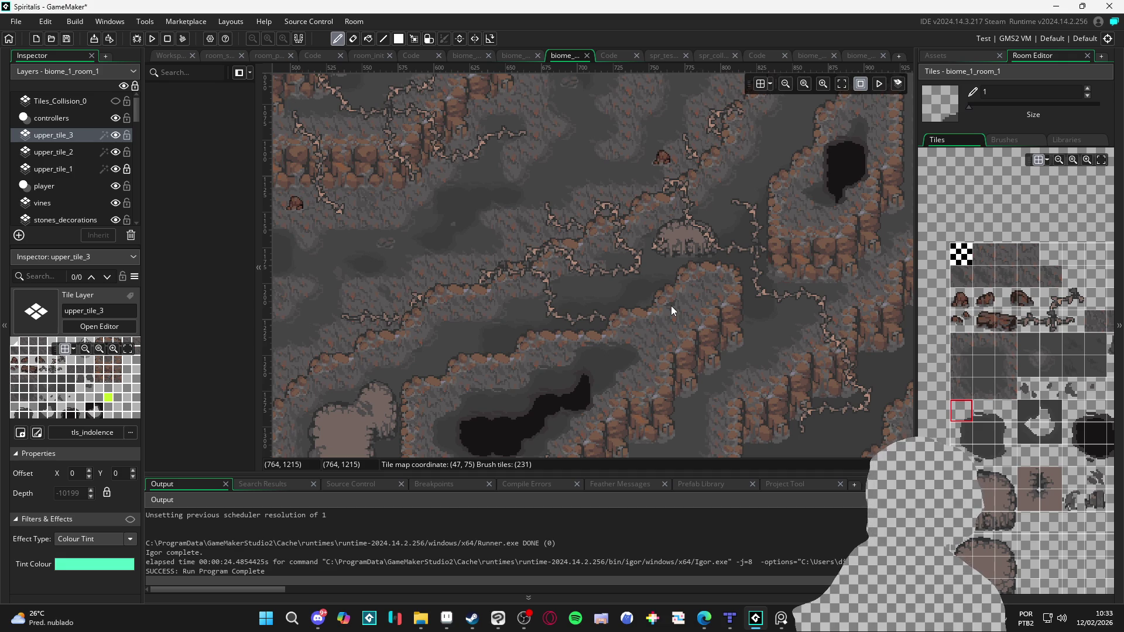
left_click_drag(607, 321, 692, 343)
mouse_move(649, 396)
left_mouse_down()
mouse_move(630, 310)
mouse_move(664, 317)
left_mouse_up()
left_click_drag(717, 232, 677, 320)
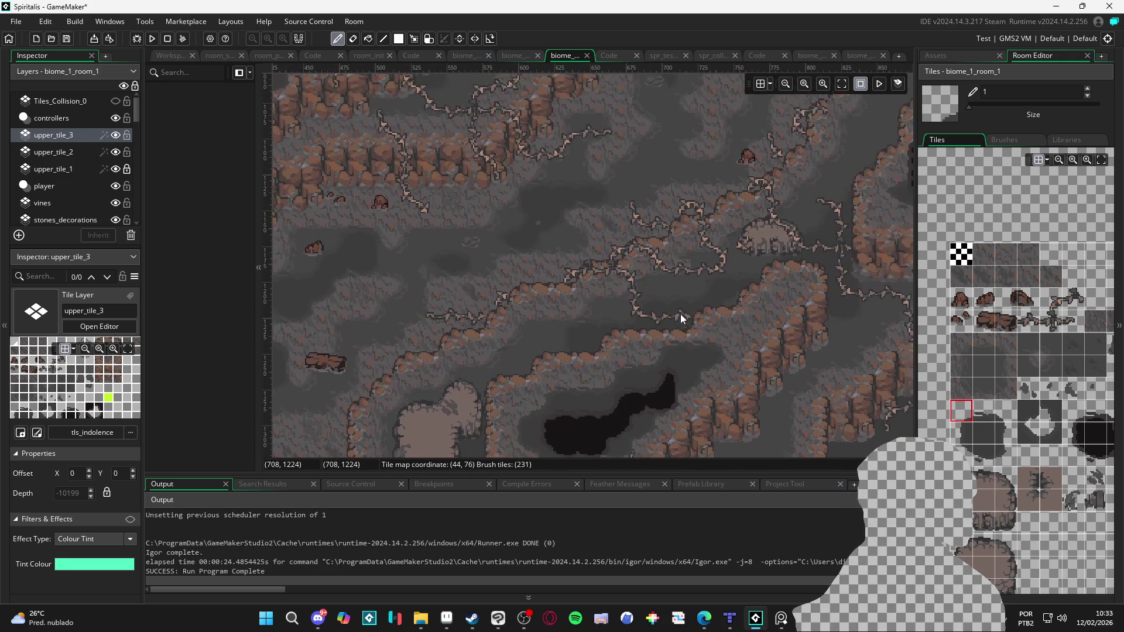
left_click_drag(741, 262, 596, 356)
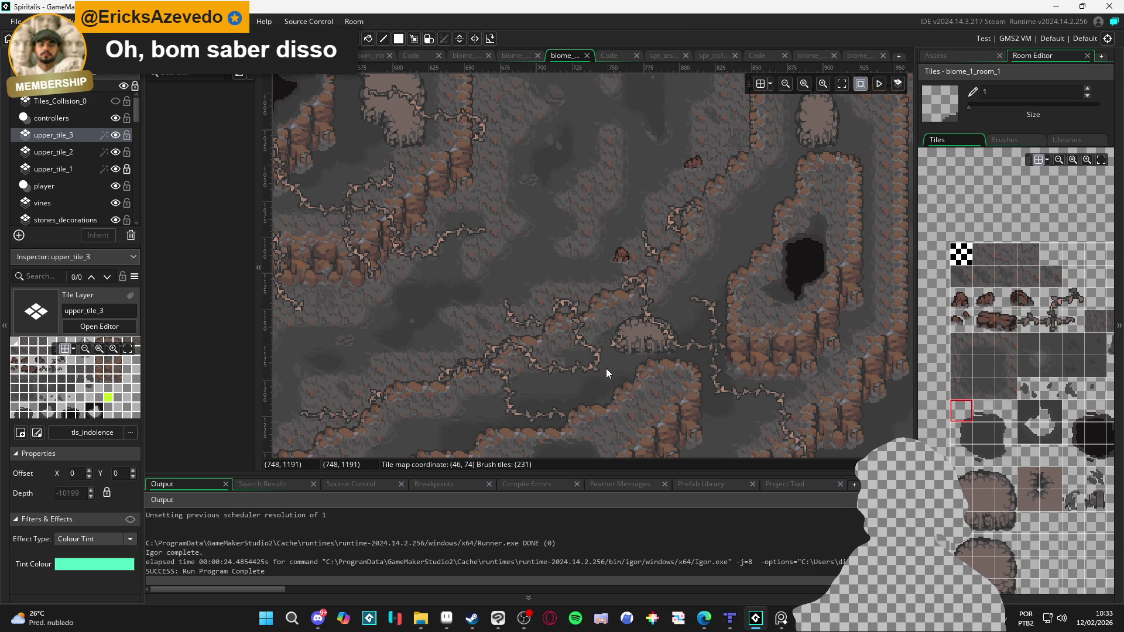
mouse_move(647, 374)
left_mouse_down()
mouse_move(581, 385)
mouse_move(678, 340)
mouse_move(701, 353)
left_mouse_up()
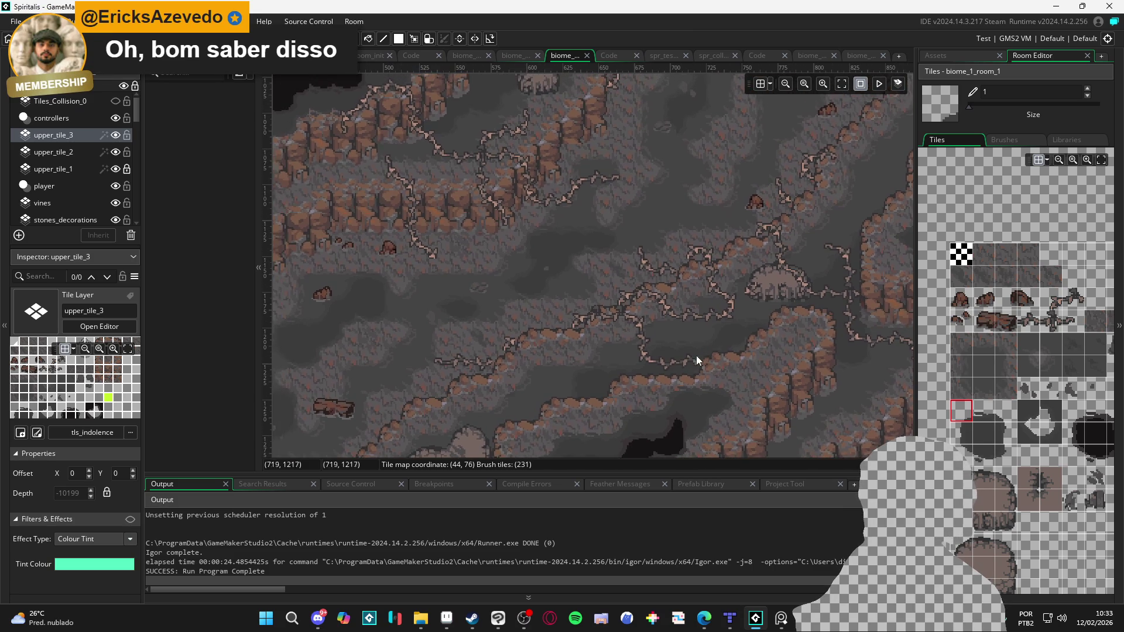
scroll(700, 353, "down", 3)
Step: Toggle upper_tile_3's visibility off and back on, then select upper_tile_2
left_click(117, 136)
left_click(118, 135)
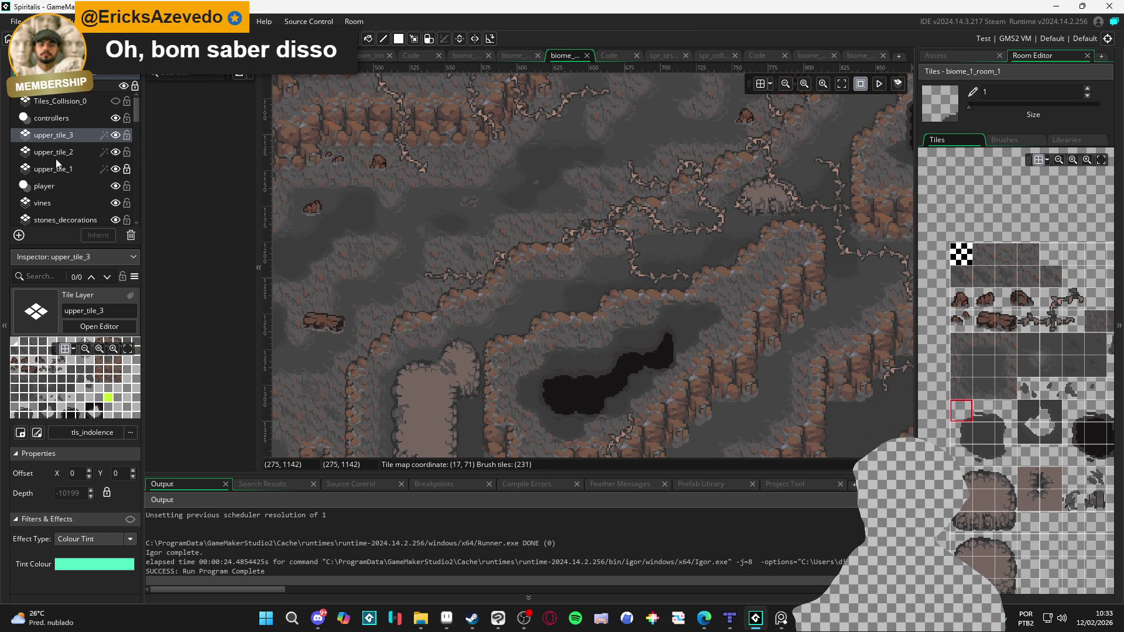
left_click(94, 151)
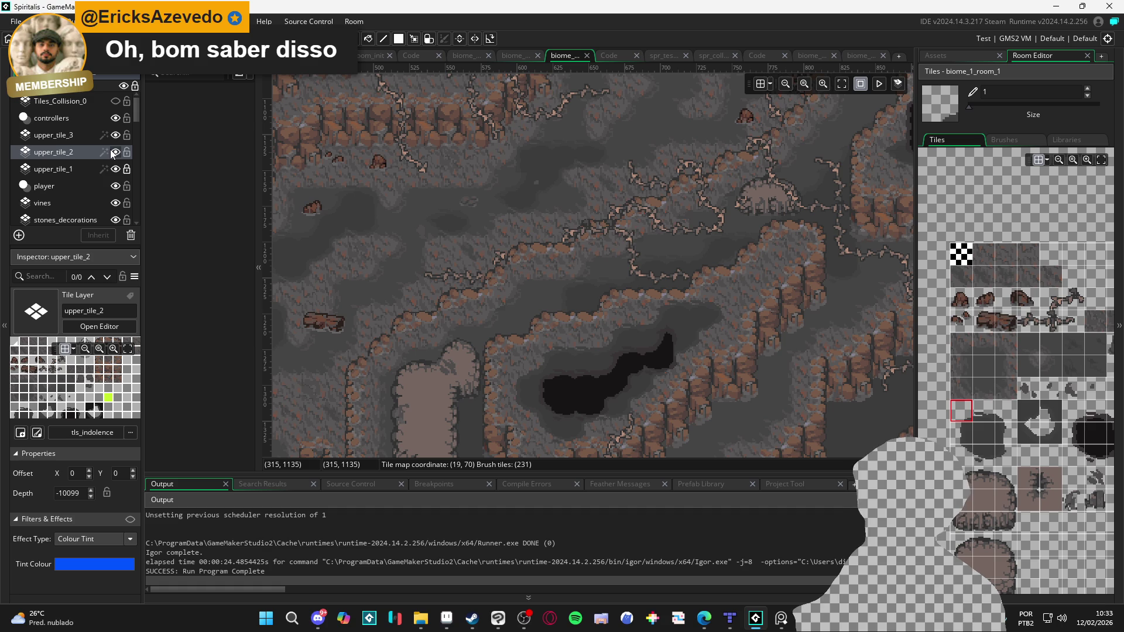
Step: Check upper_tile_2 by toggling its visibility, load a new cliff tile block, and pan toward the pit
left_click(116, 152)
left_click(117, 152)
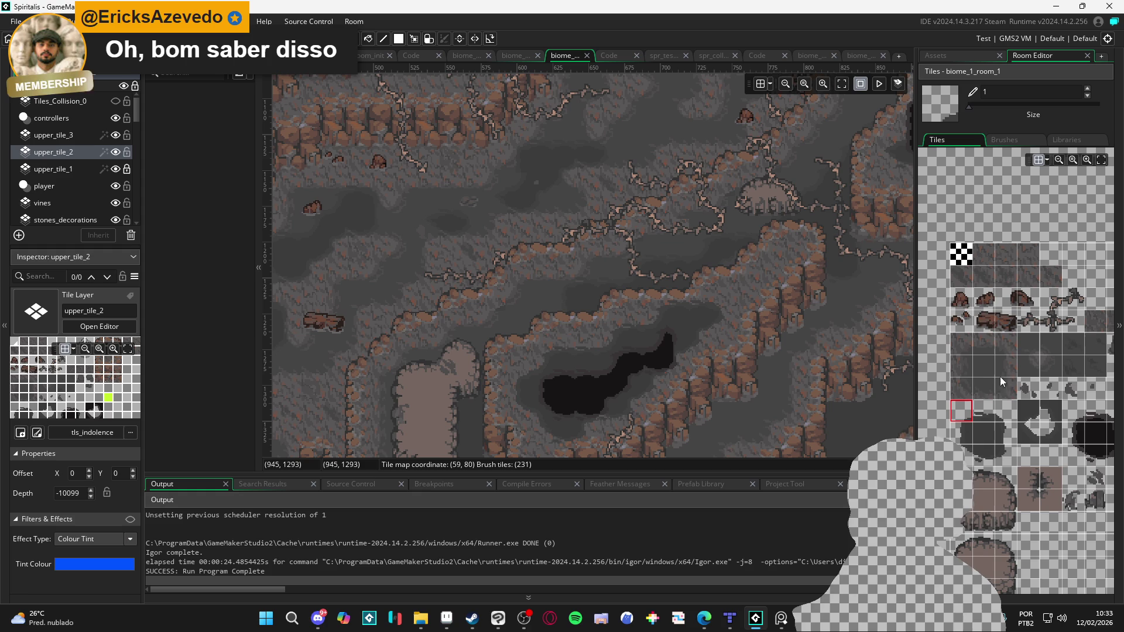
left_click(1034, 352)
left_click(1052, 360)
mouse_move(559, 312)
left_mouse_down()
mouse_move(490, 335)
mouse_move(556, 284)
left_mouse_up()
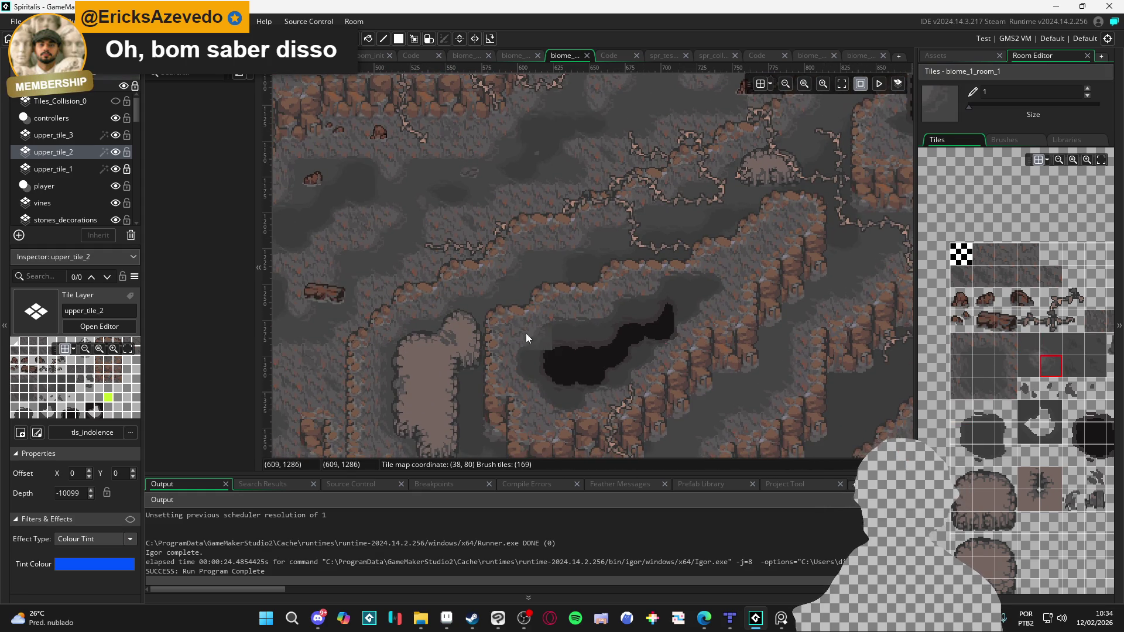
left_click_drag(533, 338, 507, 314)
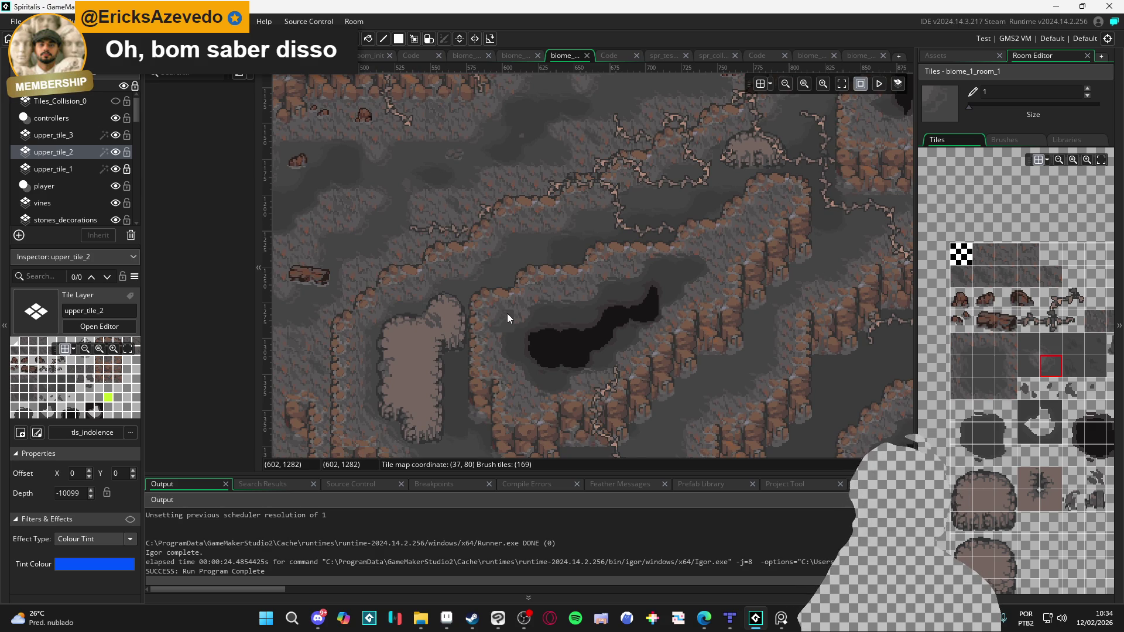
Step: Put away the tile pencil, then zoom and pan across the room to survey the ridges
key("f")
scroll(655, 301, "down", 2)
left_click_drag(635, 328, 533, 335)
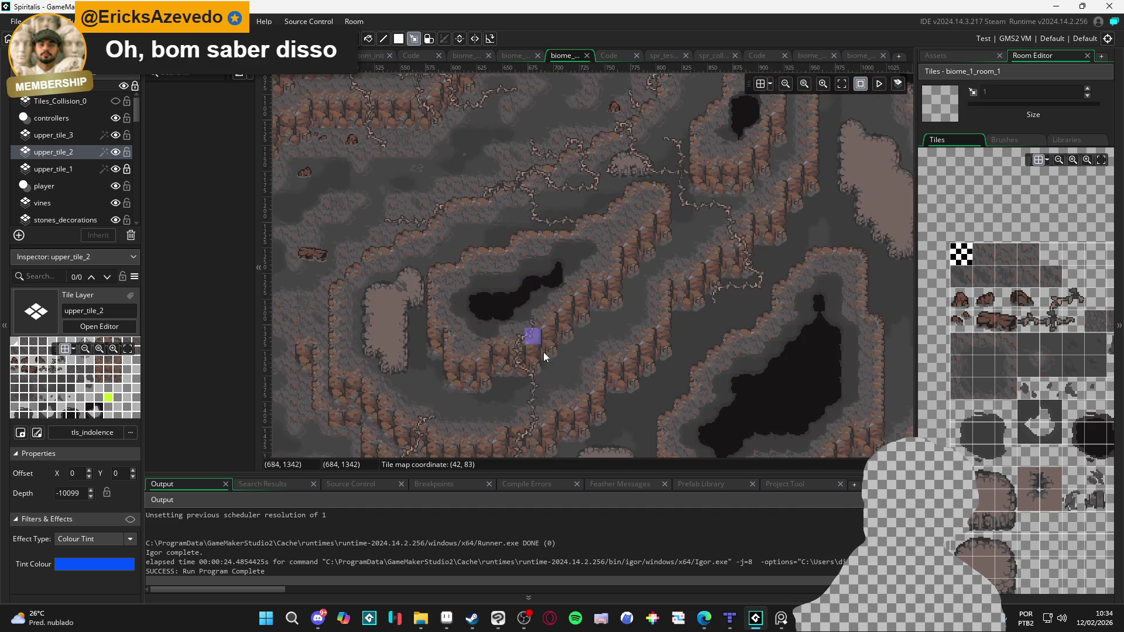
left_click_drag(667, 269, 688, 322)
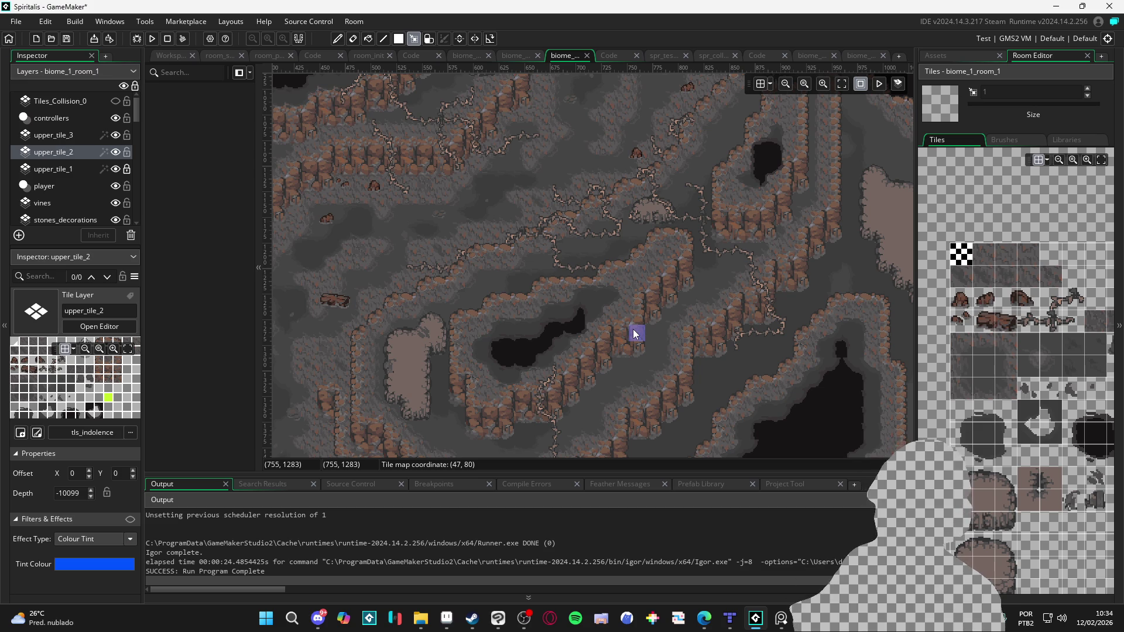
scroll(609, 318, "down", 1)
scroll(544, 273, "down", 3)
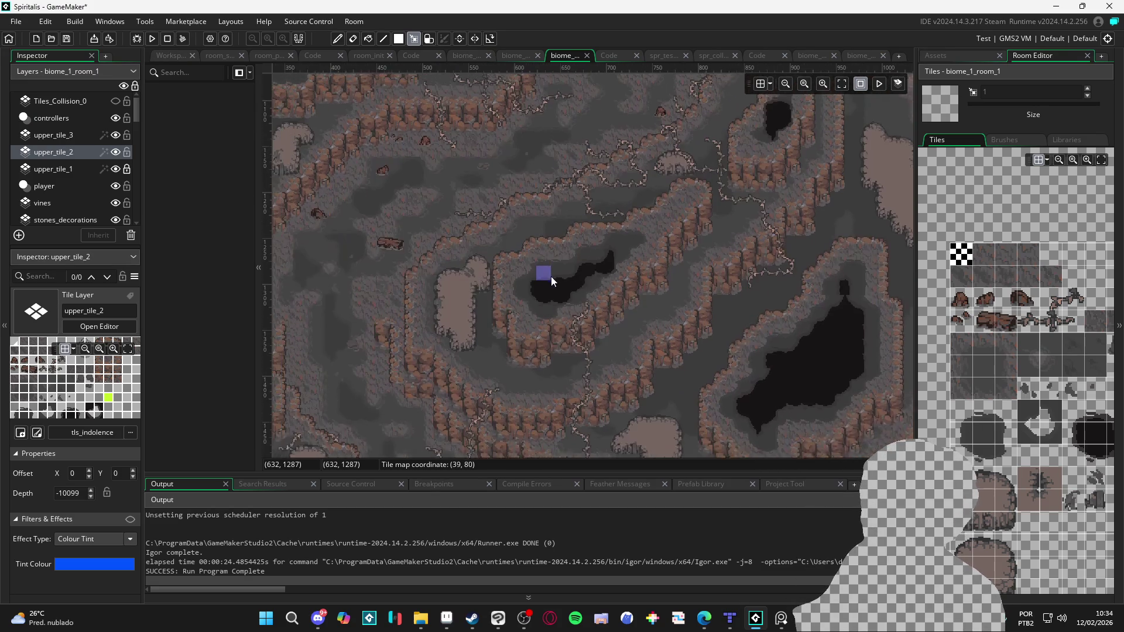
scroll(584, 302, "up", 2)
scroll(695, 310, "down", 2)
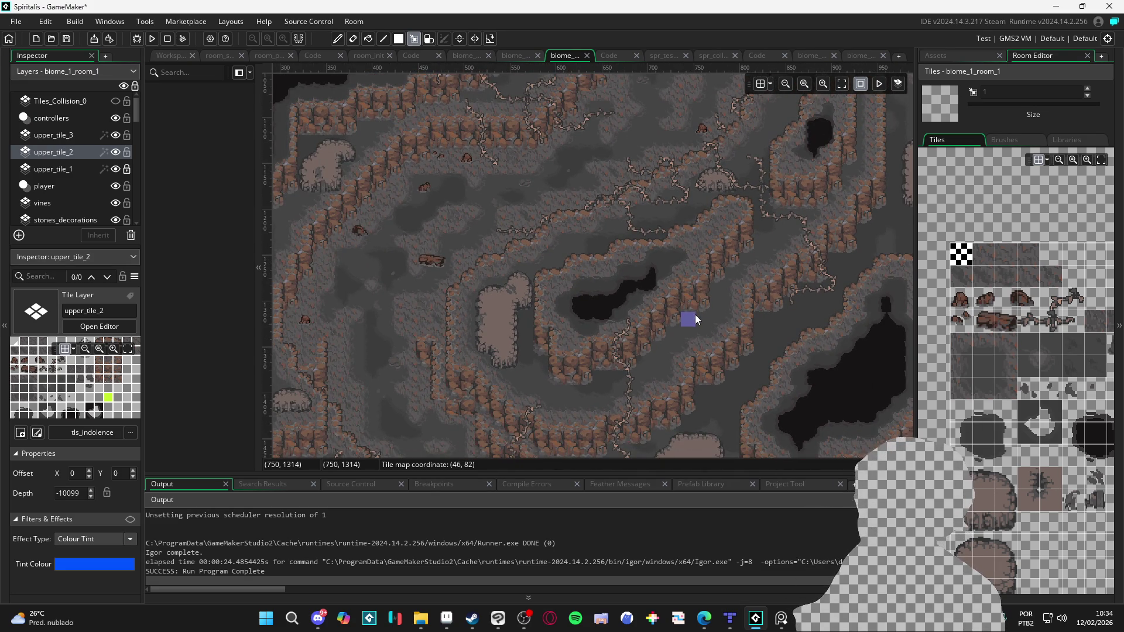
scroll(653, 311, "up", 3)
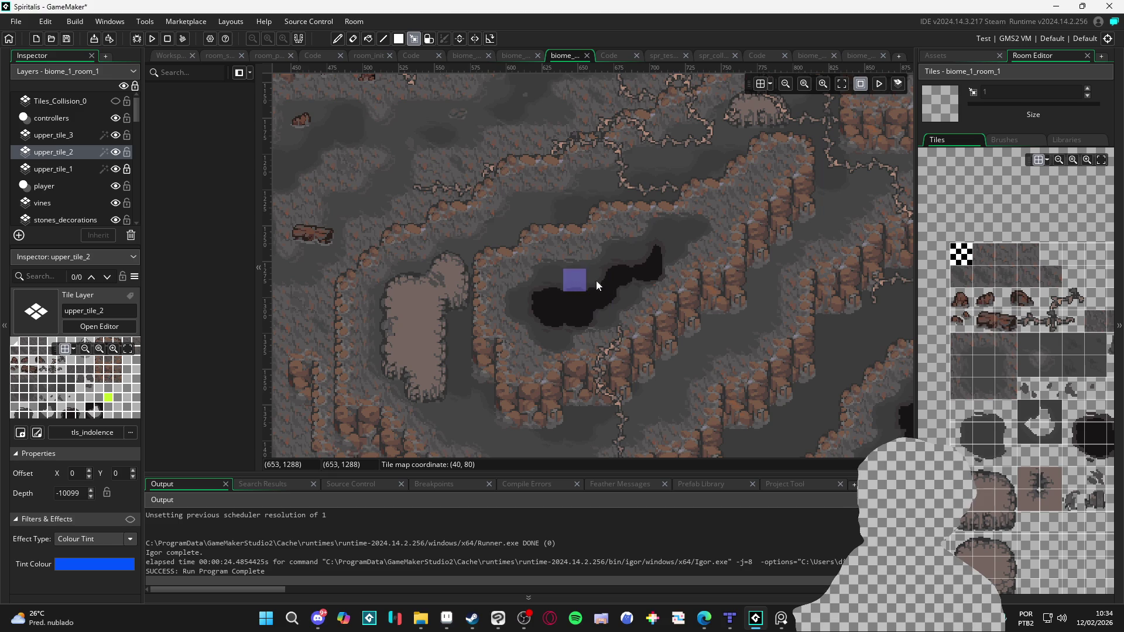
scroll(603, 316, "down", 1)
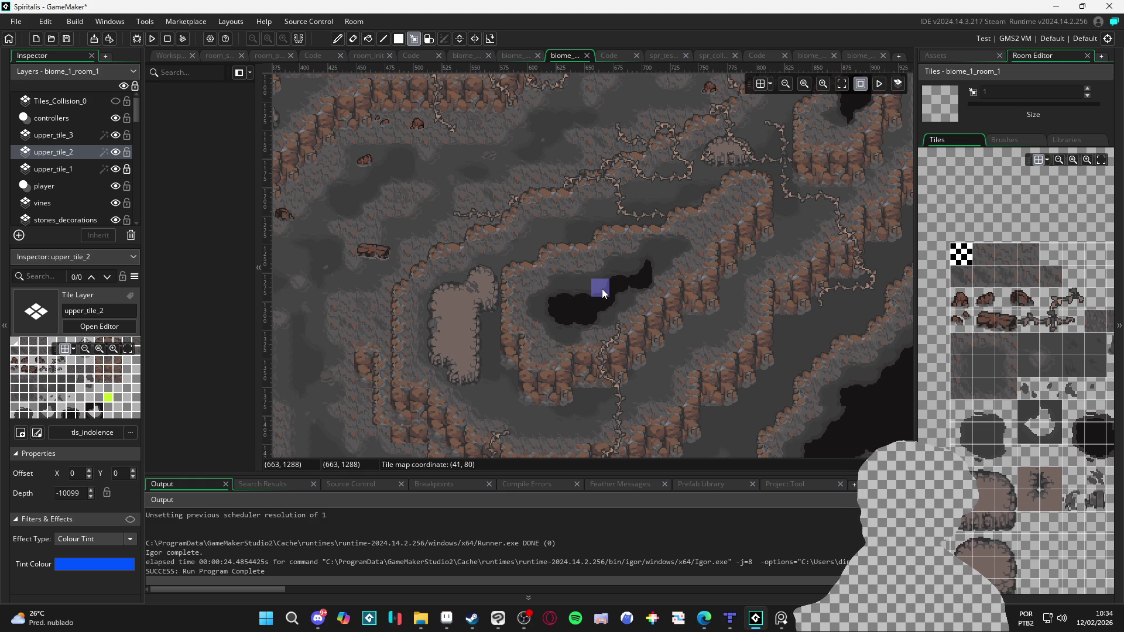
Step: Zoom in on the cave's lower ridges, then make upper_tile_3 the active layer
scroll(606, 289, "down", 1)
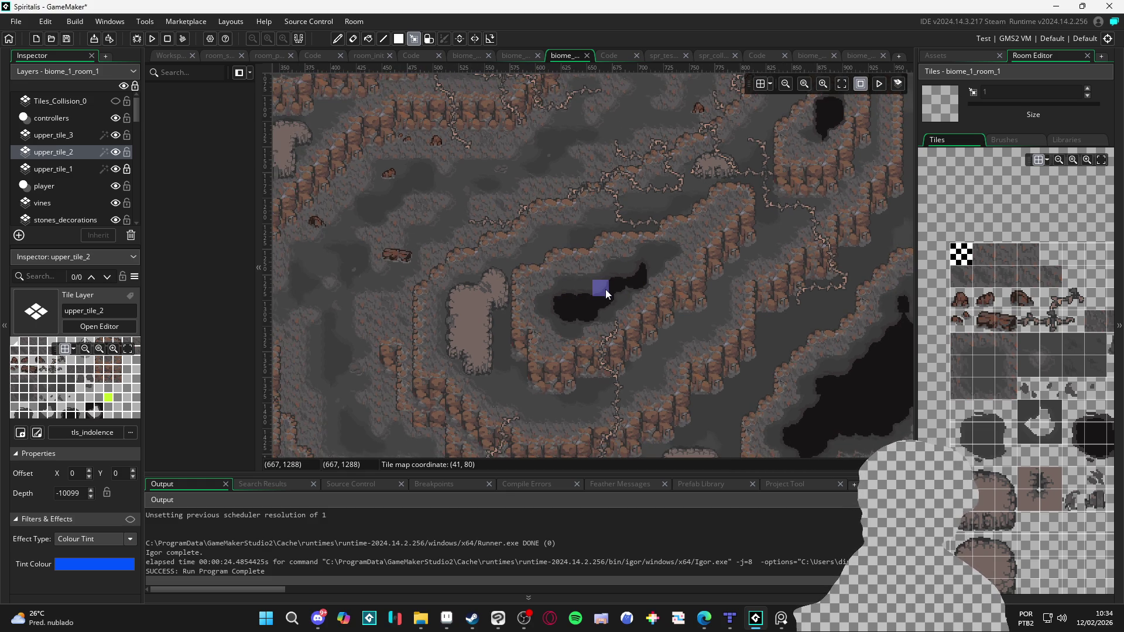
scroll(606, 289, "down", 1)
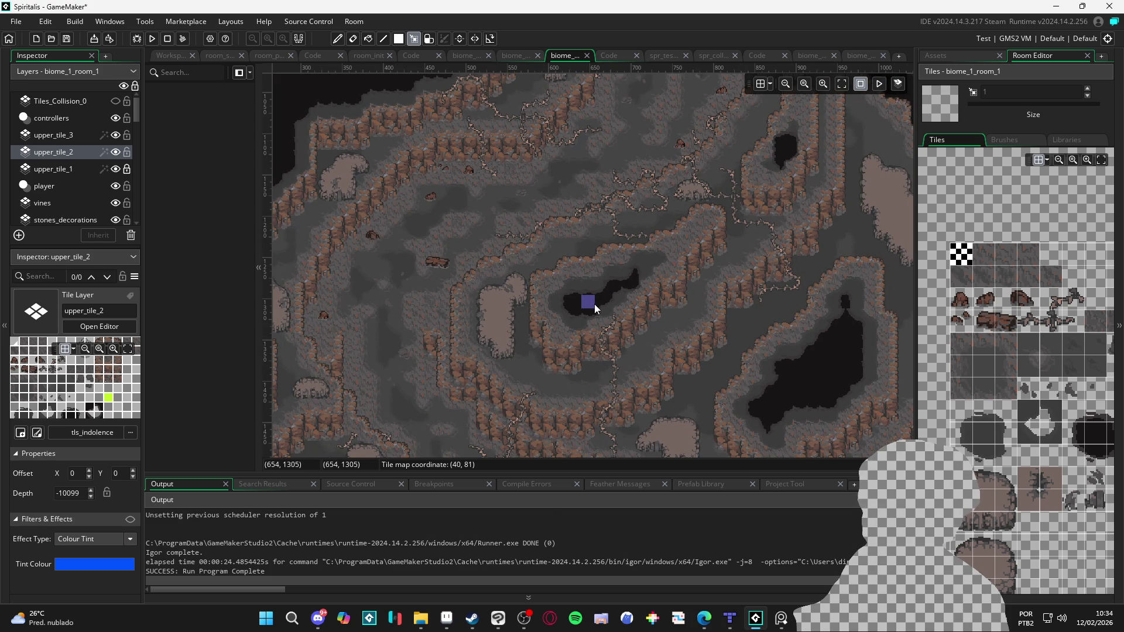
scroll(629, 223, "up", 1)
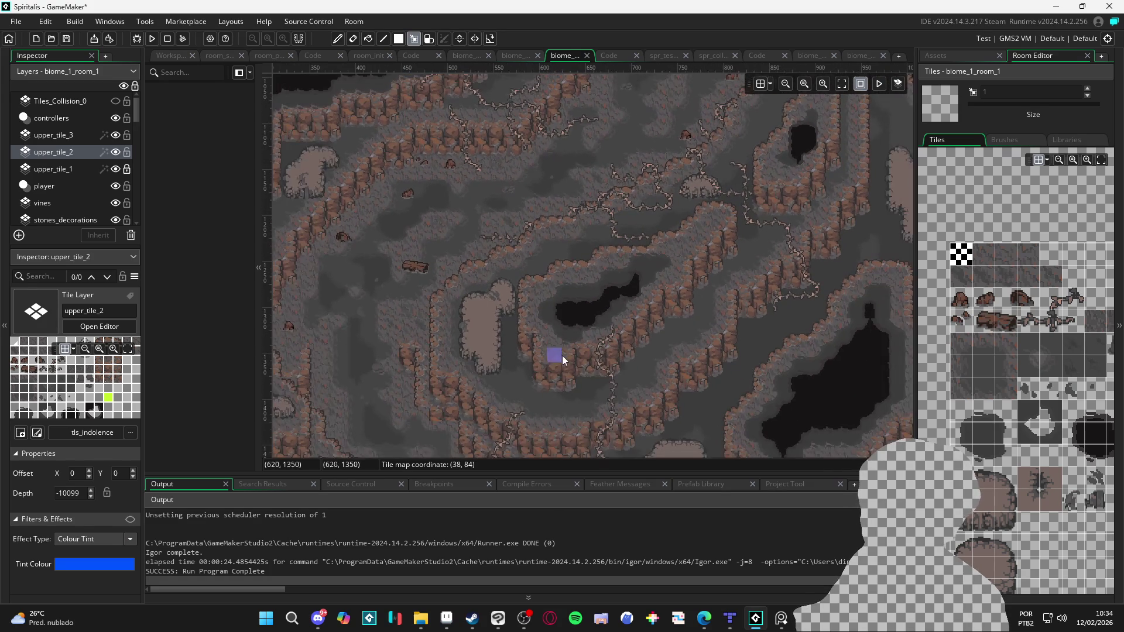
left_click_drag(543, 361, 546, 276)
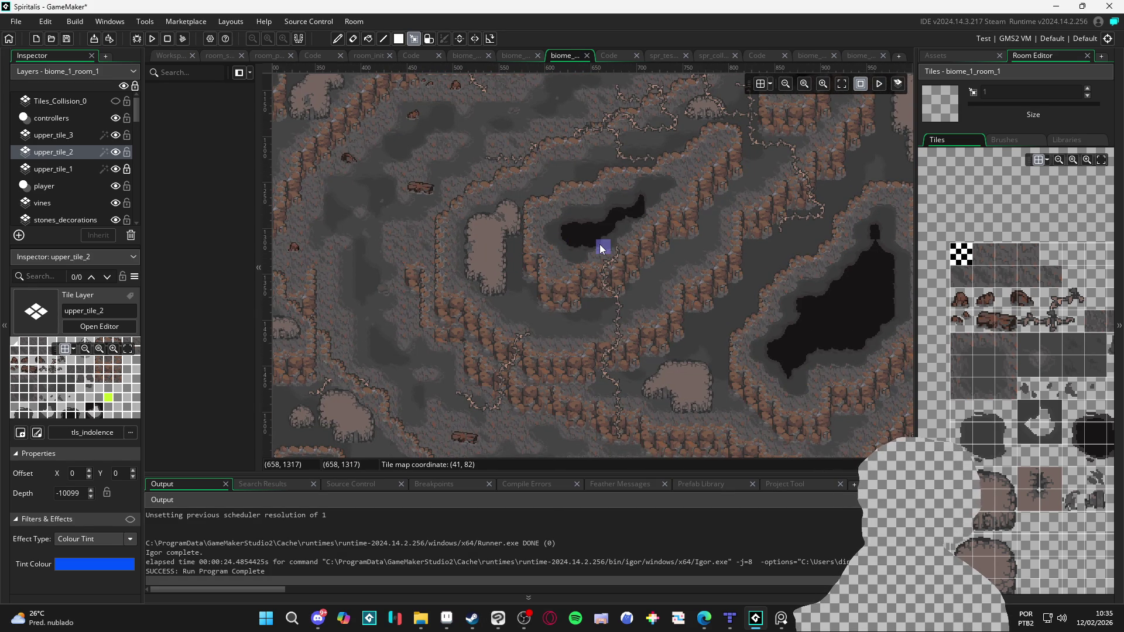
scroll(603, 246, "up", 1)
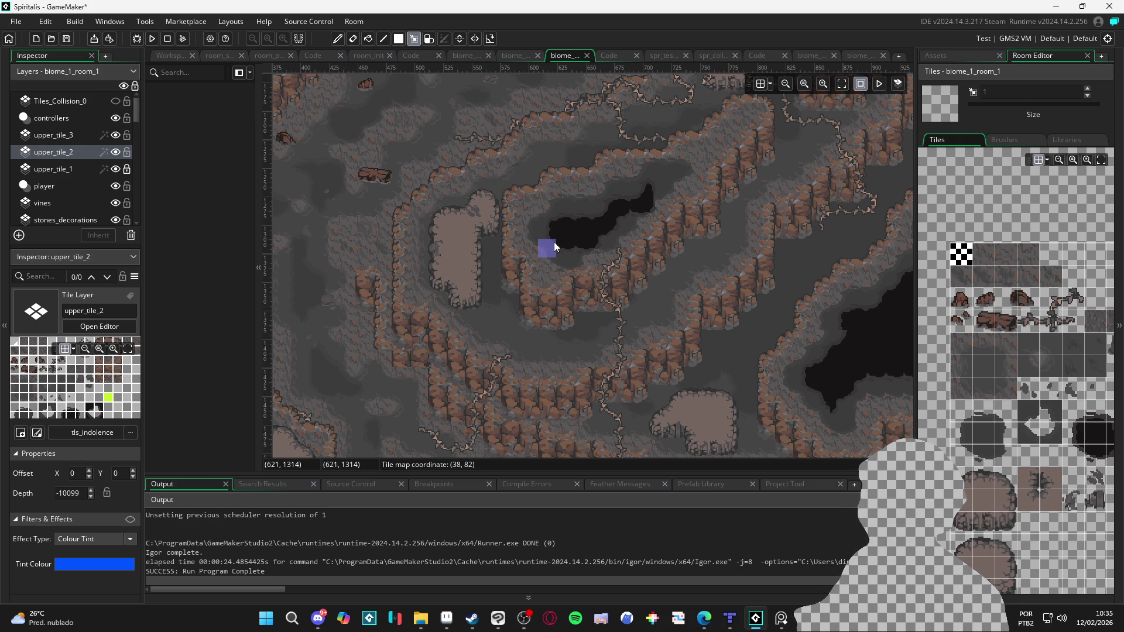
scroll(554, 241, "down", 1)
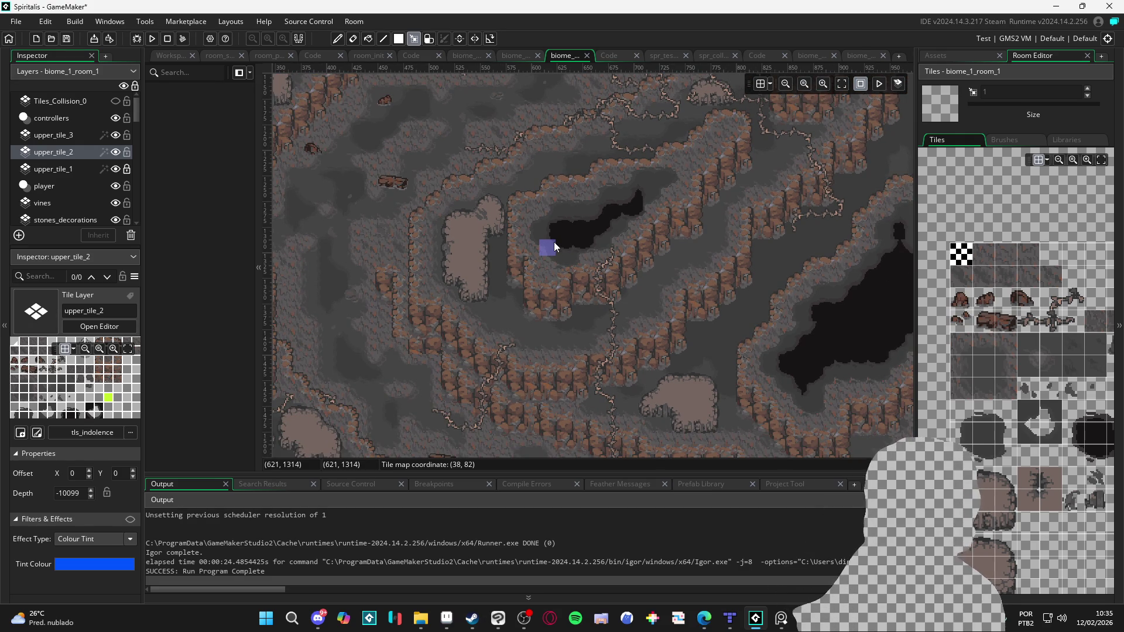
scroll(465, 246, "up", 2)
key("Up")
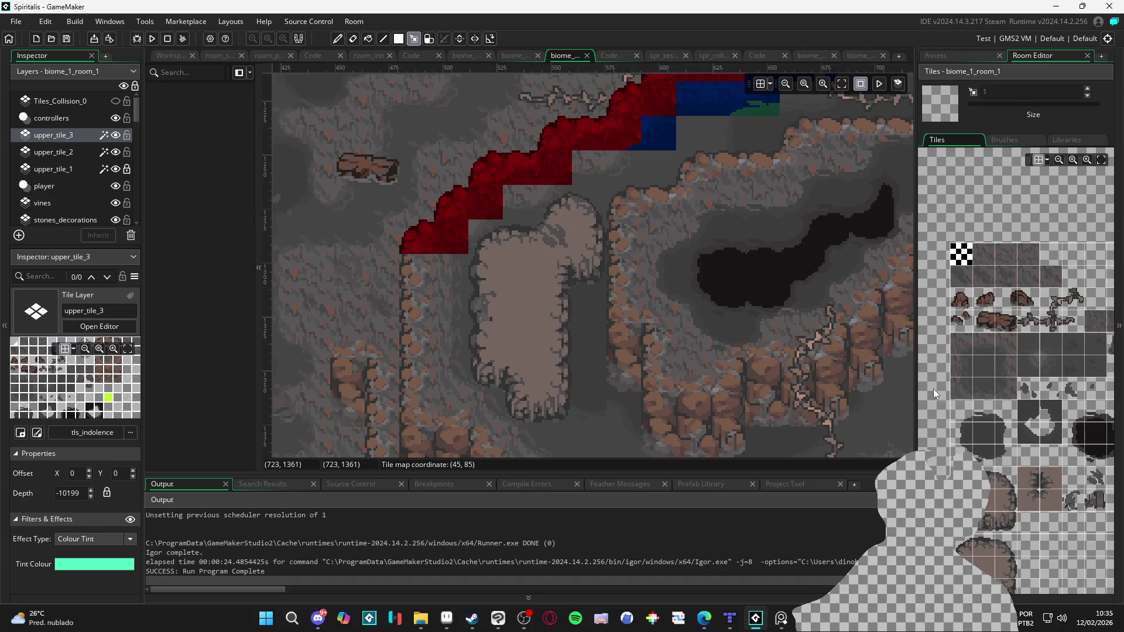
Step: Unlock upper_tile_1 and paint a cliff-face tile at the ridge's lower-left end
scroll(1004, 459, "right", 3)
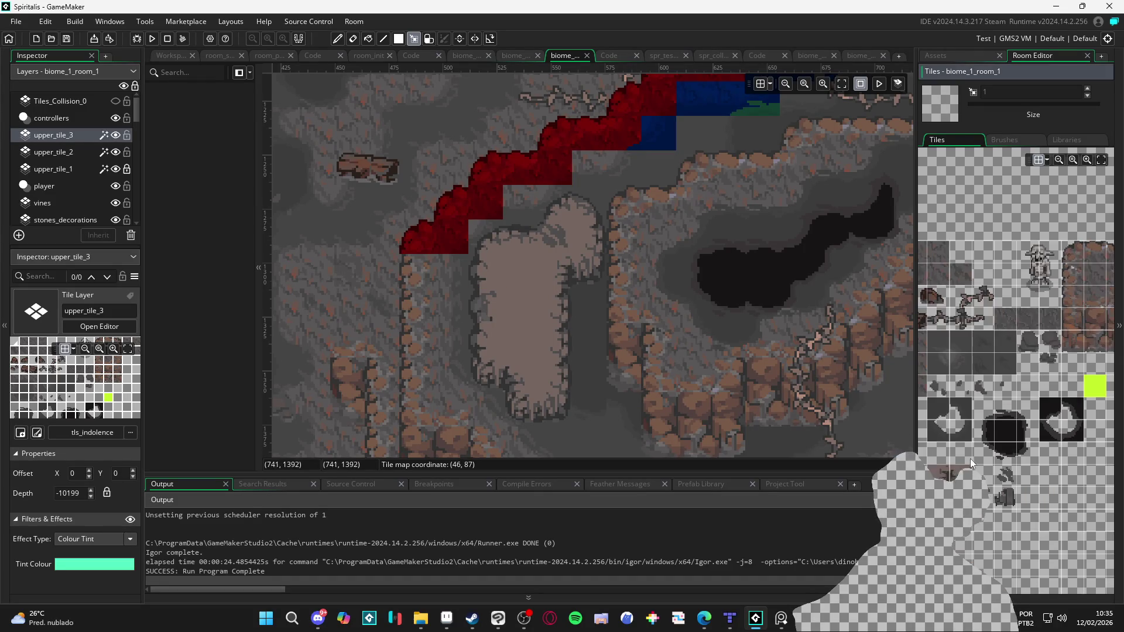
scroll(967, 465, "up", 1)
left_click(88, 168)
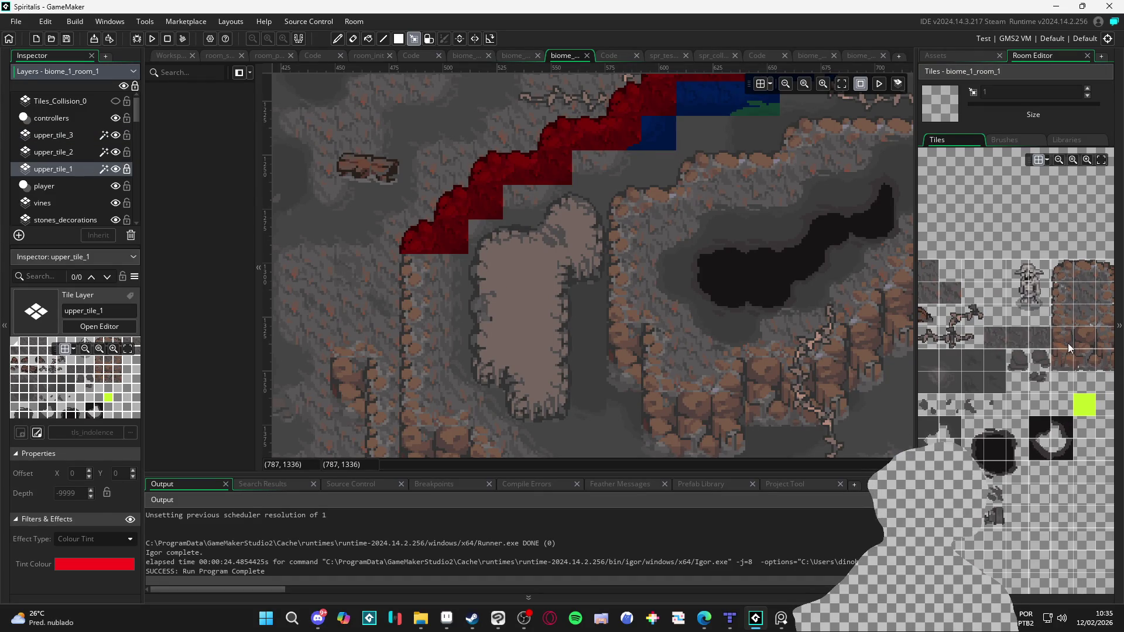
scroll(1058, 361, "right", 3)
scroll(1058, 361, "up", 1)
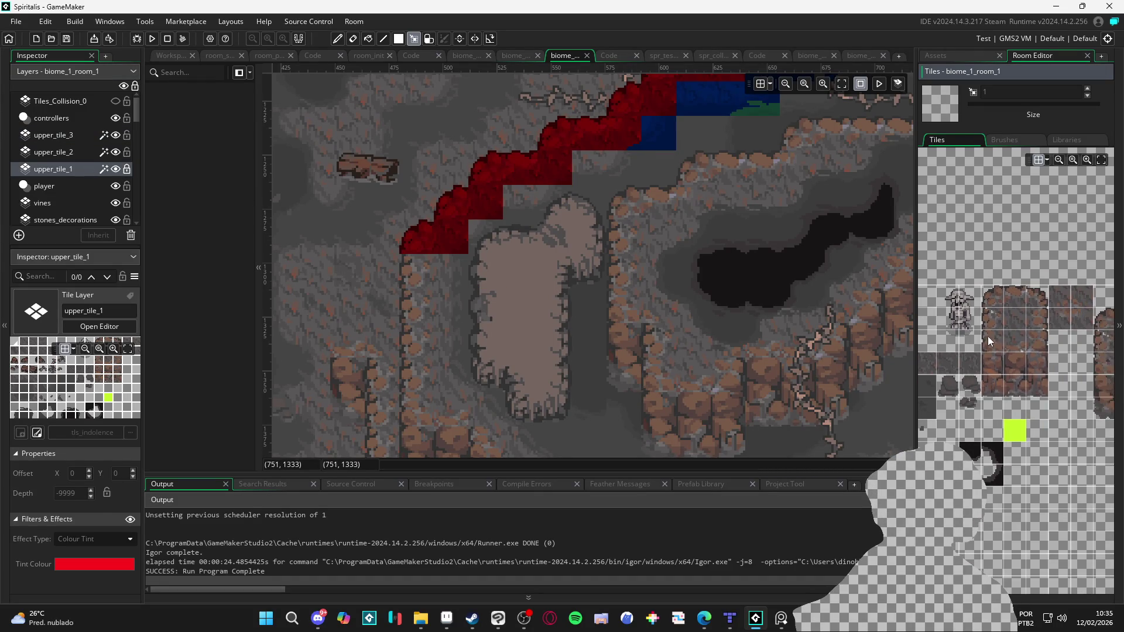
scroll(993, 352, "right", 2)
scroll(972, 354, "up", 2)
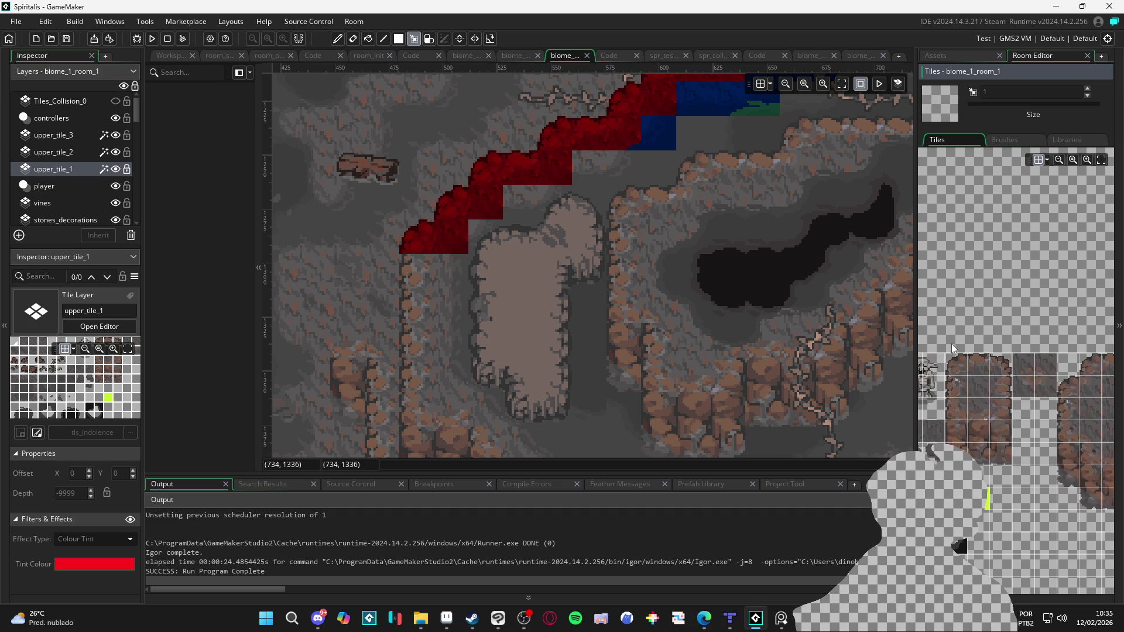
left_click(956, 386)
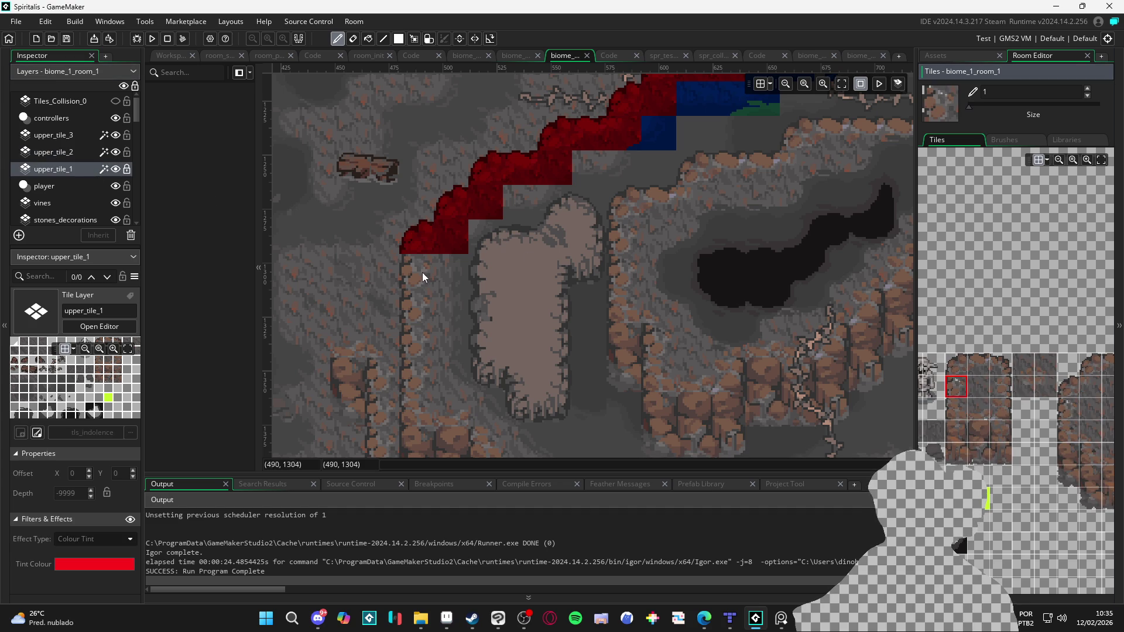
left_click(126, 168)
left_click(416, 272)
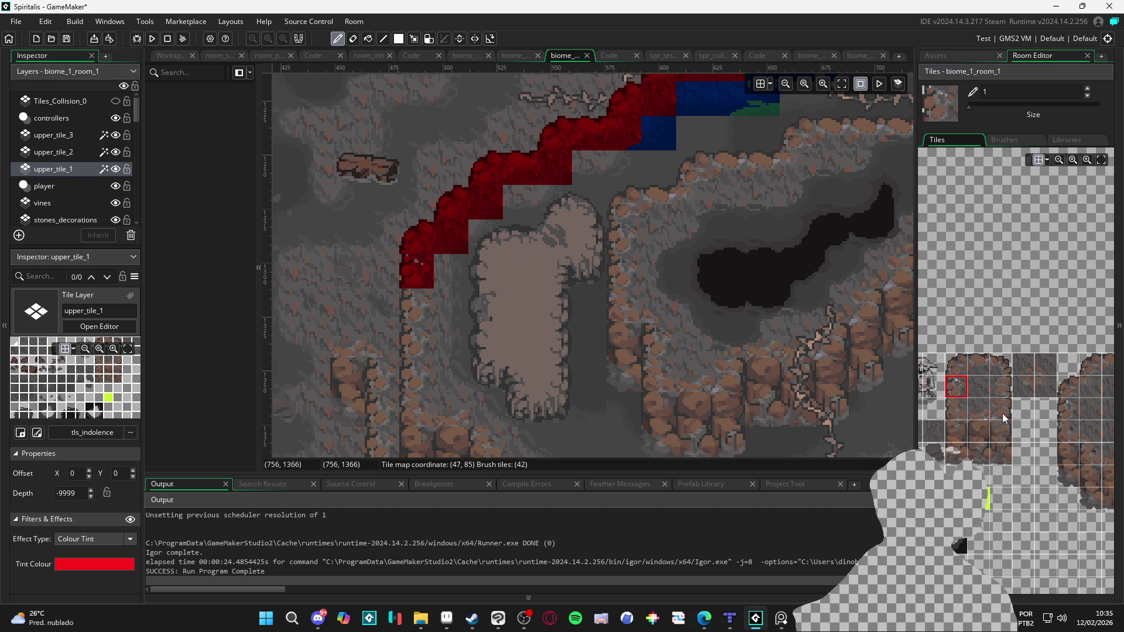
Step: Paint an edge tile beside the ridge end, sample a larger cliff block, then select upper_tile_2
scroll(1031, 415, "down", 1)
scroll(1056, 424, "left", 3)
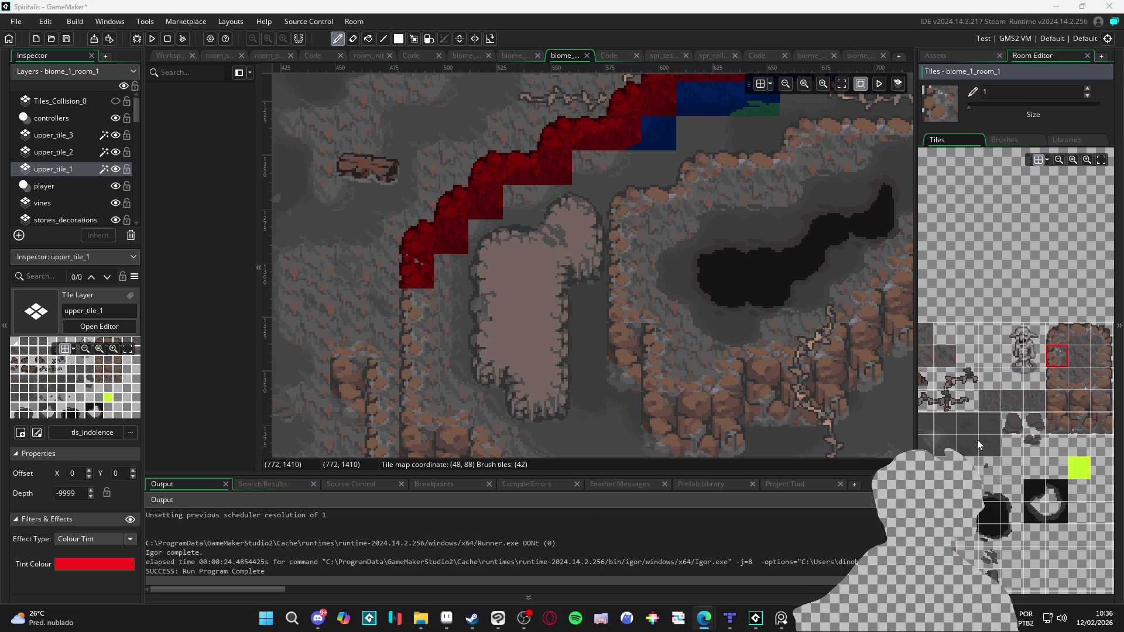
scroll(999, 436, "up", 3)
scroll(1008, 415, "left", 2)
left_click(983, 433)
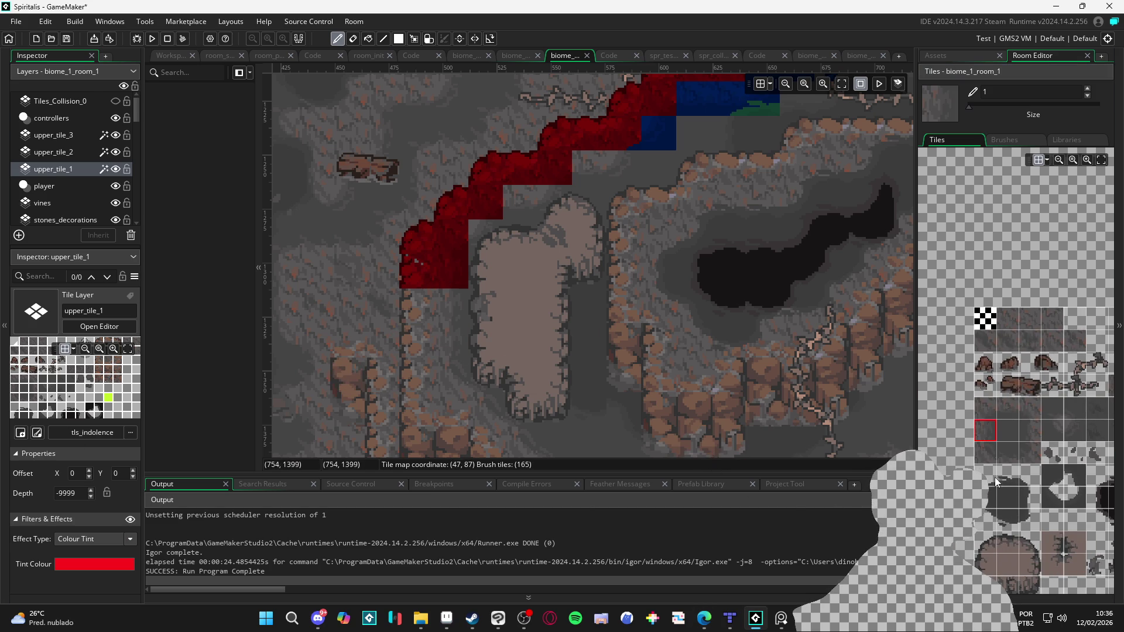
left_click(985, 409)
left_click(495, 271)
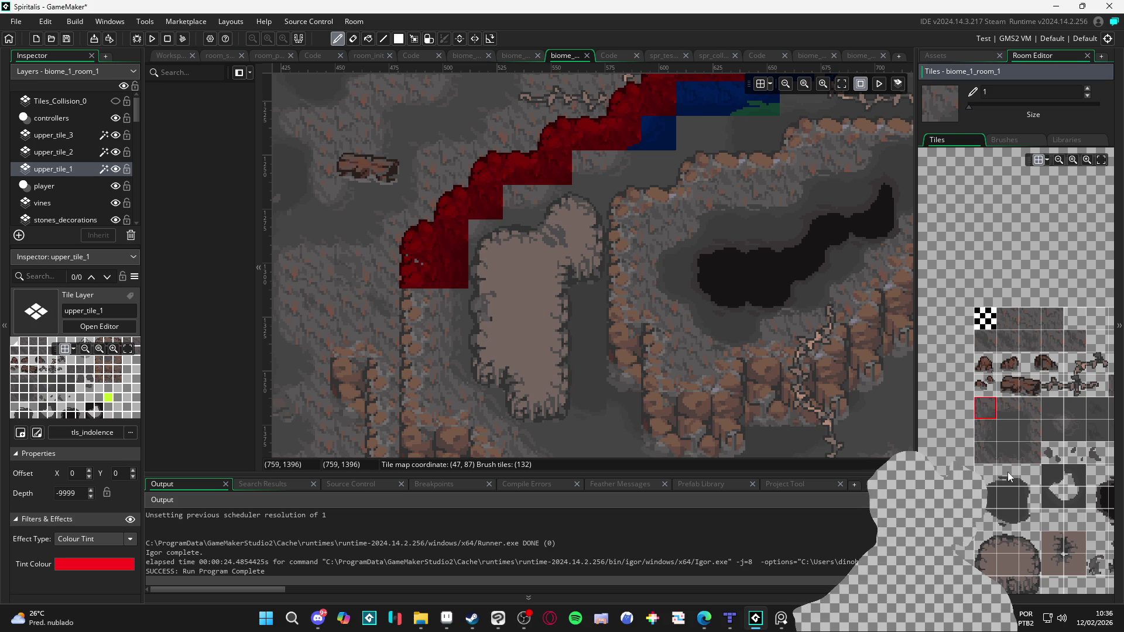
left_click(1048, 405)
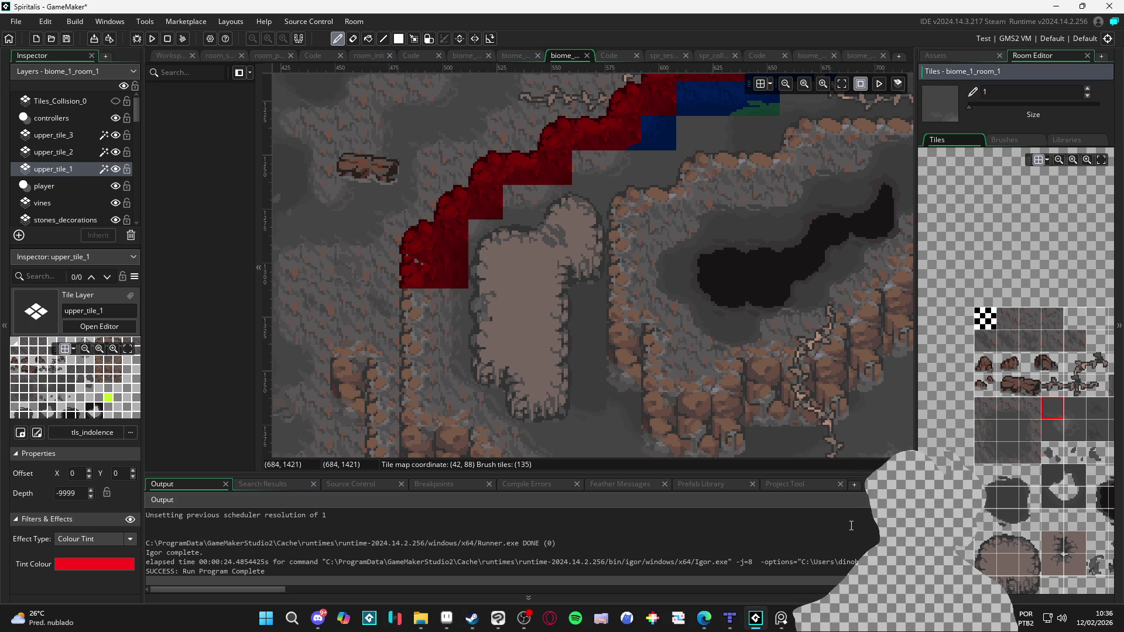
left_click(1075, 431)
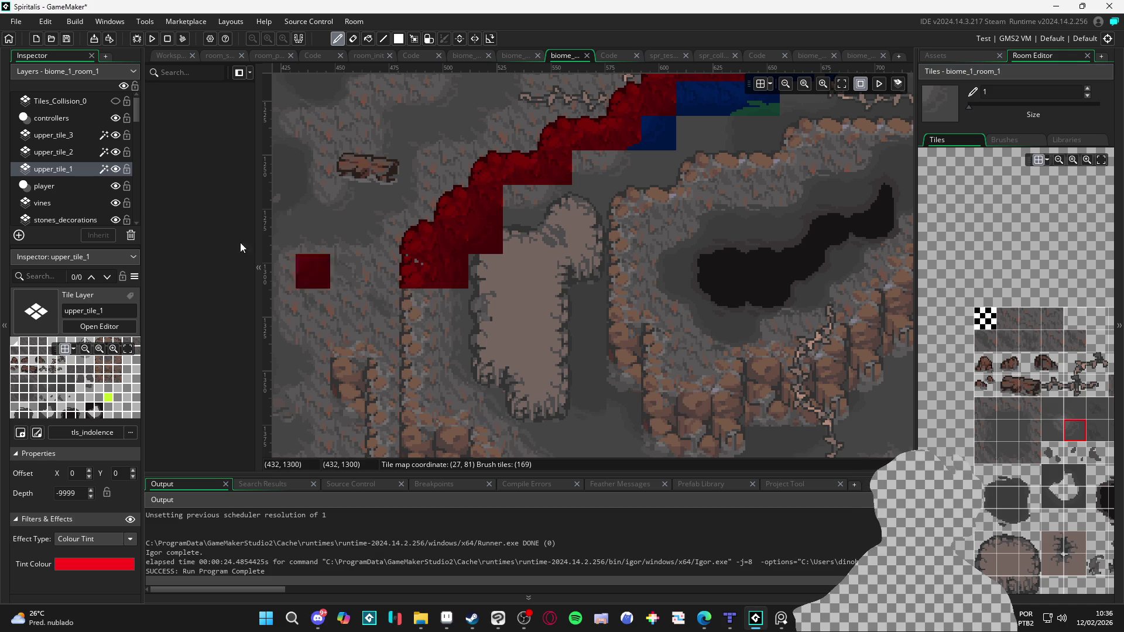
left_click(87, 151)
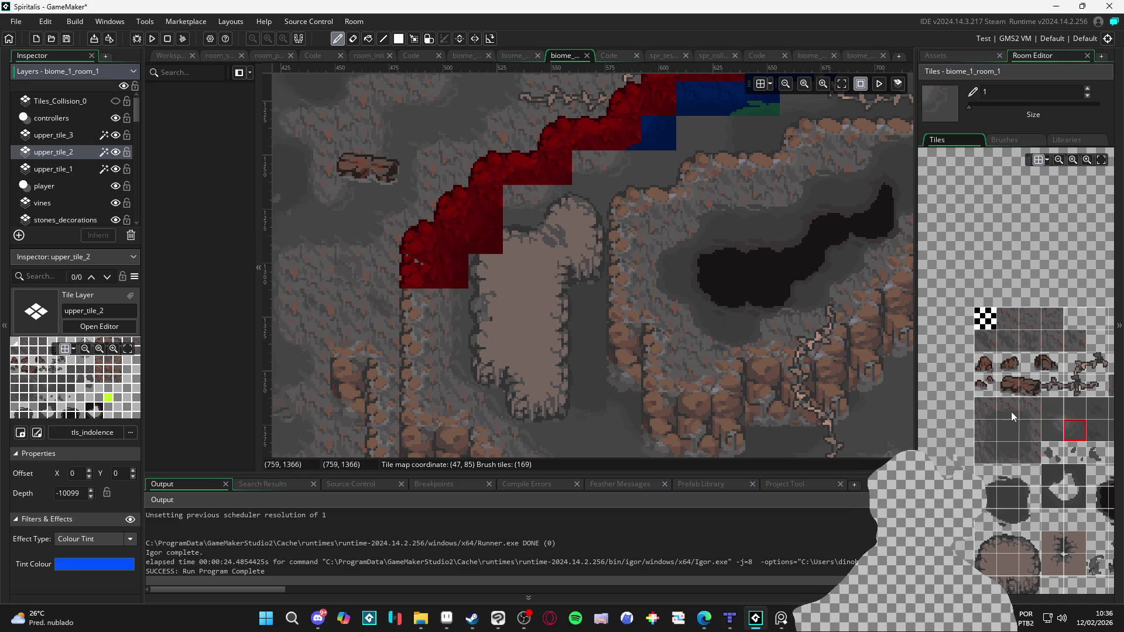
Step: Try curved edge and cliff tiles on upper_tile_2 and upper_tile_1 without painting
left_click(986, 542)
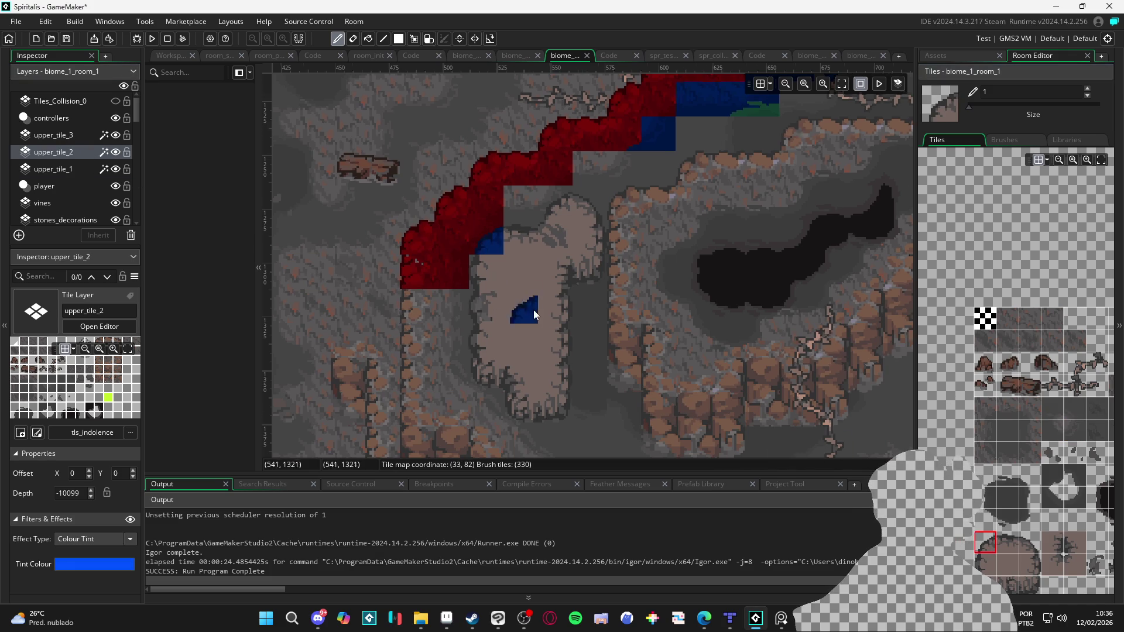
scroll(495, 332, "down", 2)
scroll(512, 264, "up", 2)
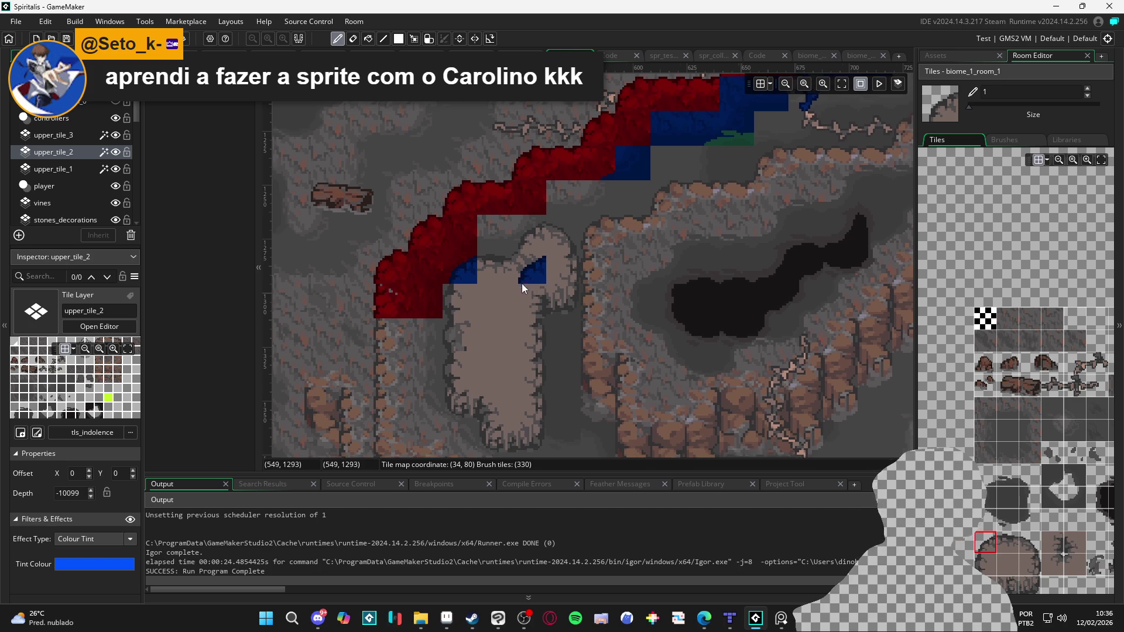
scroll(525, 280, "up", 1)
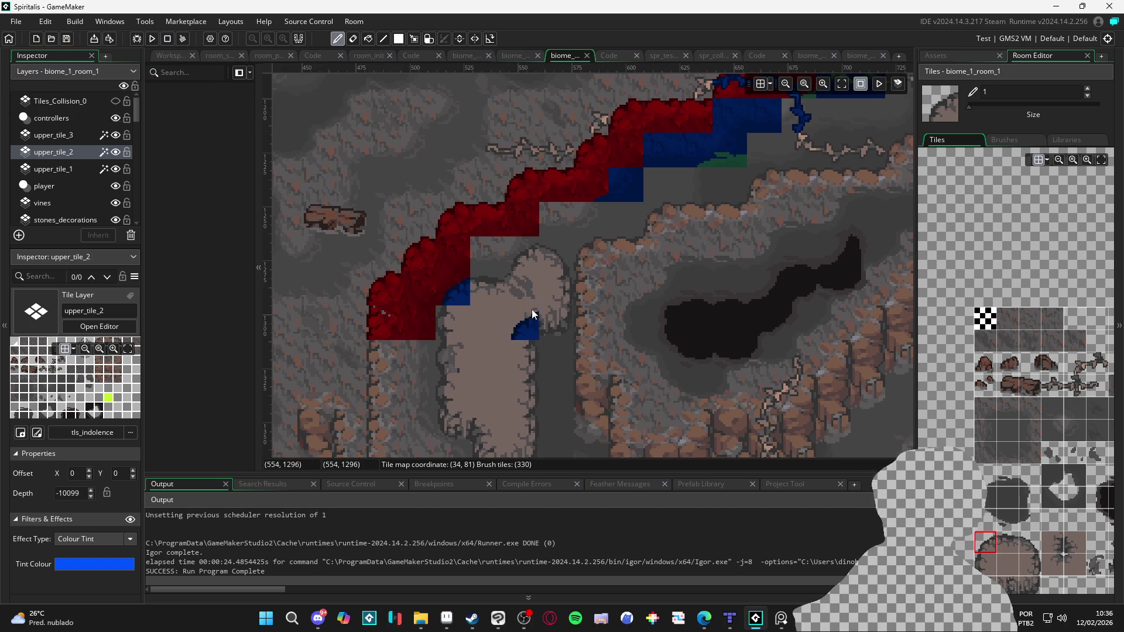
left_click(1004, 417)
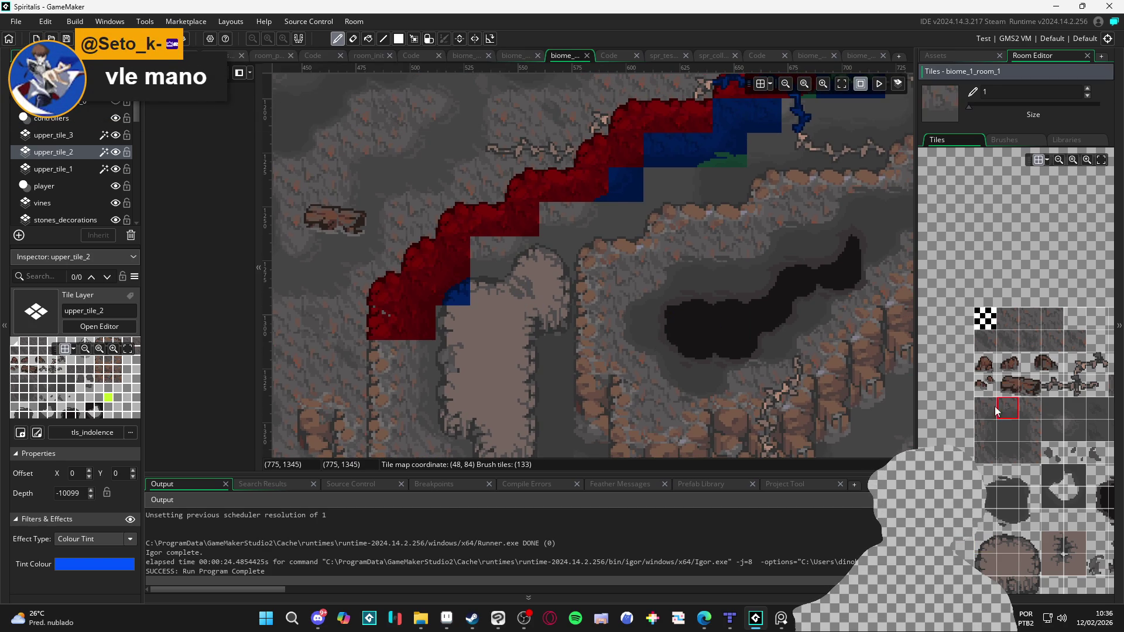
left_click(70, 170)
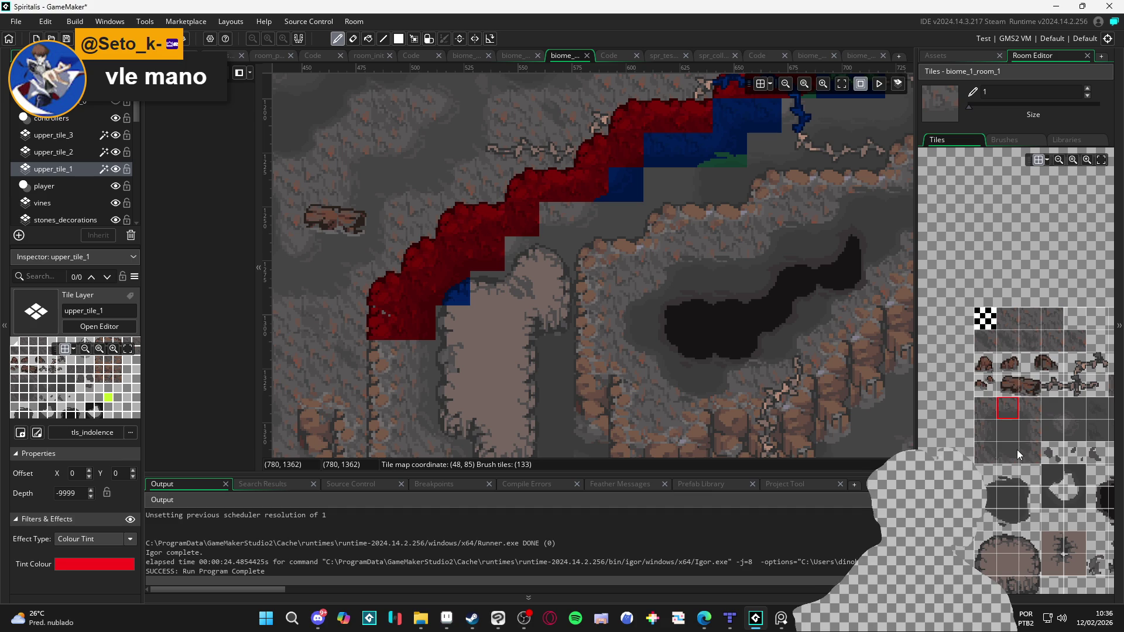
left_click(1075, 430)
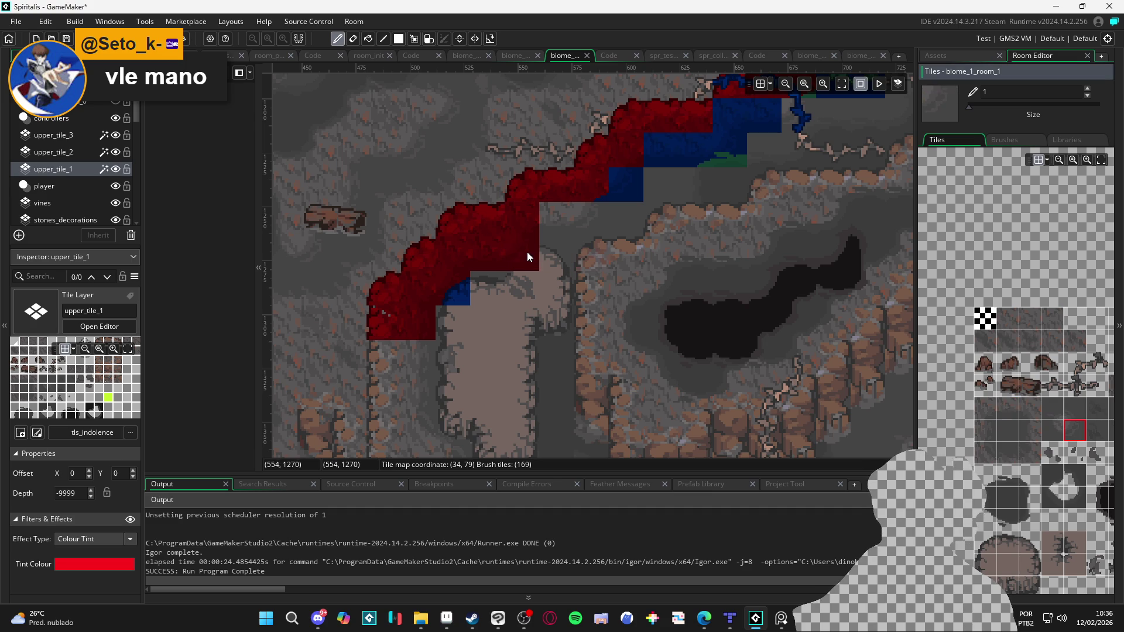
Step: On upper_tile_2, paint a blue corner tile at the upper ridge step
left_click(93, 152)
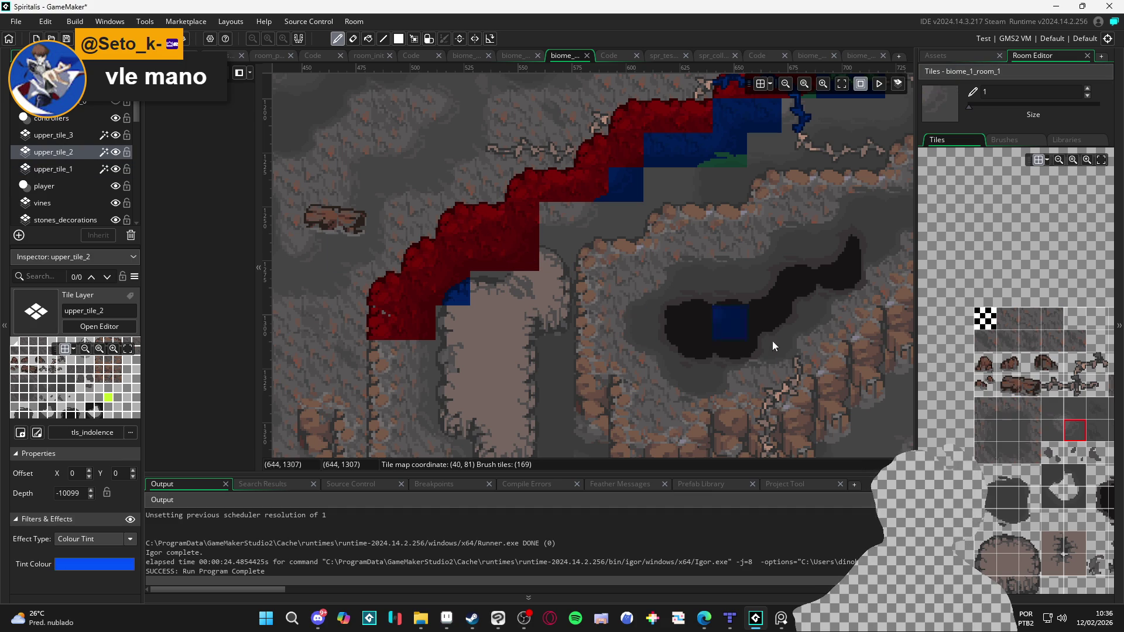
left_click(989, 534)
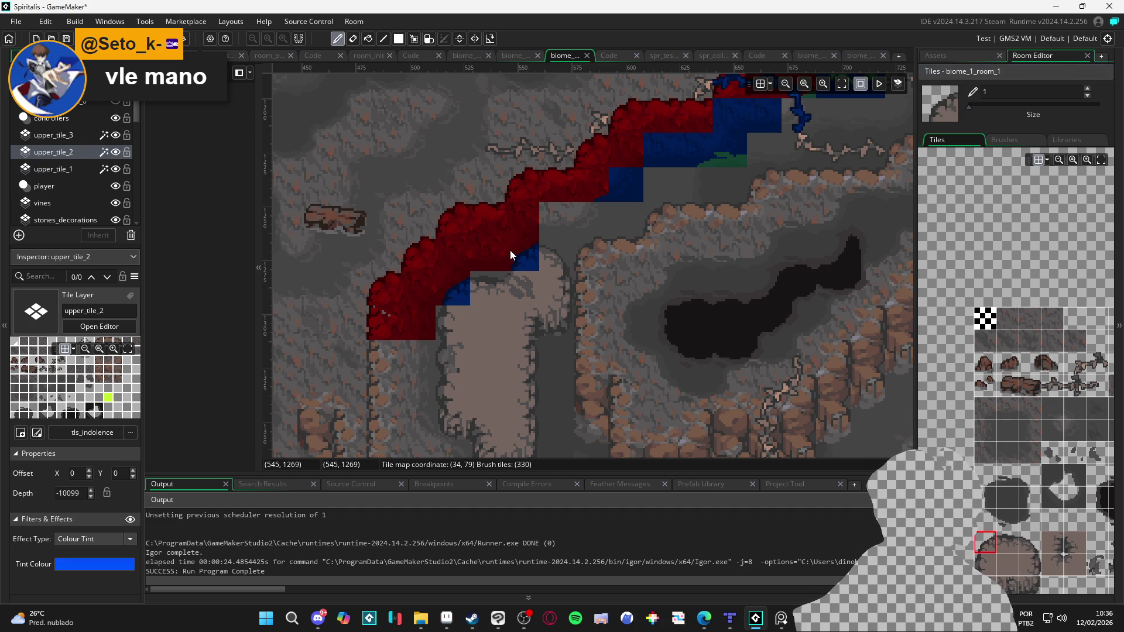
left_click(513, 253)
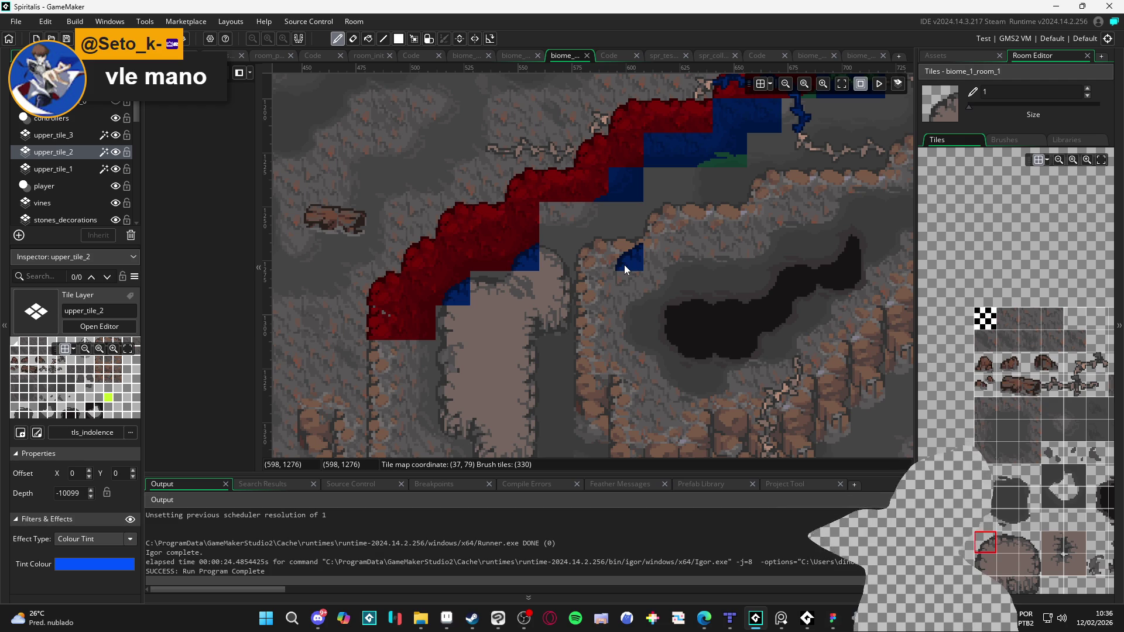
scroll(611, 280, "down", 1)
scroll(610, 276, "down", 3)
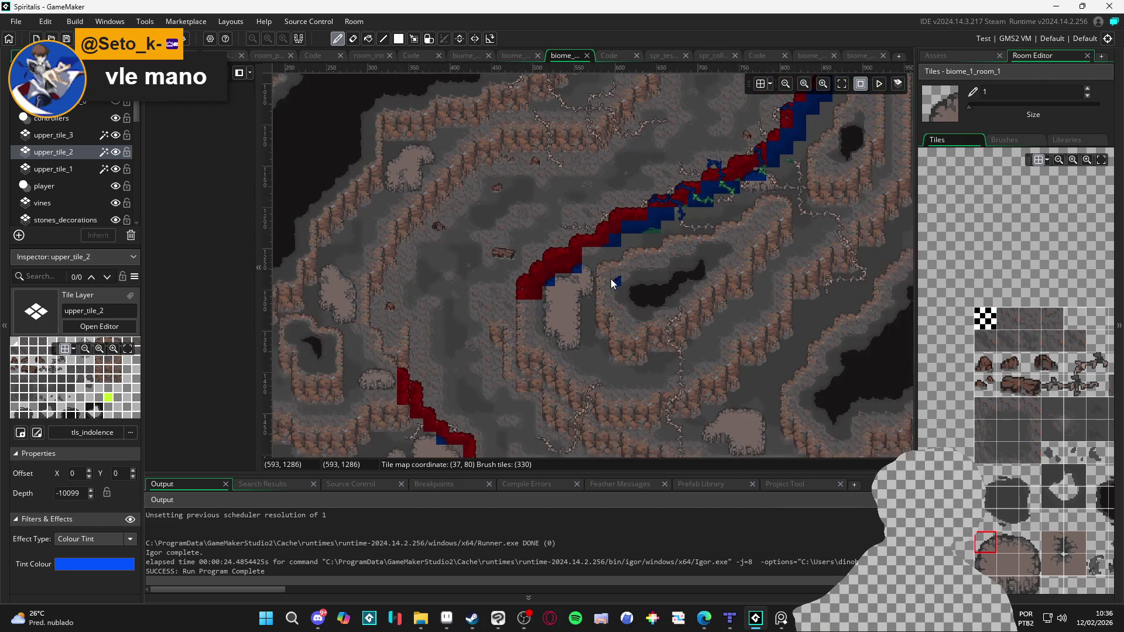
scroll(610, 278, "up", 5)
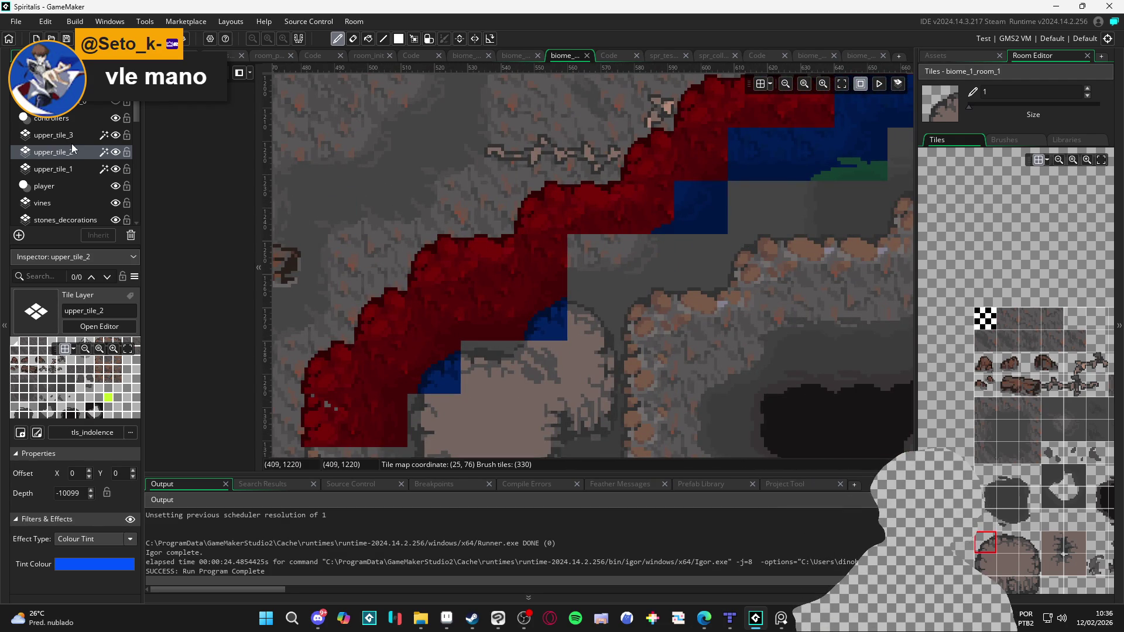
Step: On upper_tile_1, paint a red cliff tile onto the middle of the ridge
left_click(74, 170)
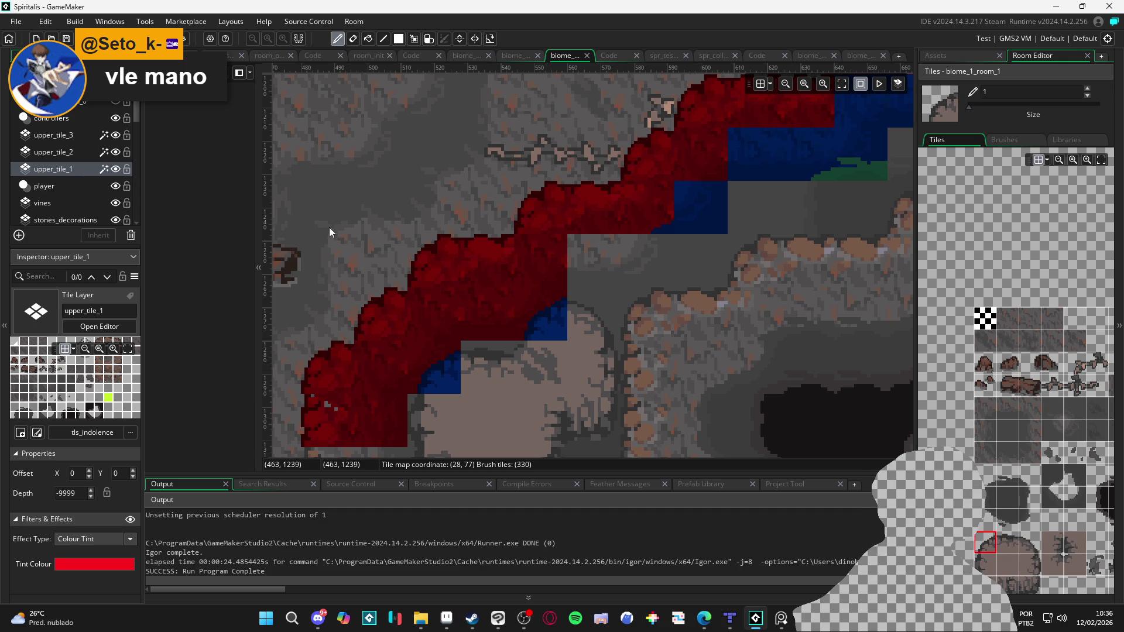
left_click(1005, 454)
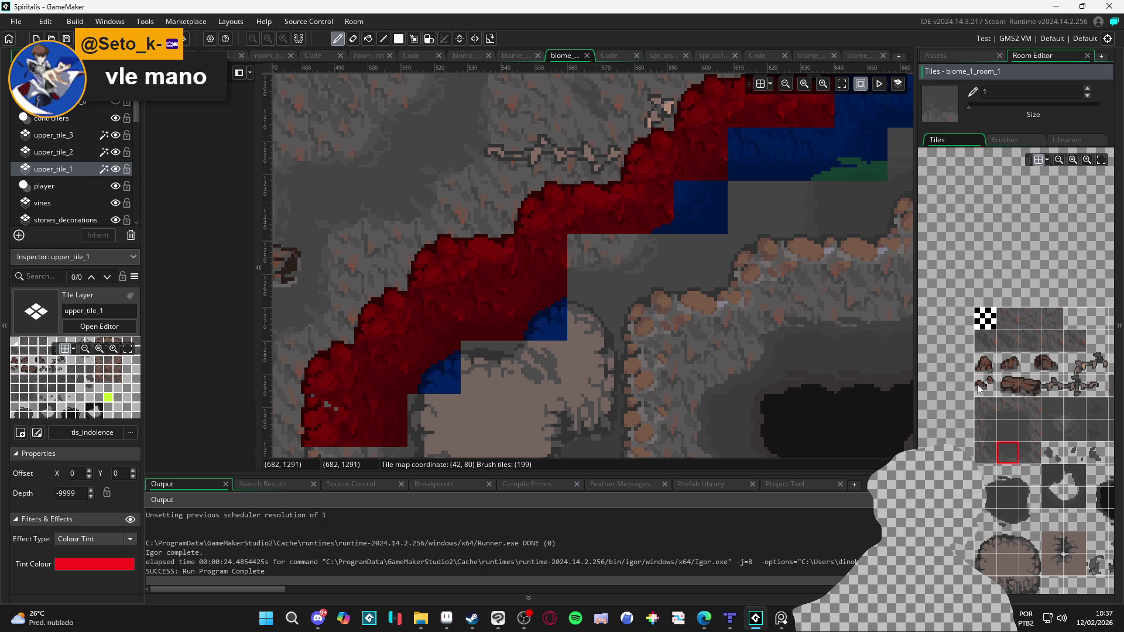
left_click(1011, 415)
left_click(597, 262)
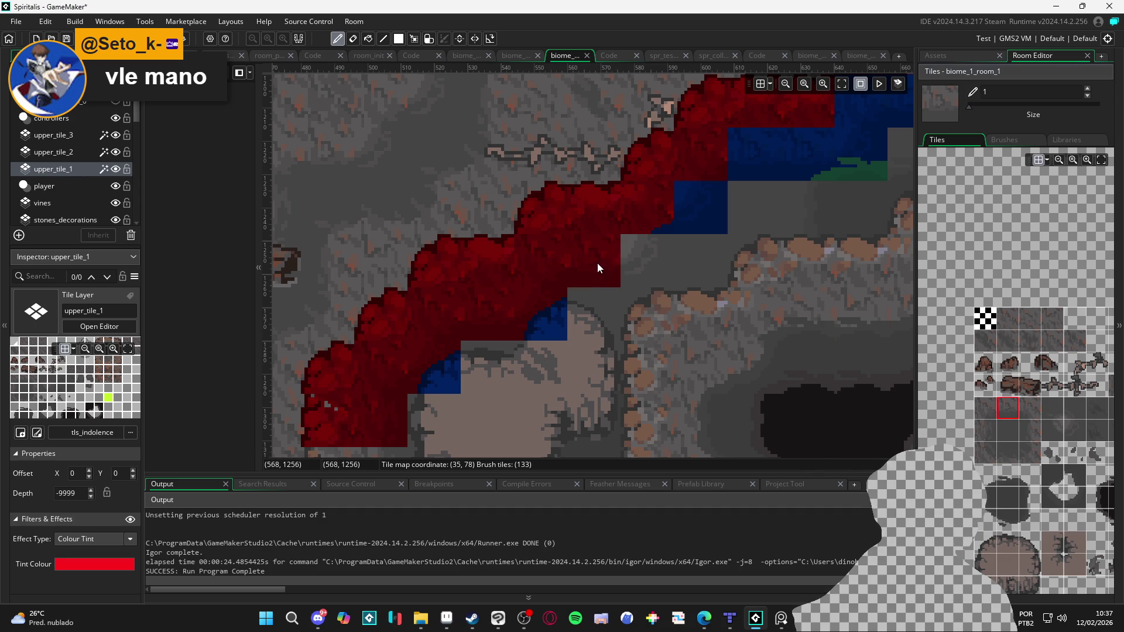
left_click(1066, 431)
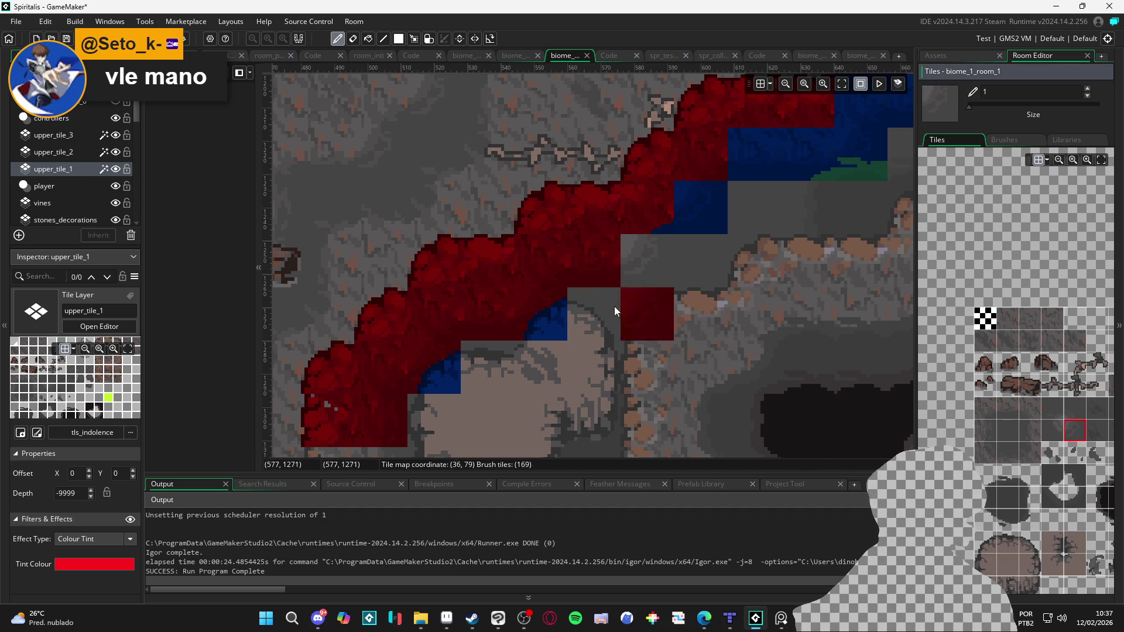
scroll(582, 360, "down", 2)
scroll(582, 360, "down", 2)
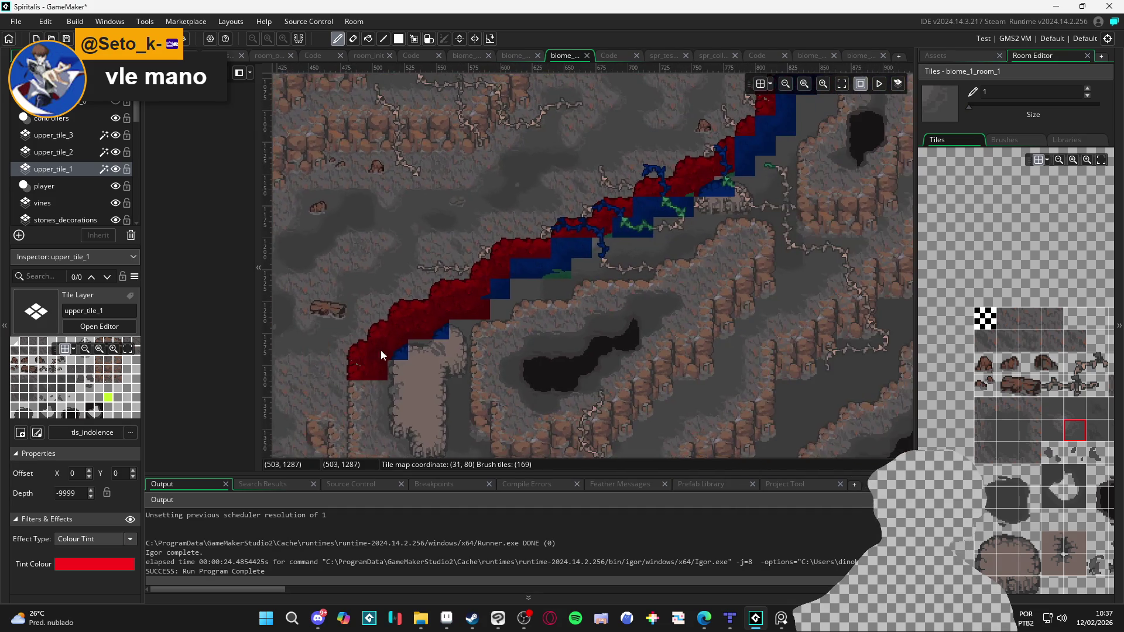
Step: Pan to the lower ridge and paint a blue corner tile at its bend on upper_tile_2
scroll(454, 346, "down", 1)
scroll(451, 367, "down", 1)
mouse_move(468, 344)
left_mouse_down()
mouse_move(494, 338)
mouse_move(494, 221)
left_mouse_up()
scroll(462, 234, "up", 3)
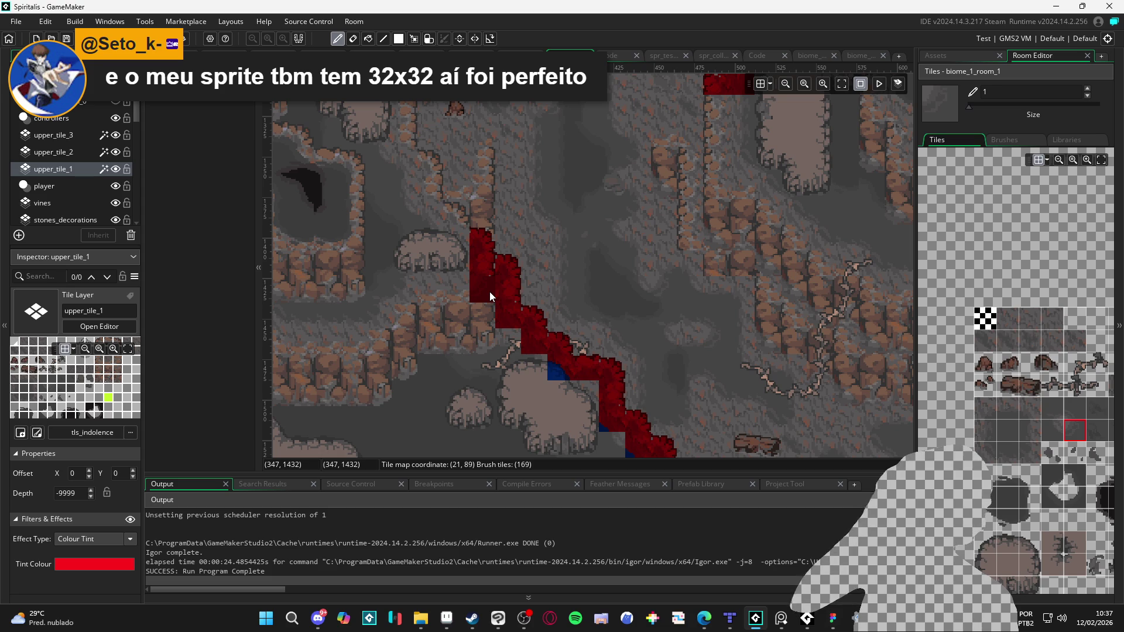
left_click_drag(543, 373, 496, 336)
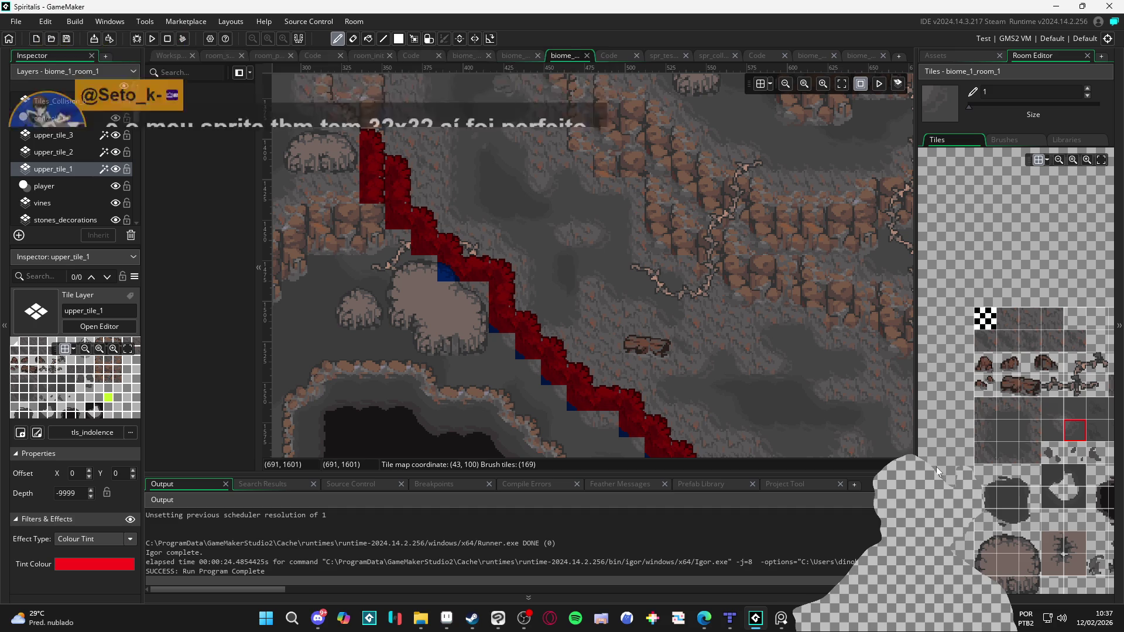
left_click(1030, 408)
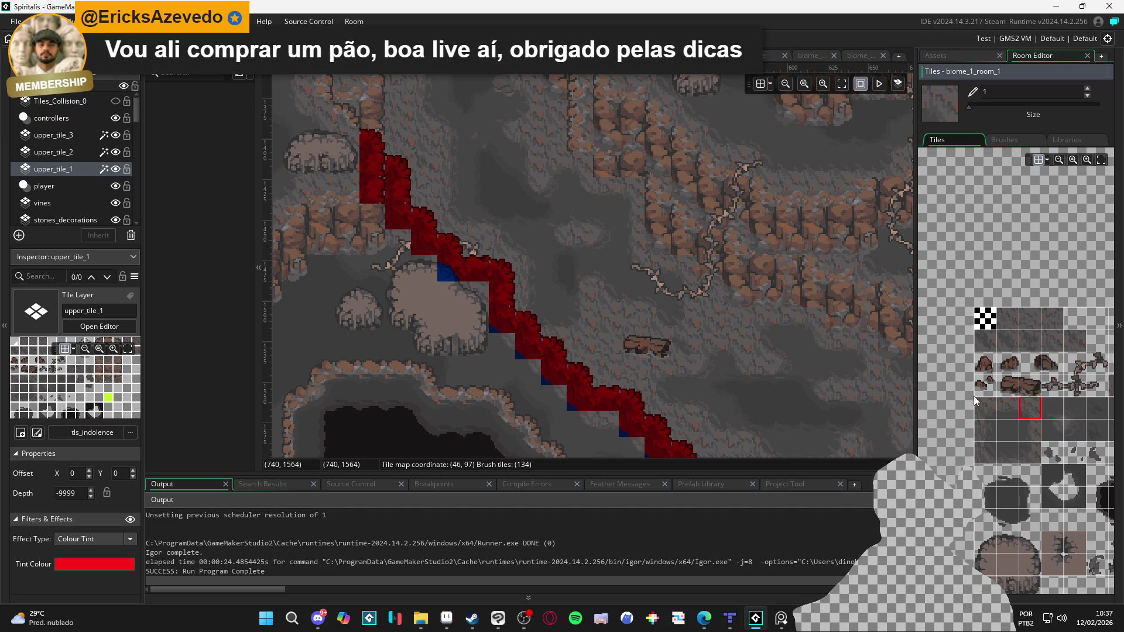
left_click(58, 153)
left_click(1029, 540)
left_click(475, 297)
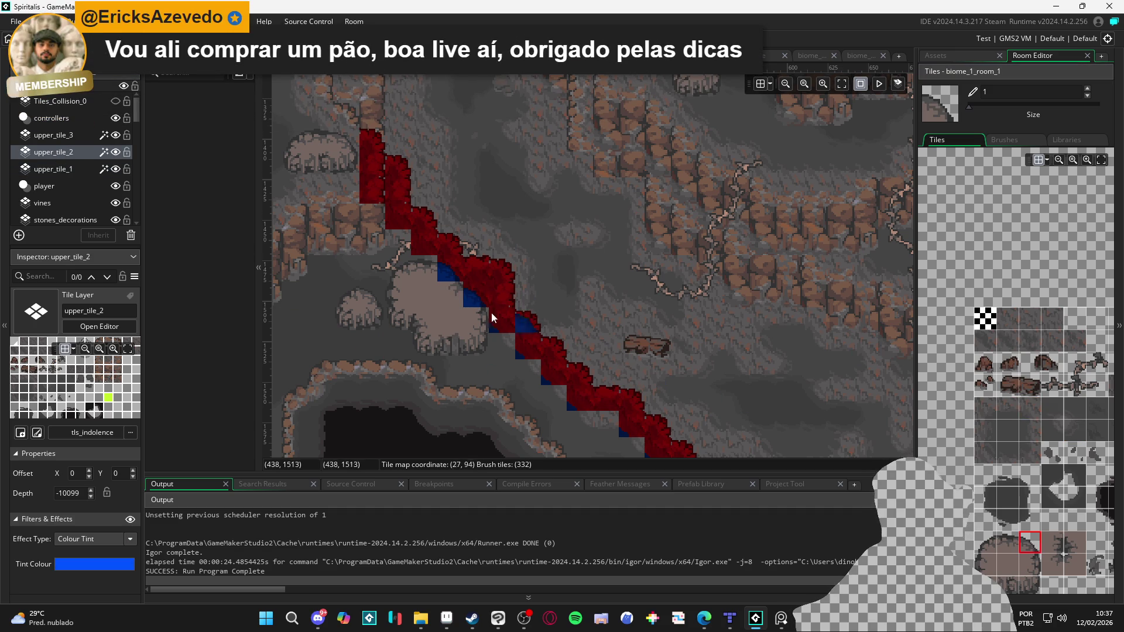
scroll(505, 329, "down", 2)
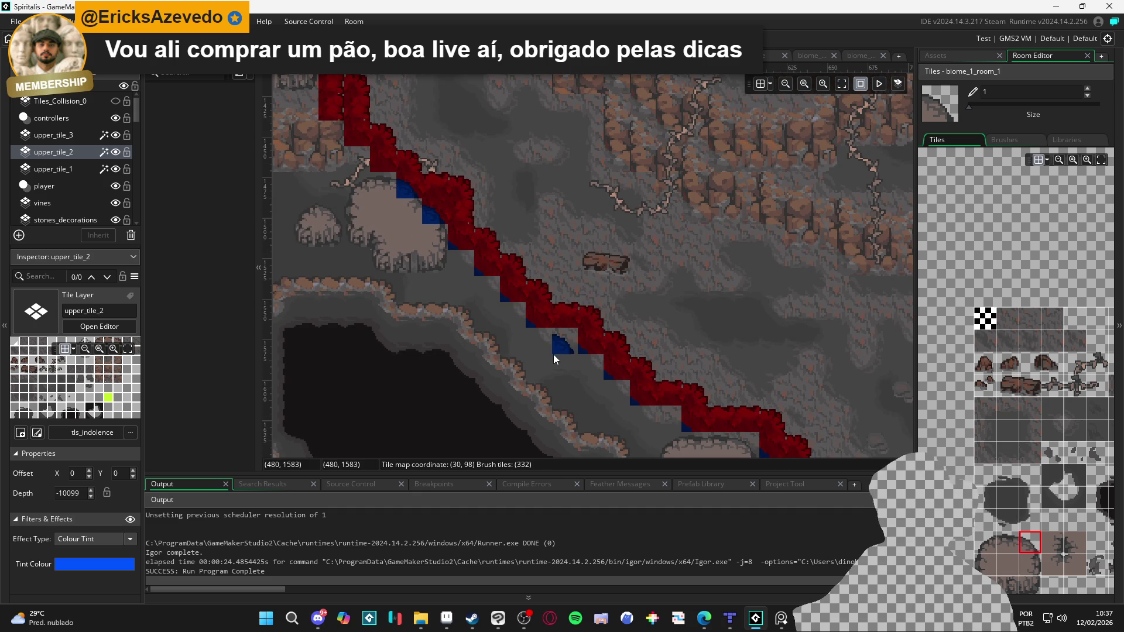
scroll(413, 218, "up", 4)
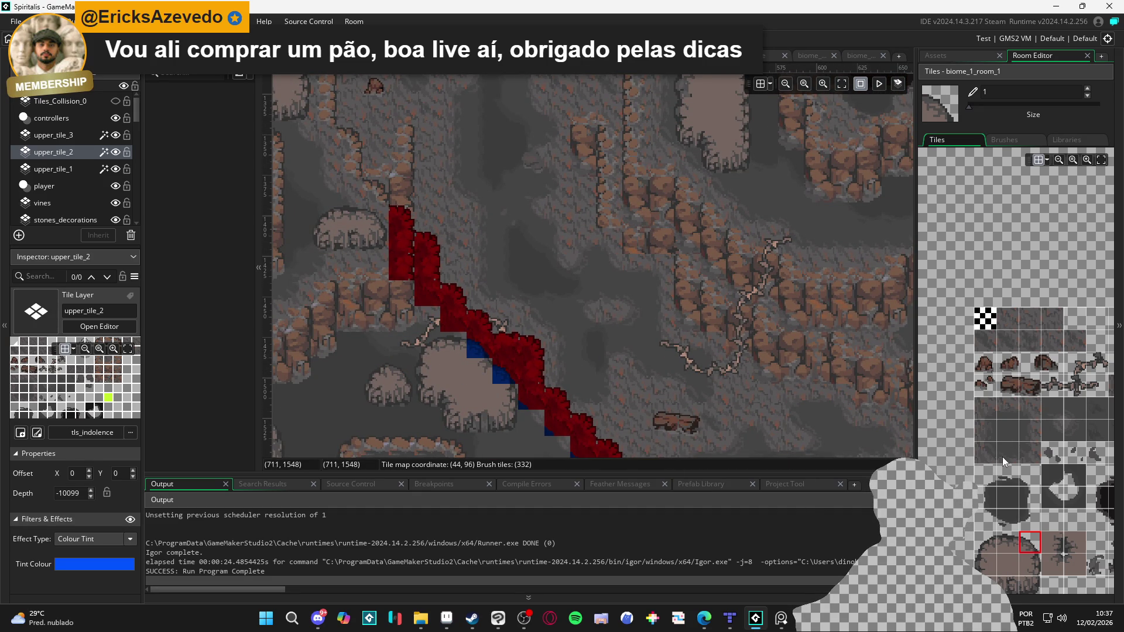
Step: Paint red cliff tiles beside the round rock on upper_tile_1, then undo the misplaced tile
left_click(1030, 408)
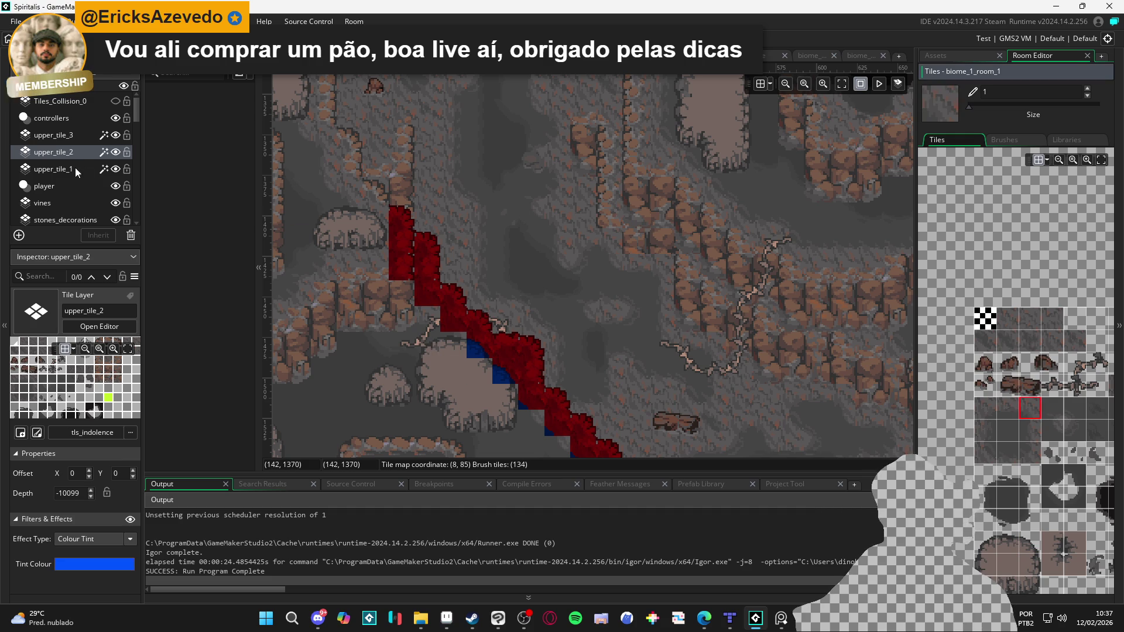
left_click(52, 169)
left_click_drag(463, 352, 426, 345)
key("ctrl+z")
Step: Cap the round rock with two blue rounded edge tiles on upper_tile_2
left_click(53, 152)
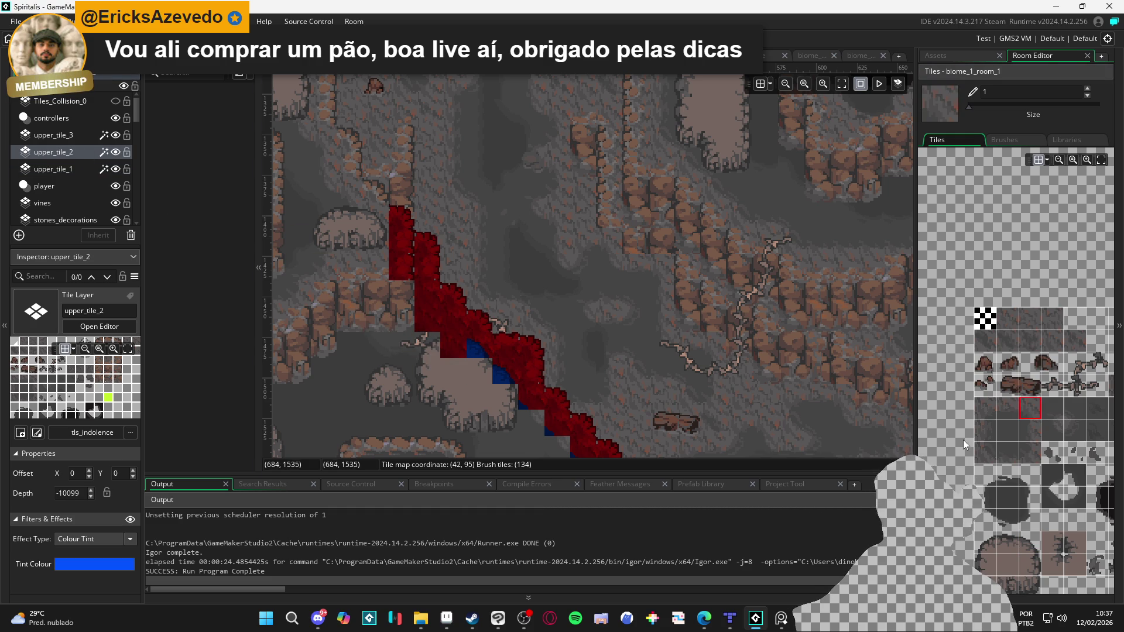
left_click(1008, 546)
left_click(448, 349)
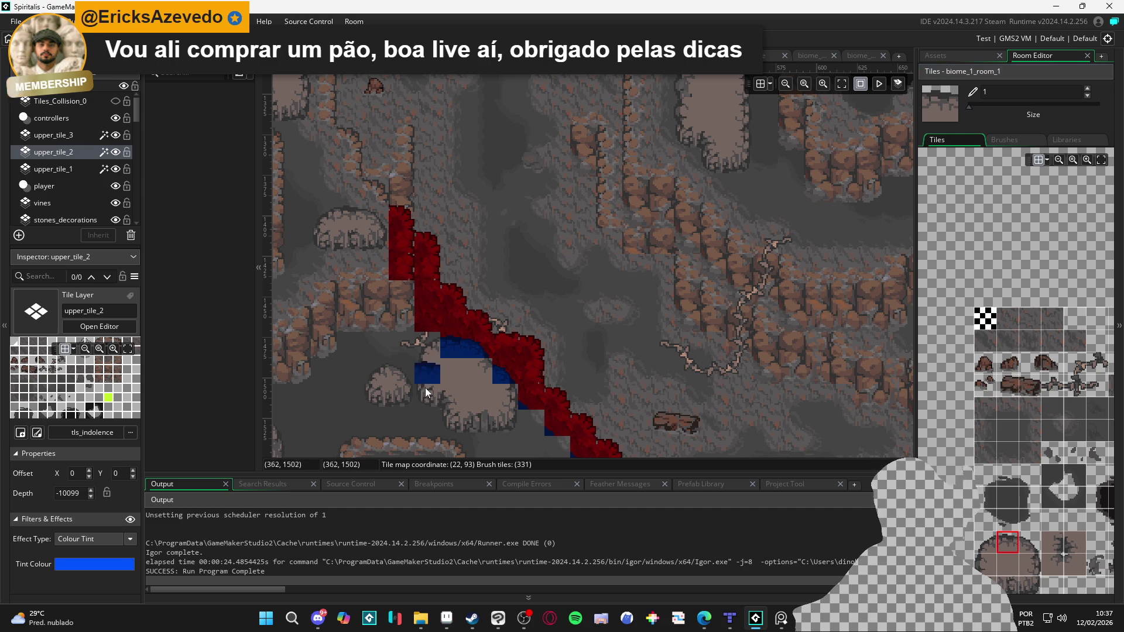
left_click(985, 542)
left_click(438, 349)
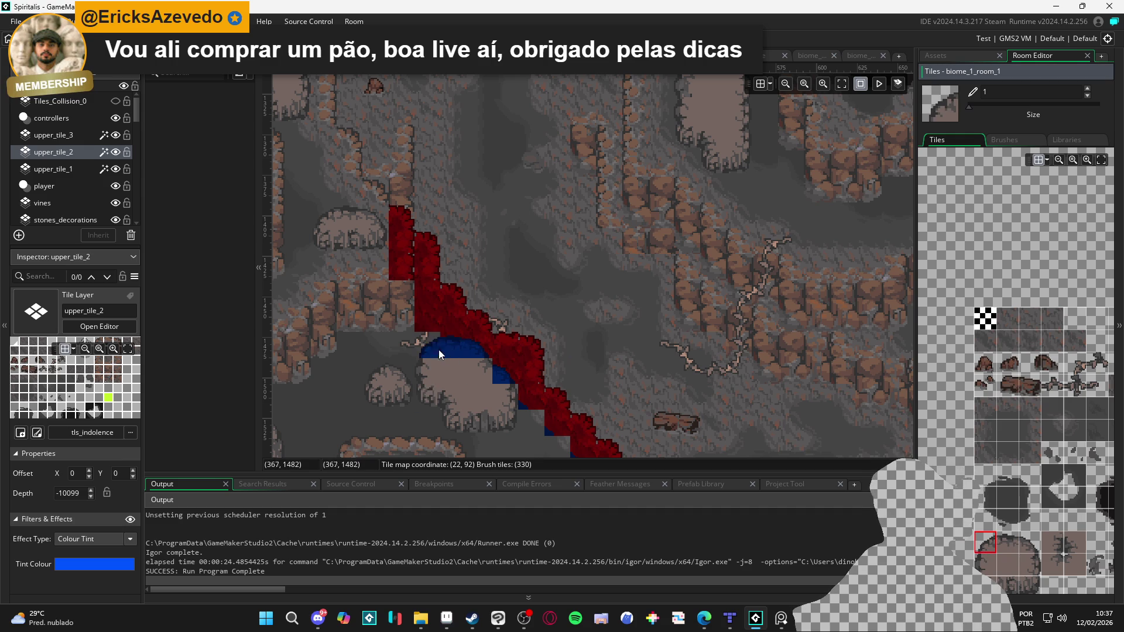
left_click(53, 169)
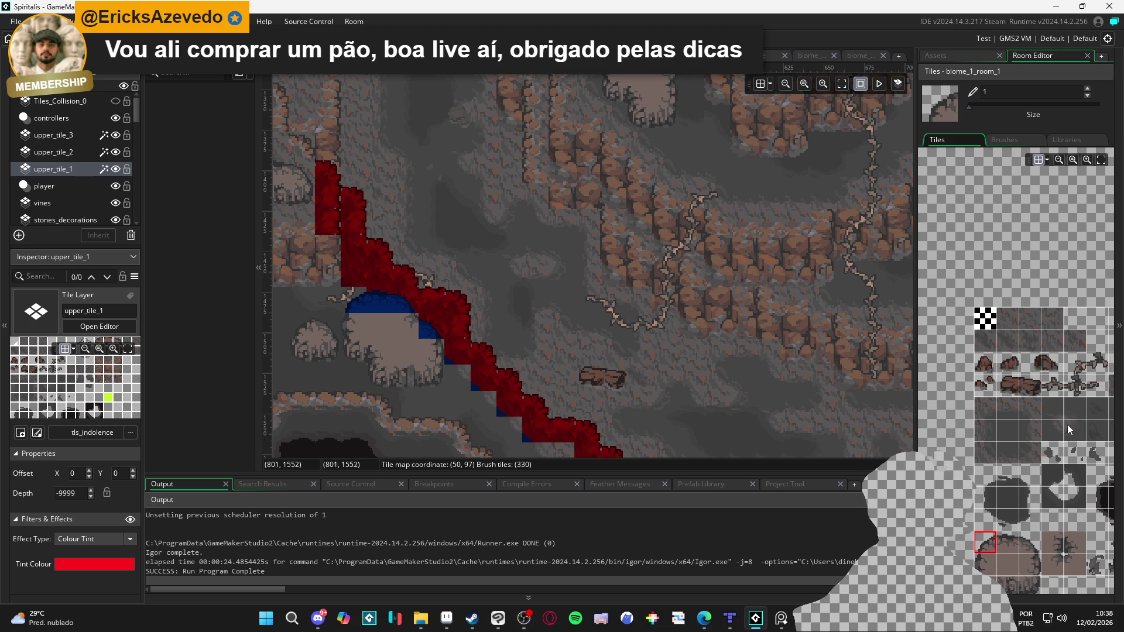
left_click(1049, 441)
Step: Paint red cliff tiles along the ridge's lower end, filling a gap
left_click(454, 392)
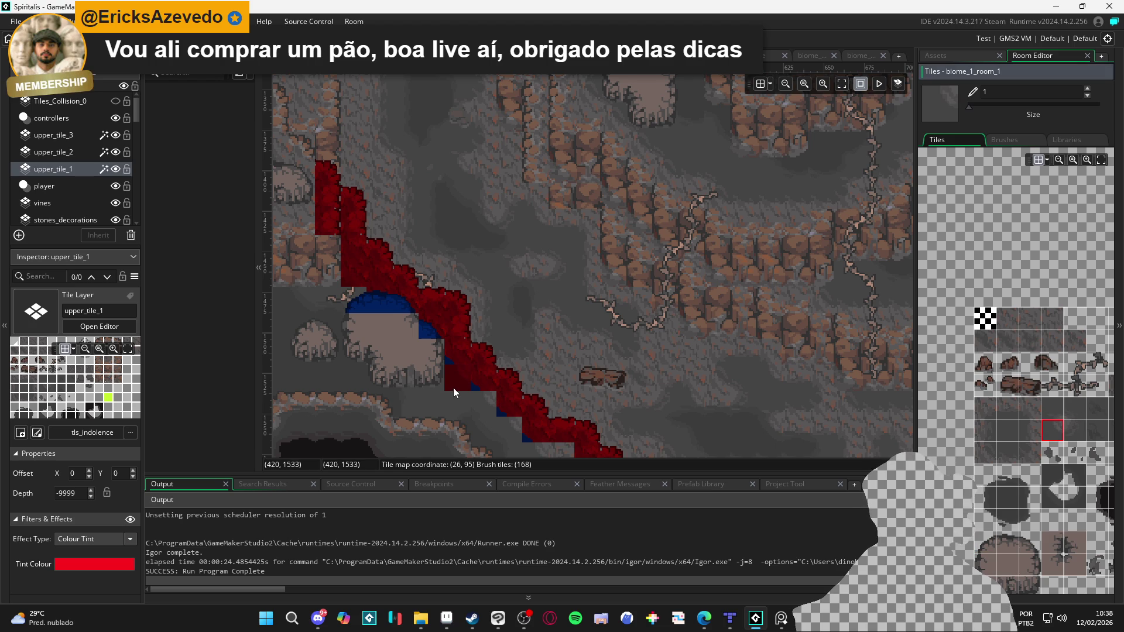
left_click_drag(499, 411, 459, 359)
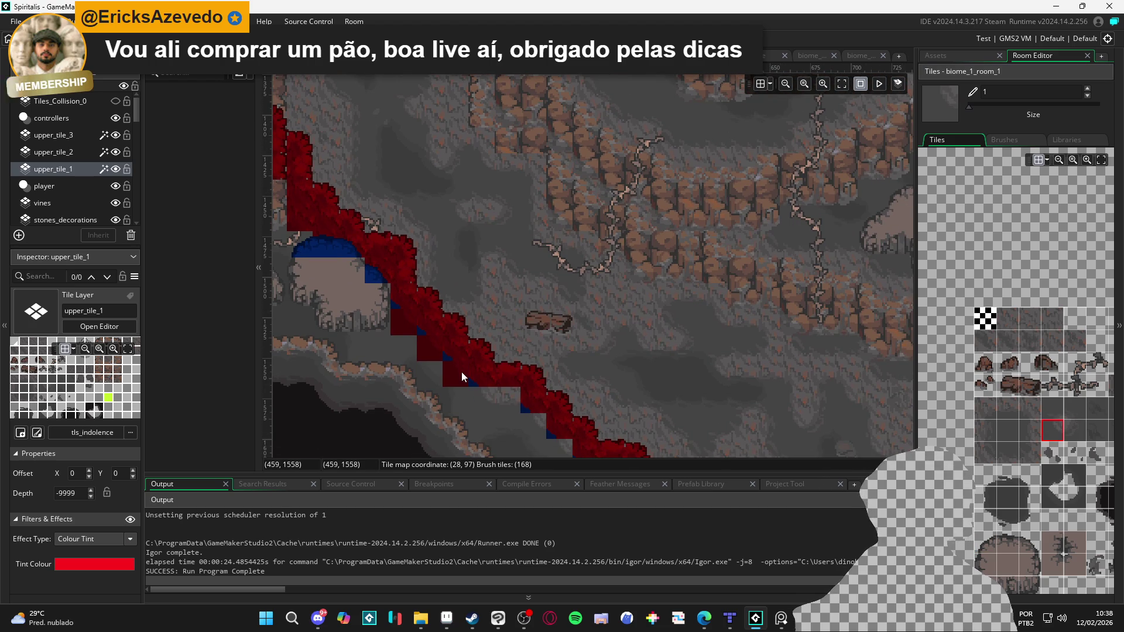
left_click(493, 402)
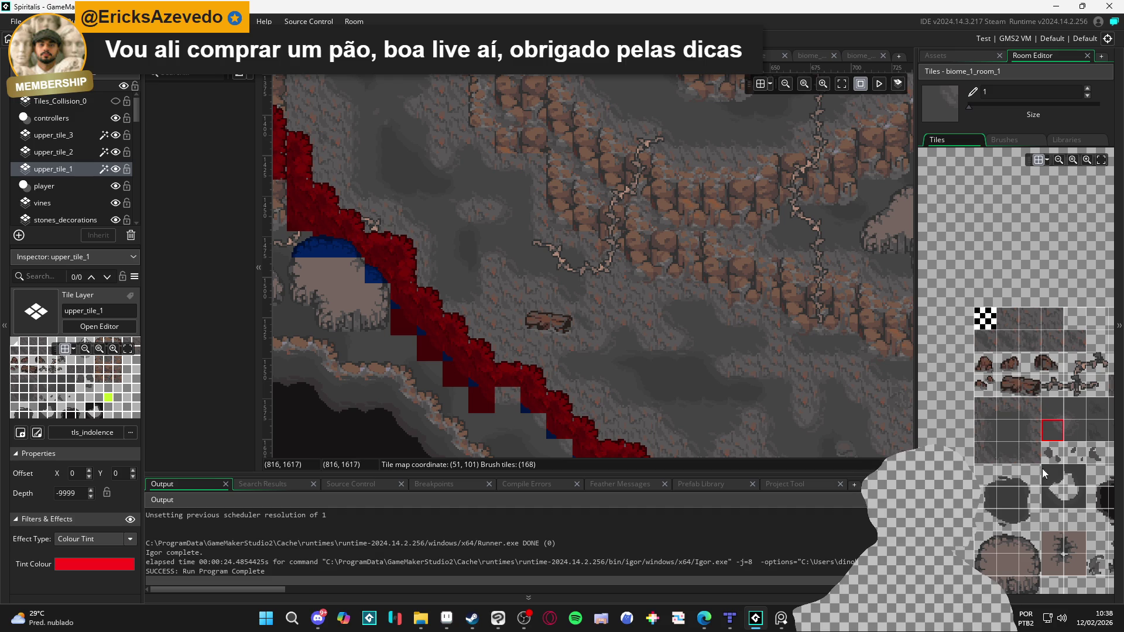
Step: Repaint a ridge tile with a different cliff-edge tile and remove a misplaced red tile
left_click(1014, 410)
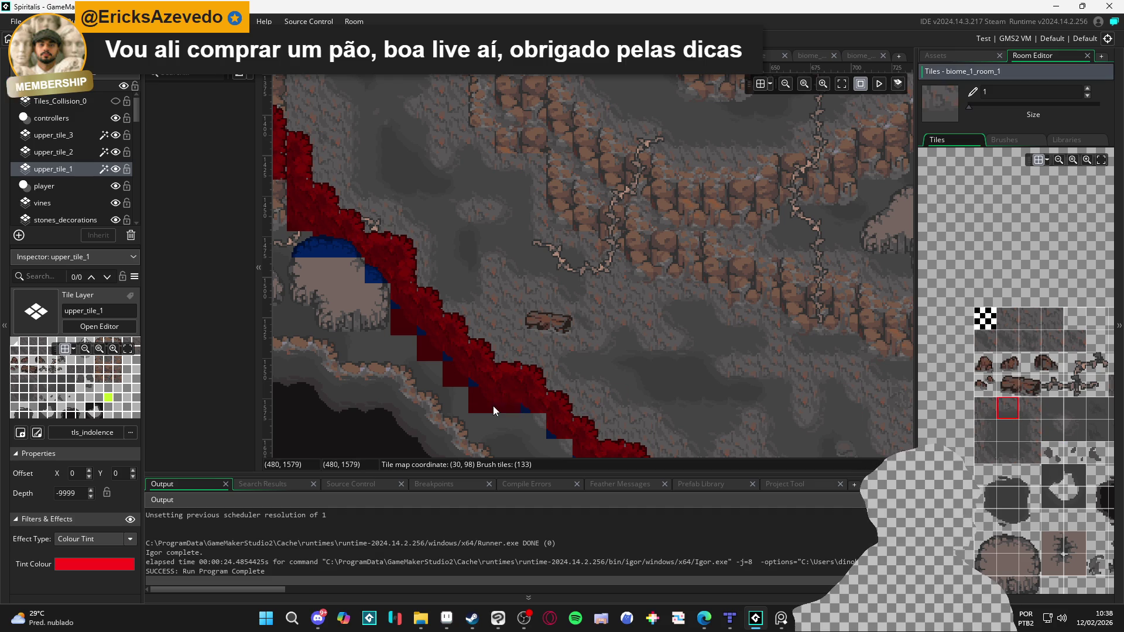
scroll(557, 404, "down", 2)
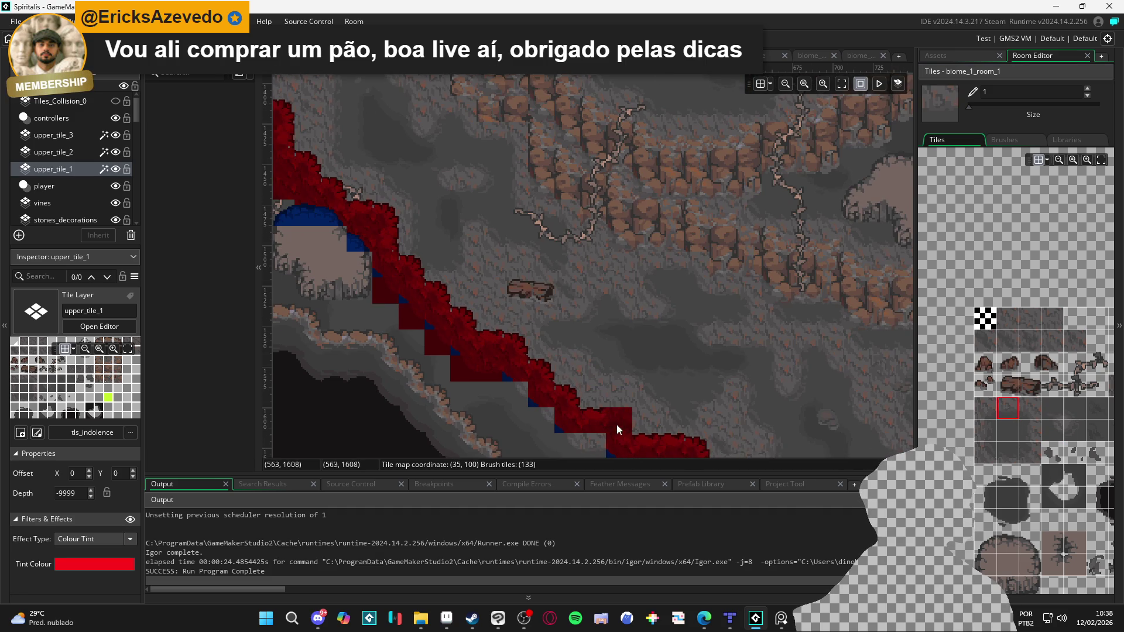
scroll(620, 410, "down", 1)
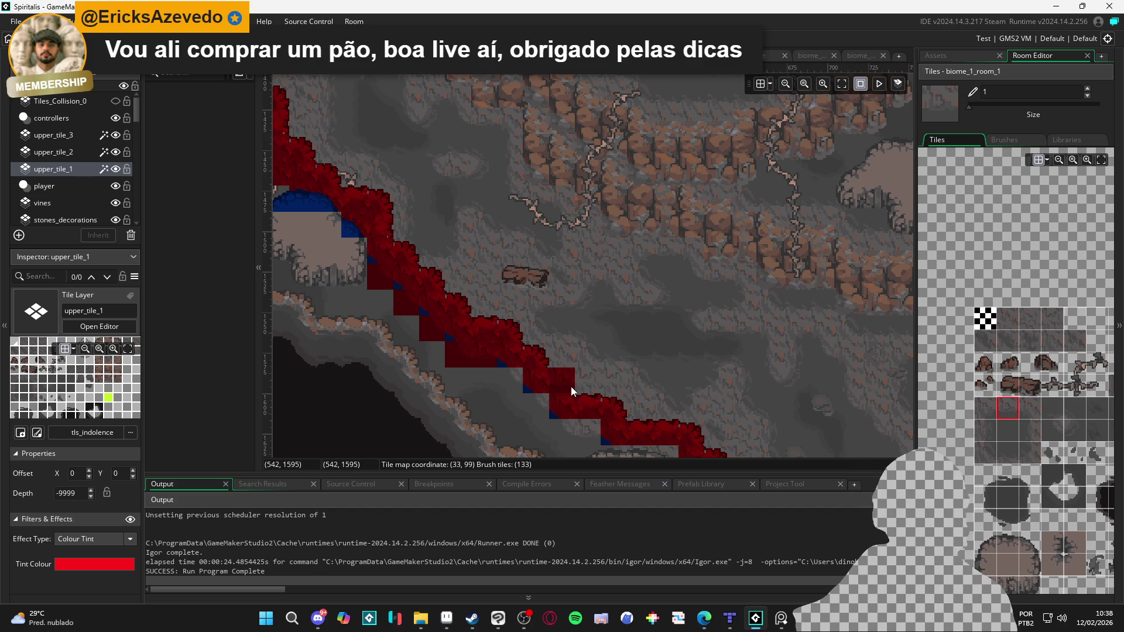
scroll(571, 380, "down", 1)
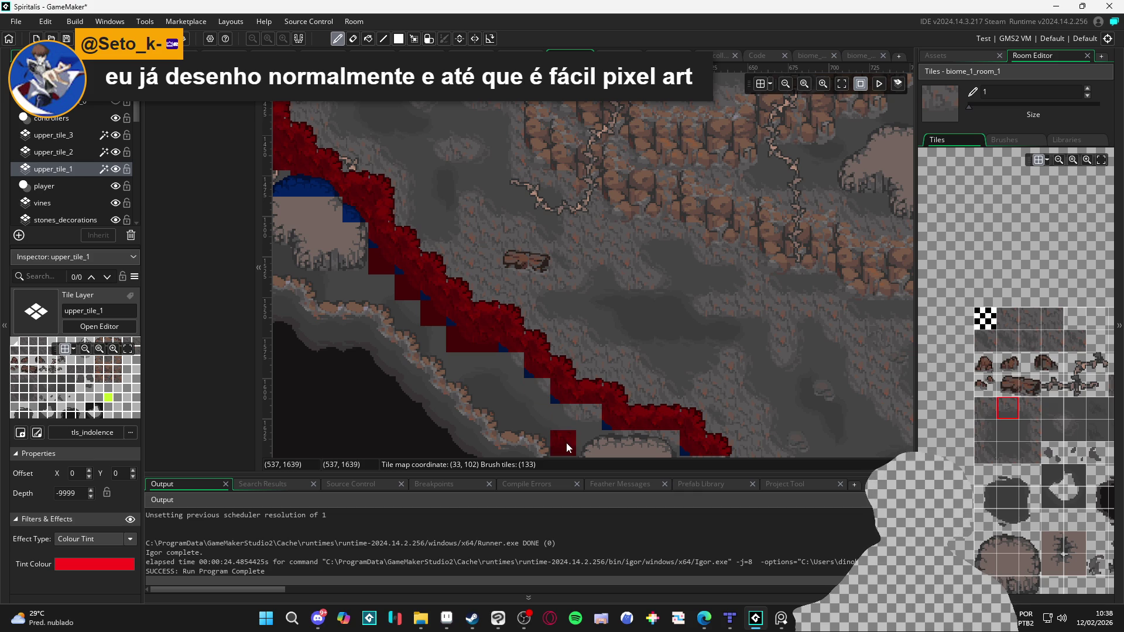
left_click(990, 452)
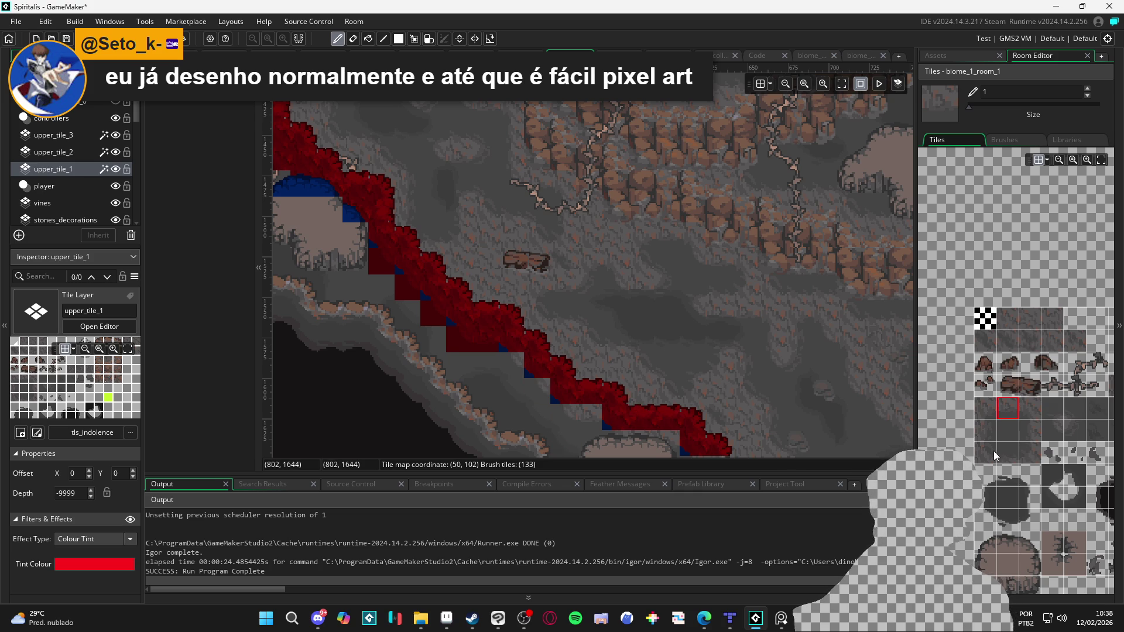
left_click(527, 391)
left_click(519, 391)
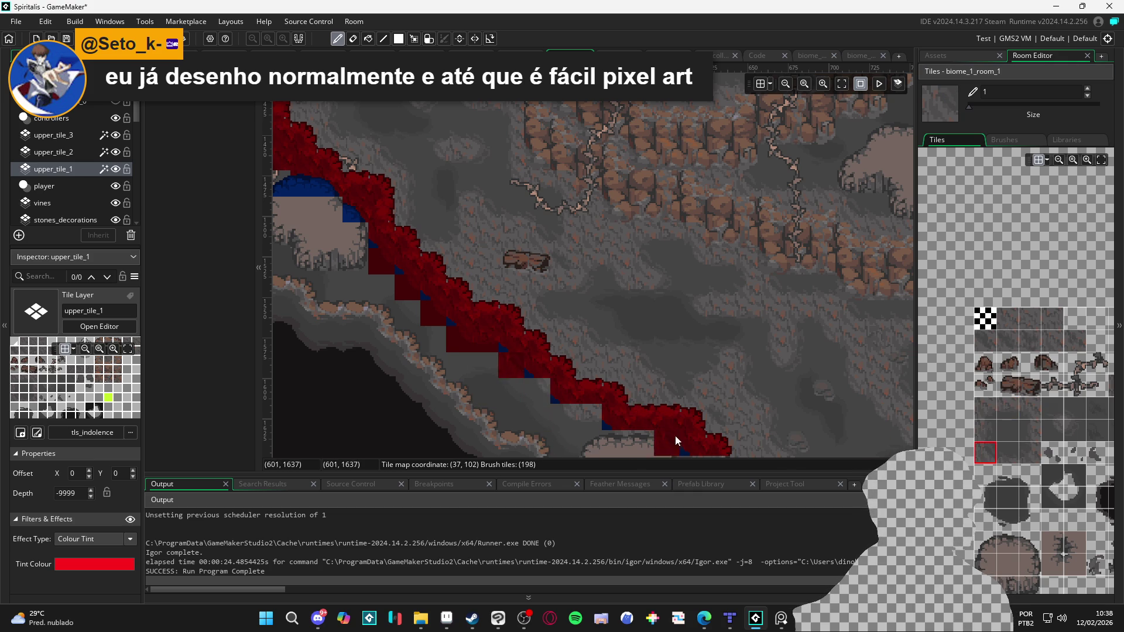
Step: Replace tiles near the ridge's lower end with edge and corner pieces, adding a dark-red edge tile
left_click(1035, 409)
left_click(534, 394)
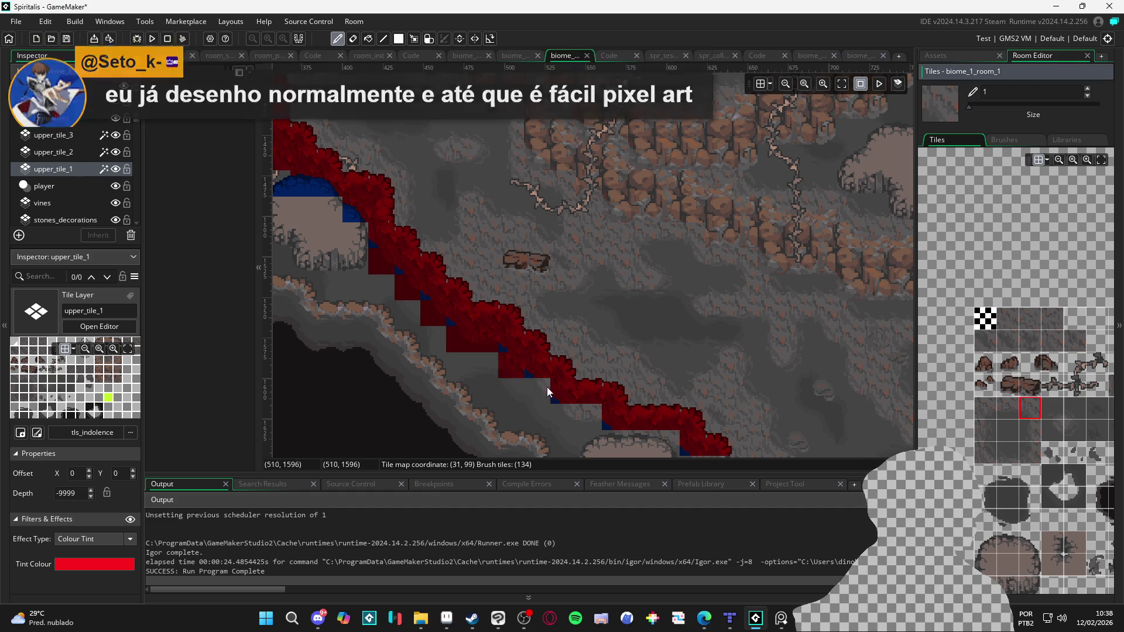
left_click(1052, 430)
left_click(510, 373)
left_click(541, 406)
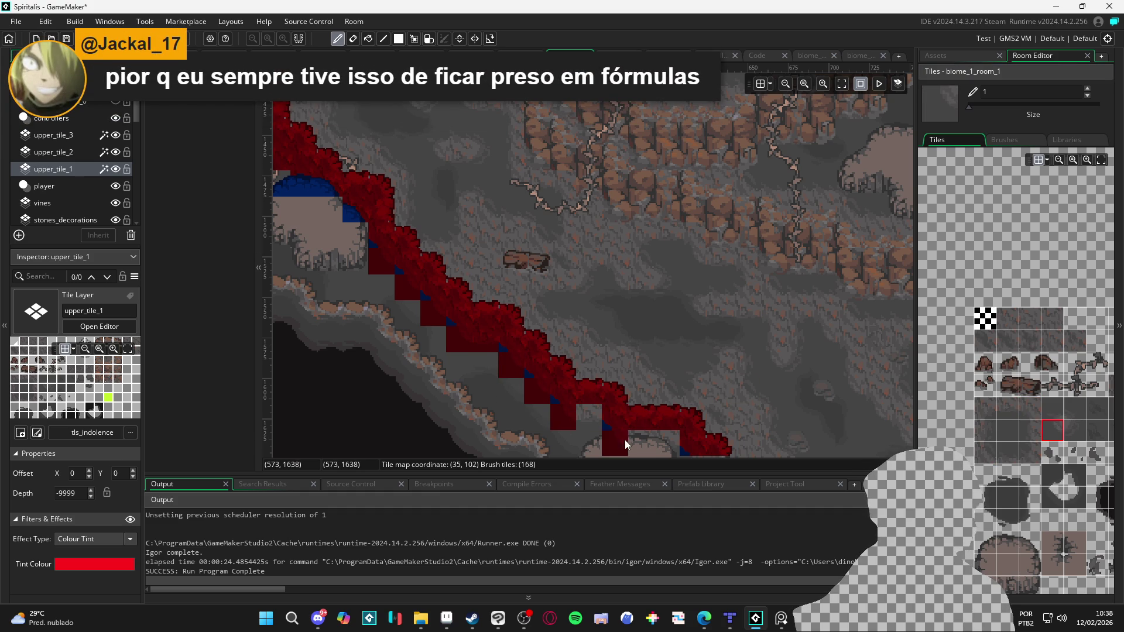
scroll(624, 440, "right", 1)
scroll(624, 441, "down", 1)
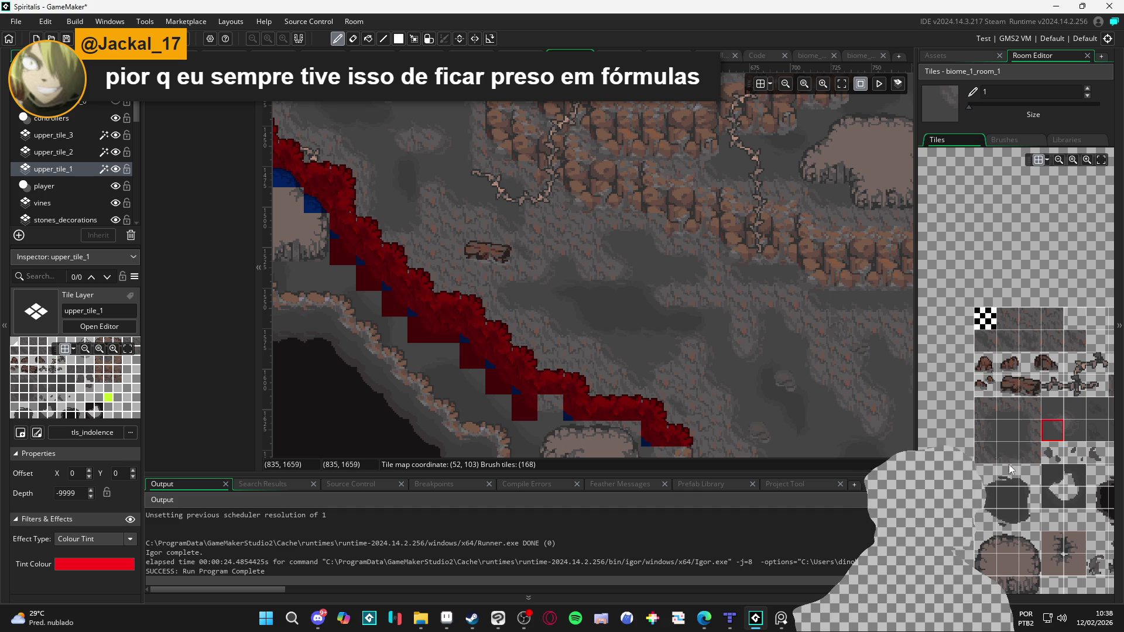
Step: Paint straight edge tiles at the ridge's lower end and along the bottom step
left_click(1008, 408)
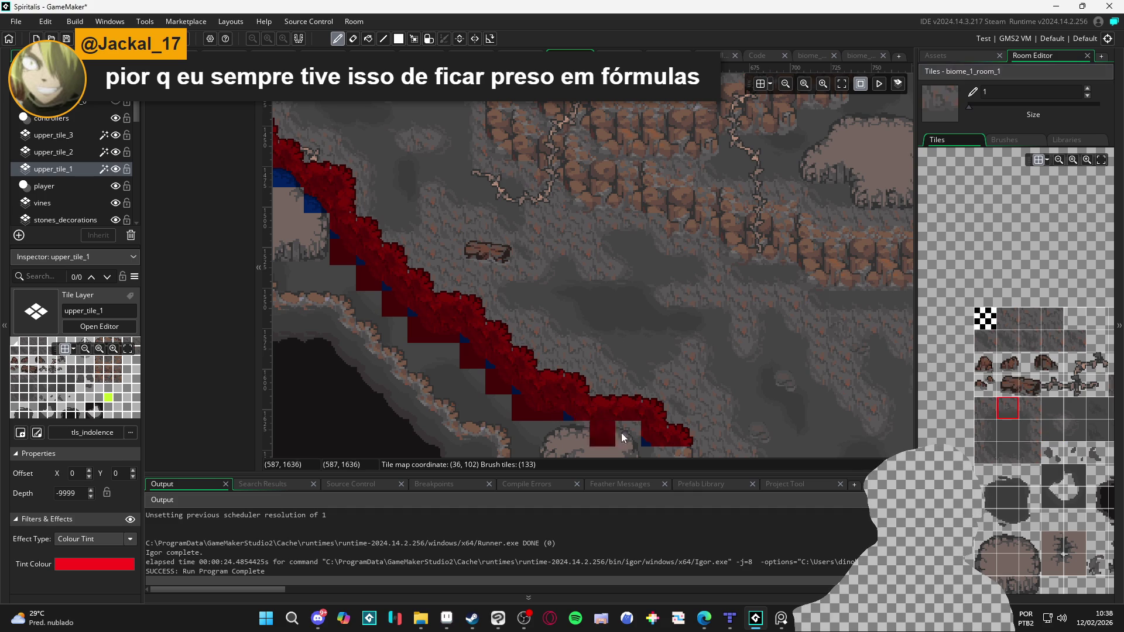
left_click(610, 430)
scroll(582, 371, "down", 1)
scroll(582, 371, "right", 1)
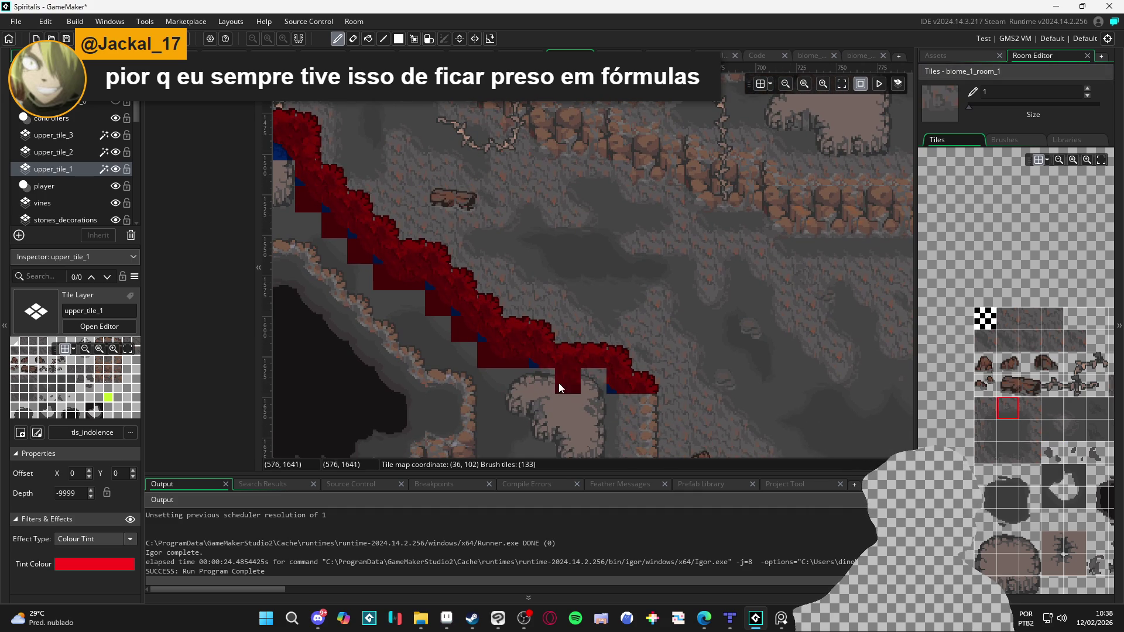
left_click(591, 386)
left_click(568, 389)
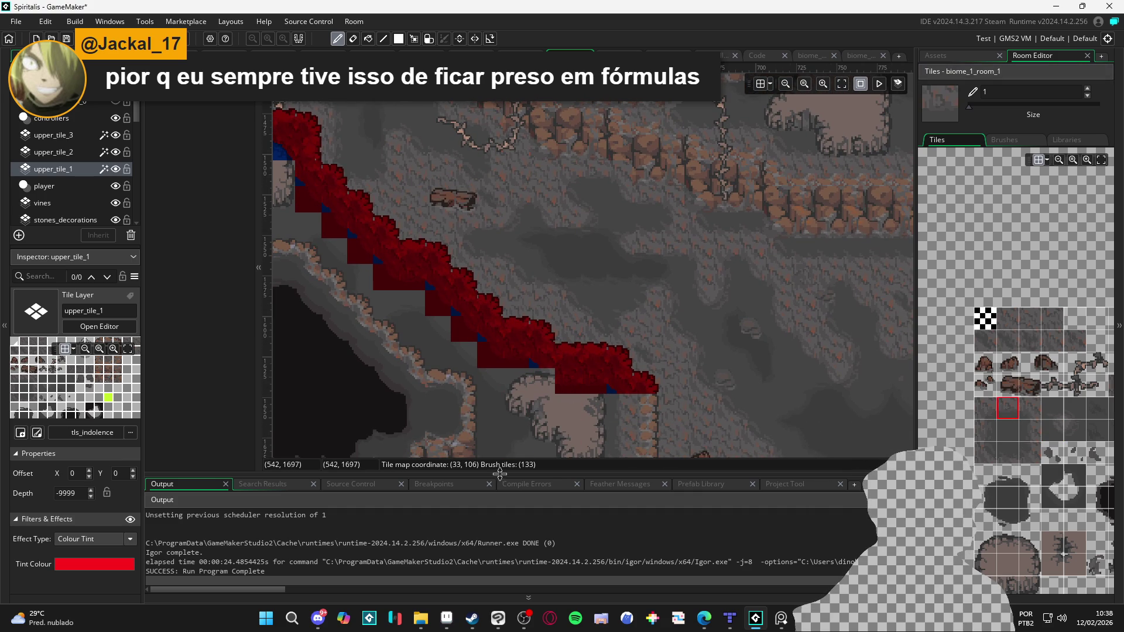
Step: Try more corner and edge tiles from the tileset, then select the upper_tile_2 layer
left_click(1059, 433)
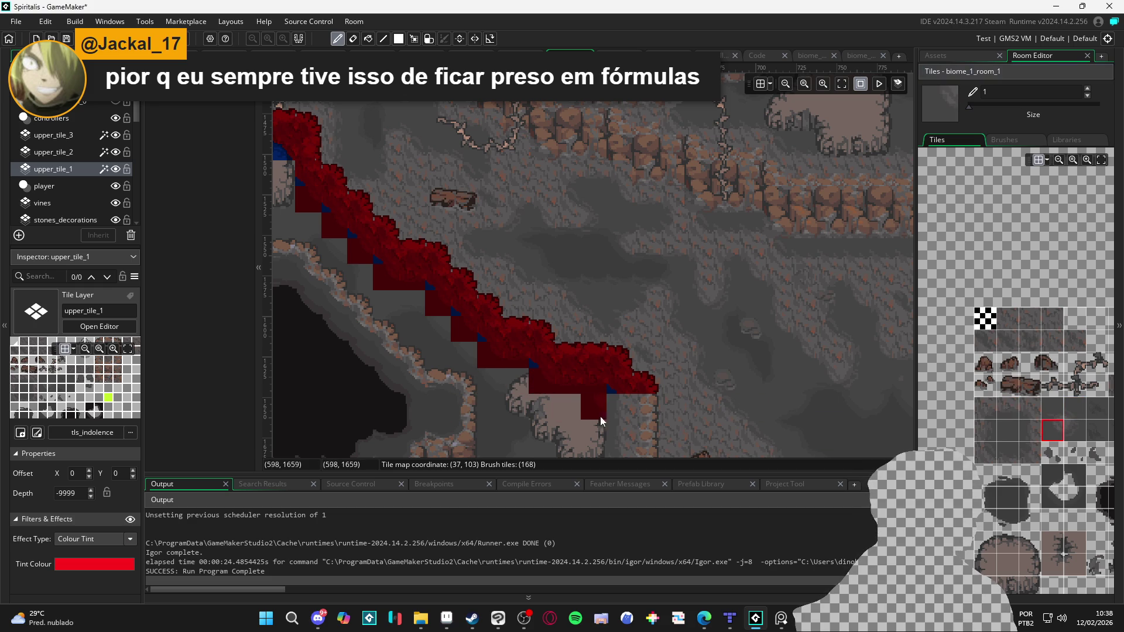
left_click_drag(589, 412, 559, 379)
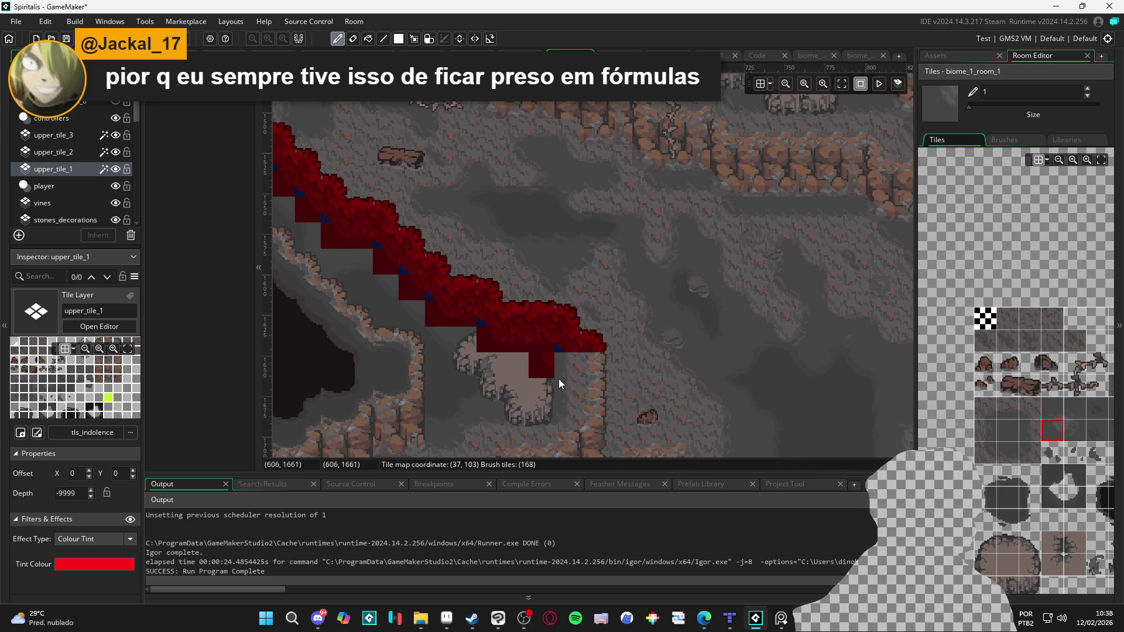
left_click(1024, 432)
scroll(1025, 432, "right", 3)
scroll(1025, 433, "right", 3)
left_click(1060, 370)
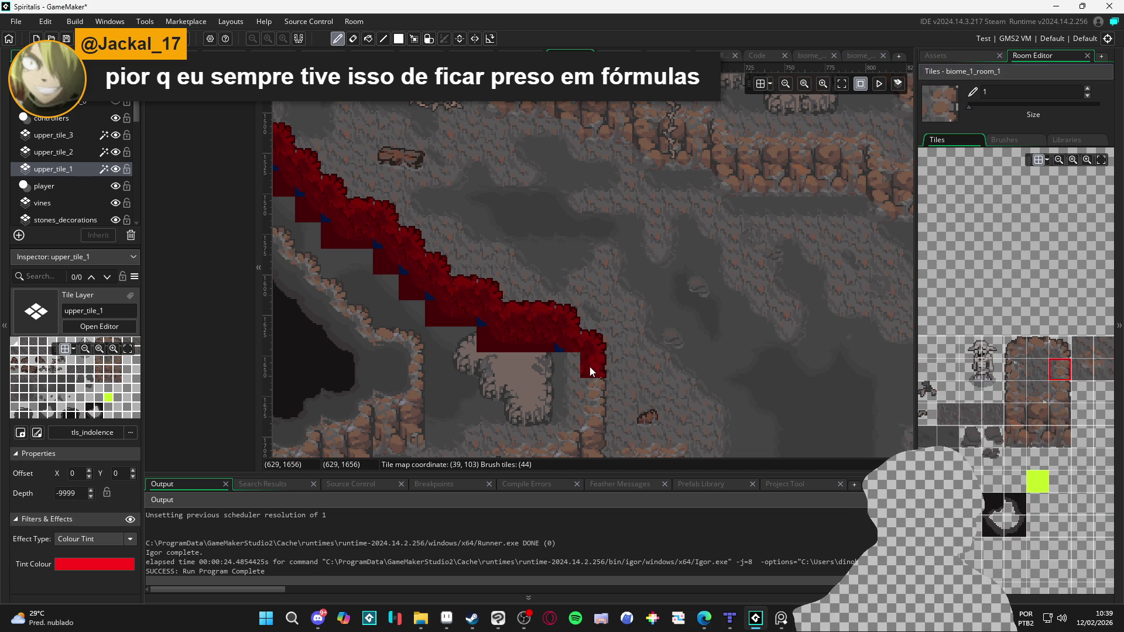
scroll(1012, 424, "left", 5)
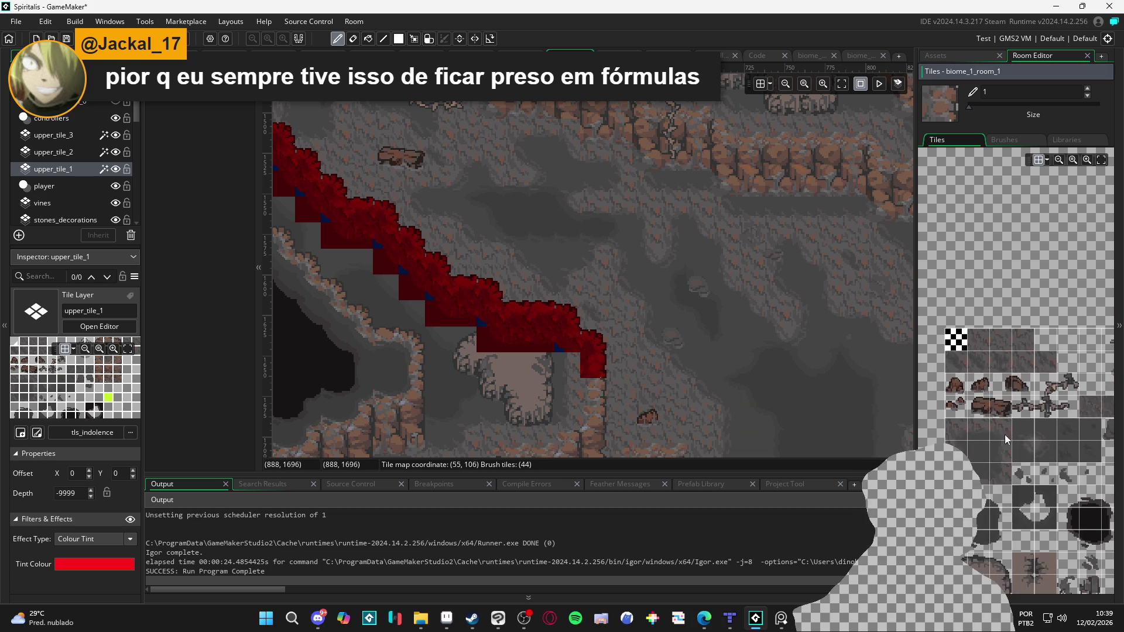
left_click(1000, 444)
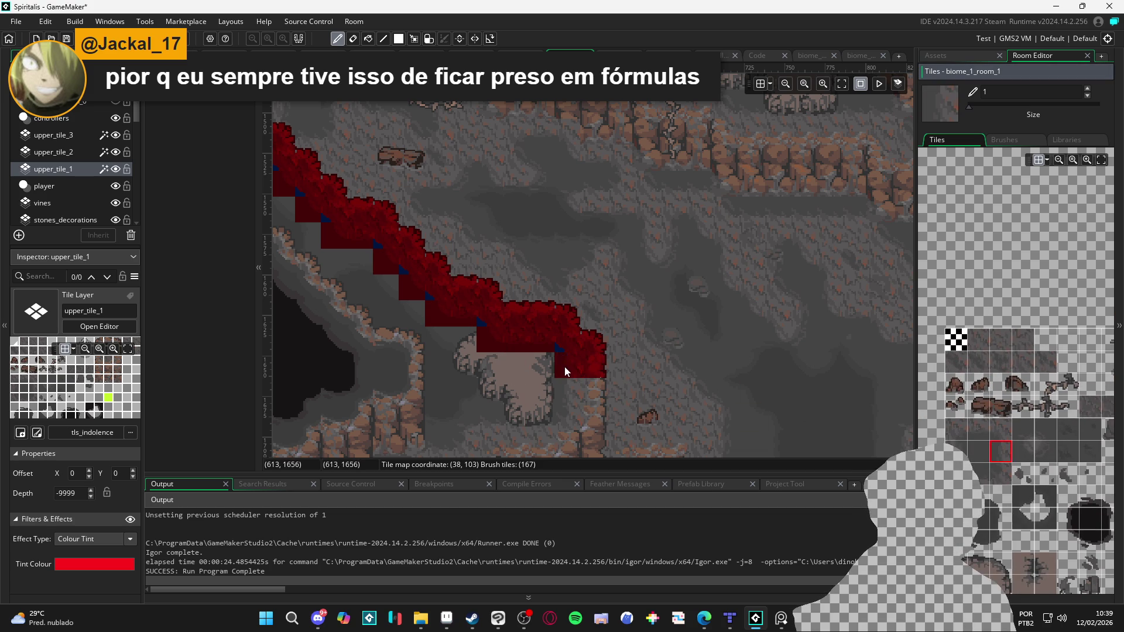
left_click(75, 152)
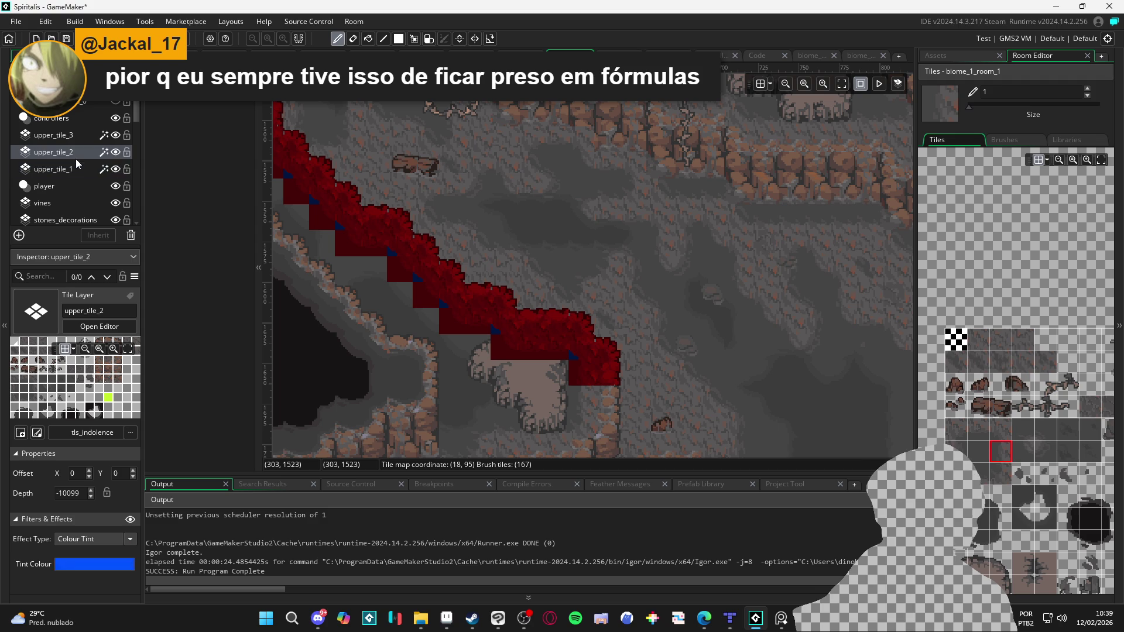
Step: Paint blue rounded rock-top tiles across the outcrop top and its curved end, then hide upper_tile_2
left_click(978, 564)
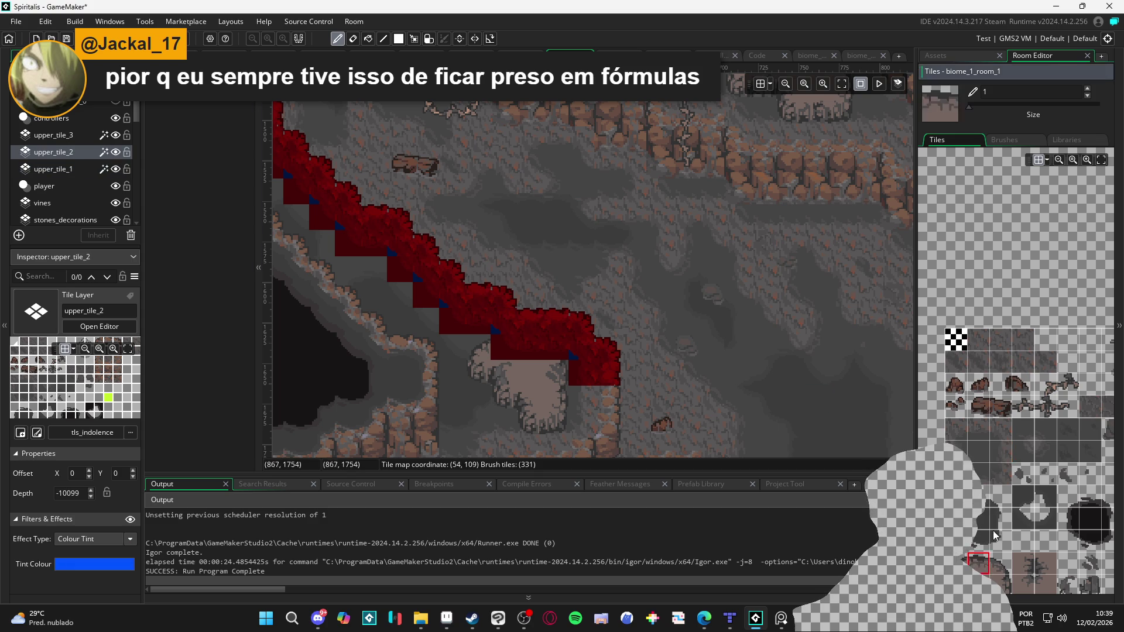
scroll(999, 409, "down", 3)
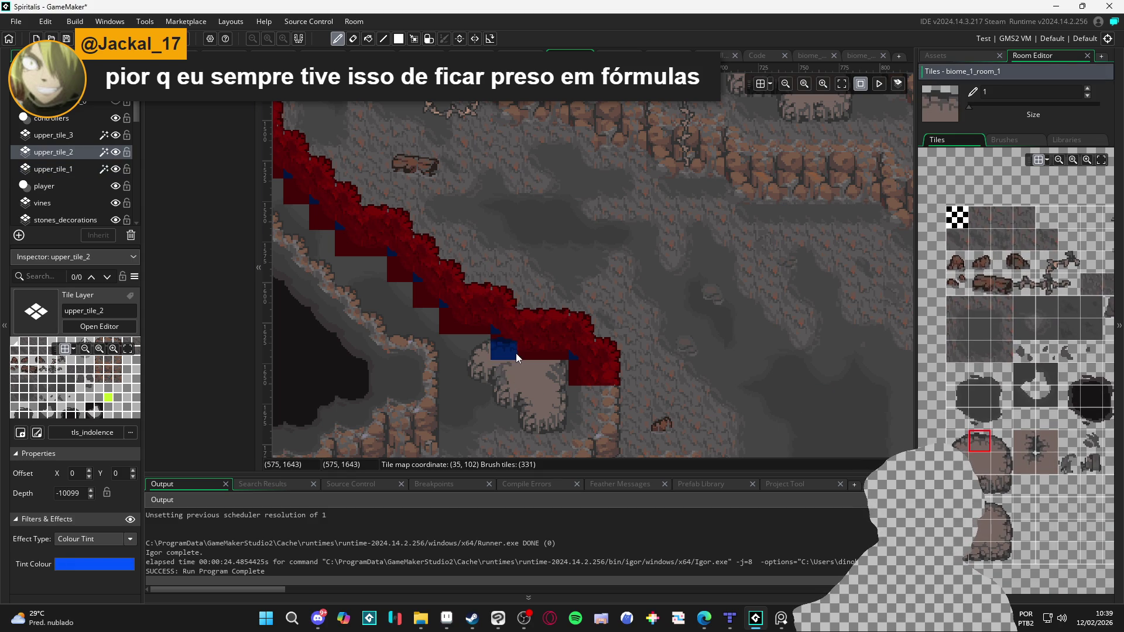
left_click_drag(515, 353, 535, 353)
left_click(1006, 449)
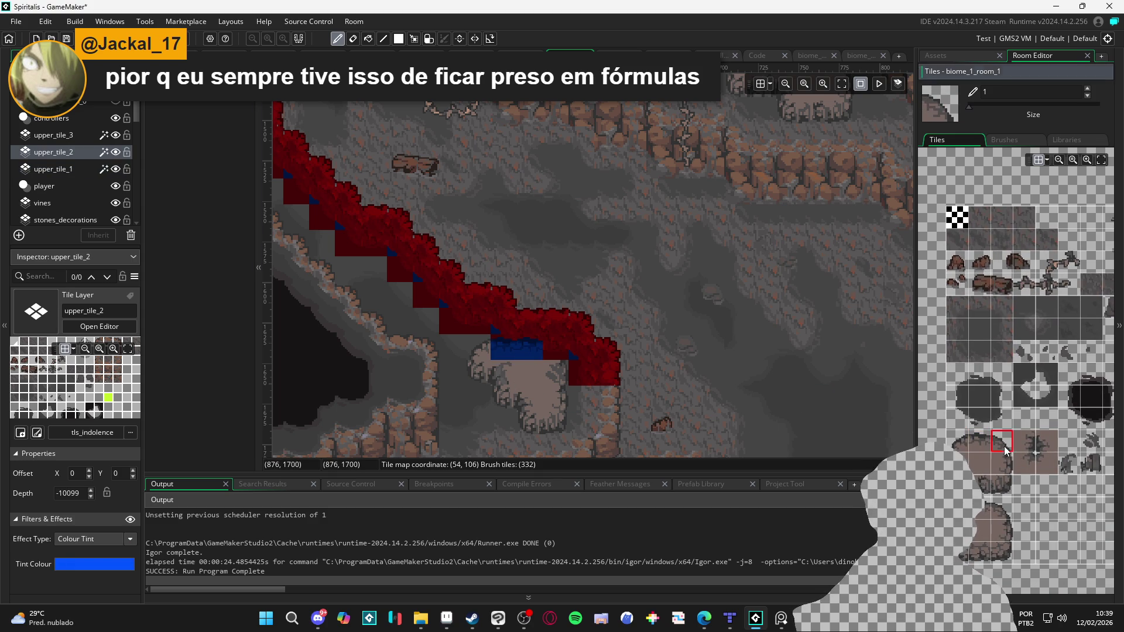
left_click(546, 355)
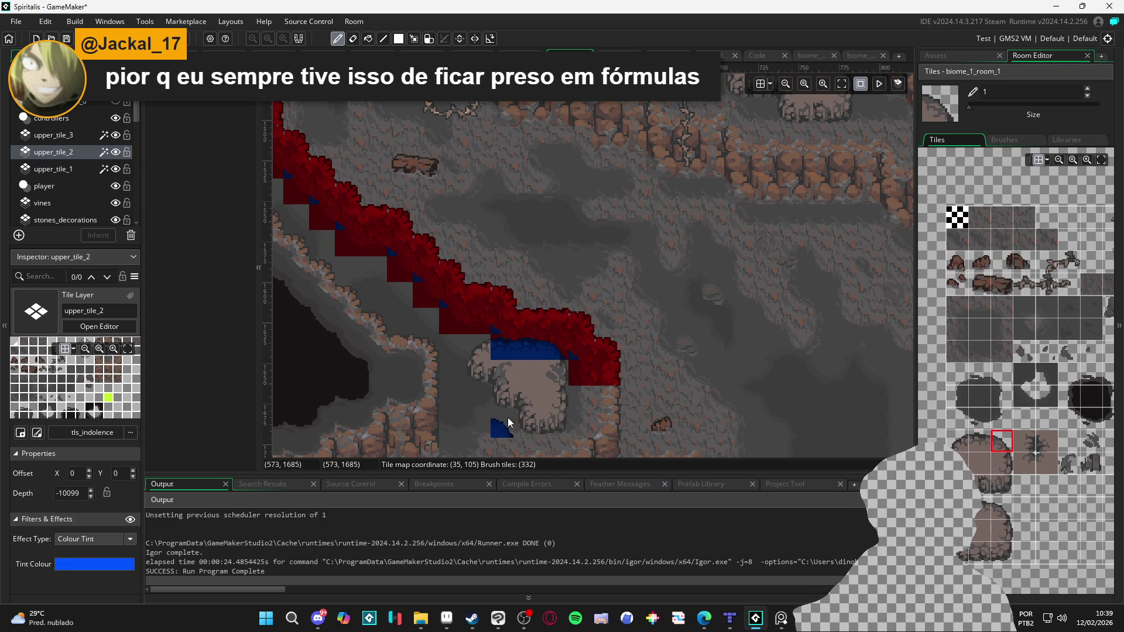
scroll(533, 379, "down", 3)
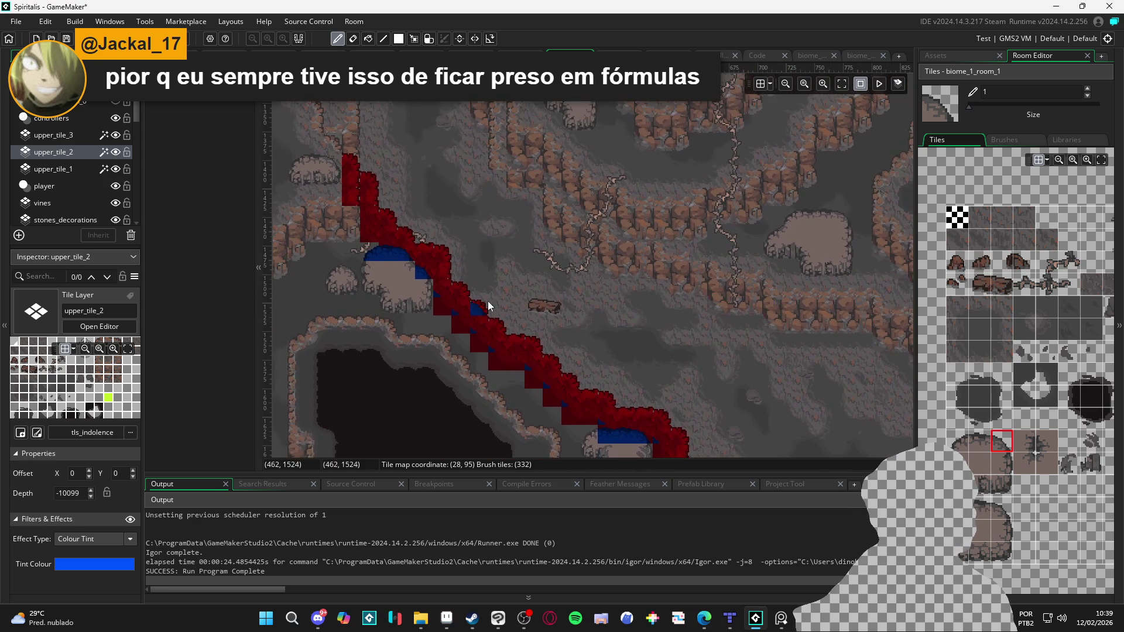
scroll(491, 309, "up", 2)
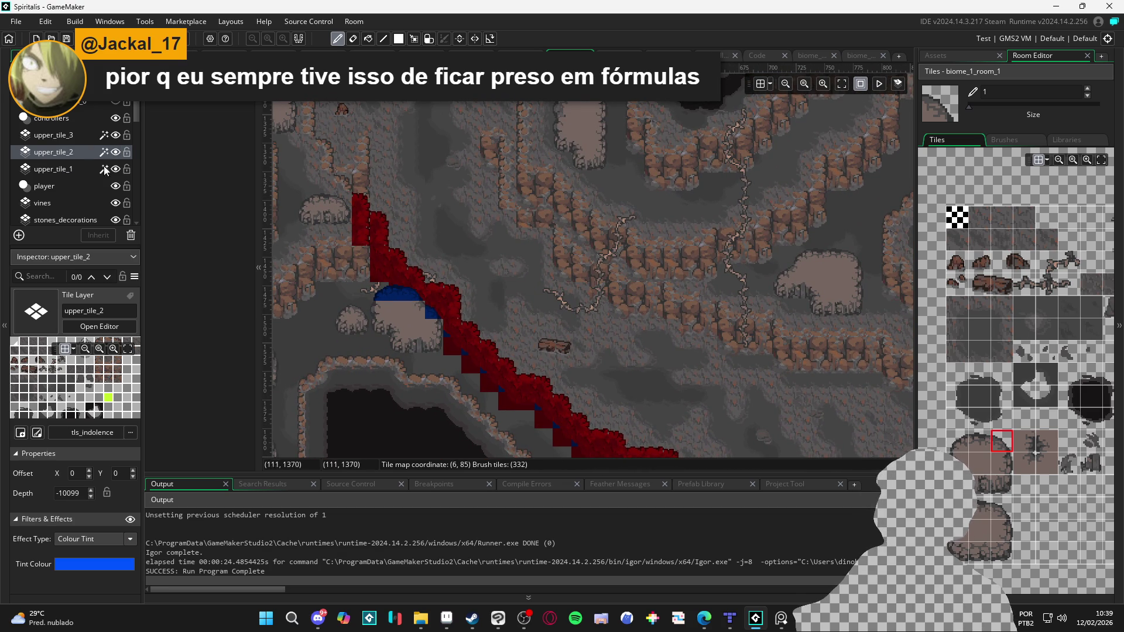
left_click(115, 151)
Step: Show upper_tile_2 again, toggle upper_tile_1's visibility, and paint a red tile
left_click(115, 151)
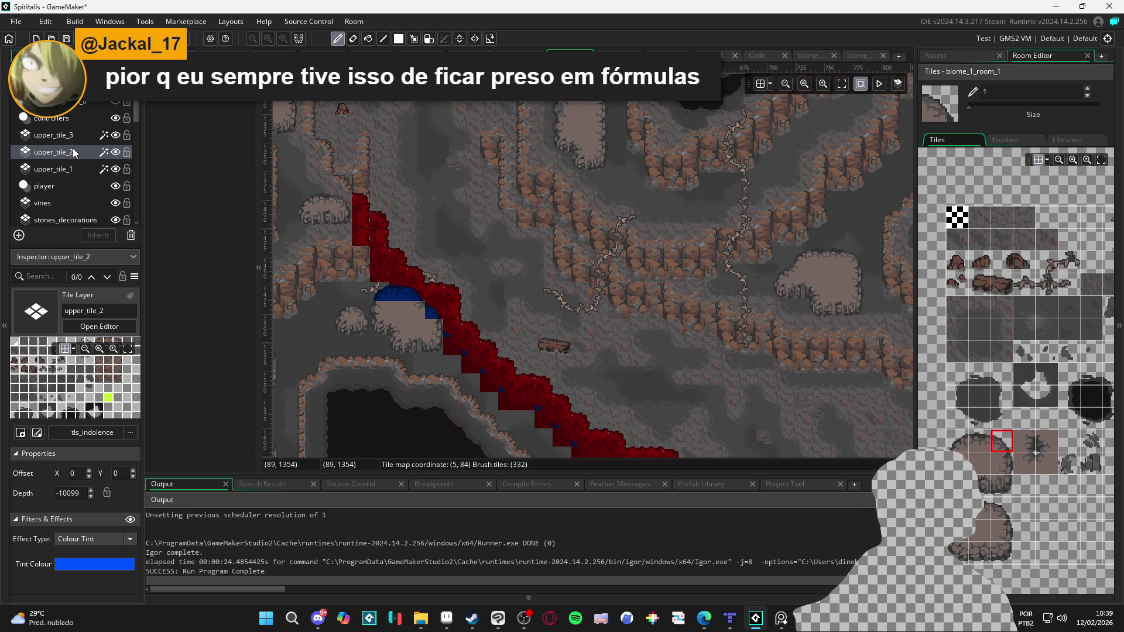
left_click(77, 169)
left_click(115, 169)
left_click(115, 168)
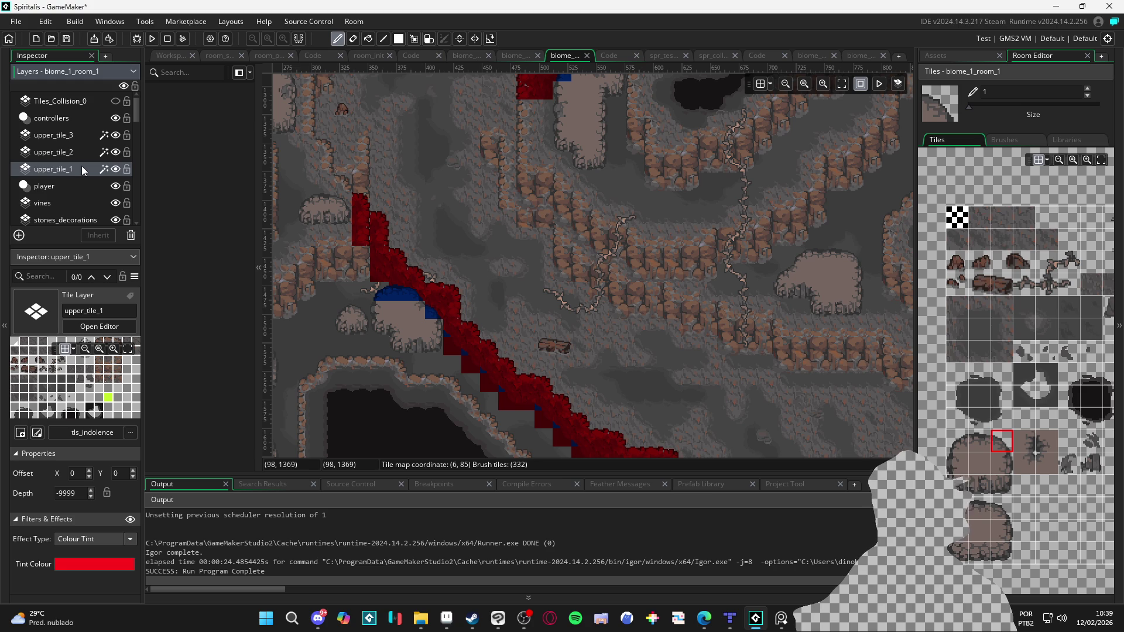
left_click(323, 221)
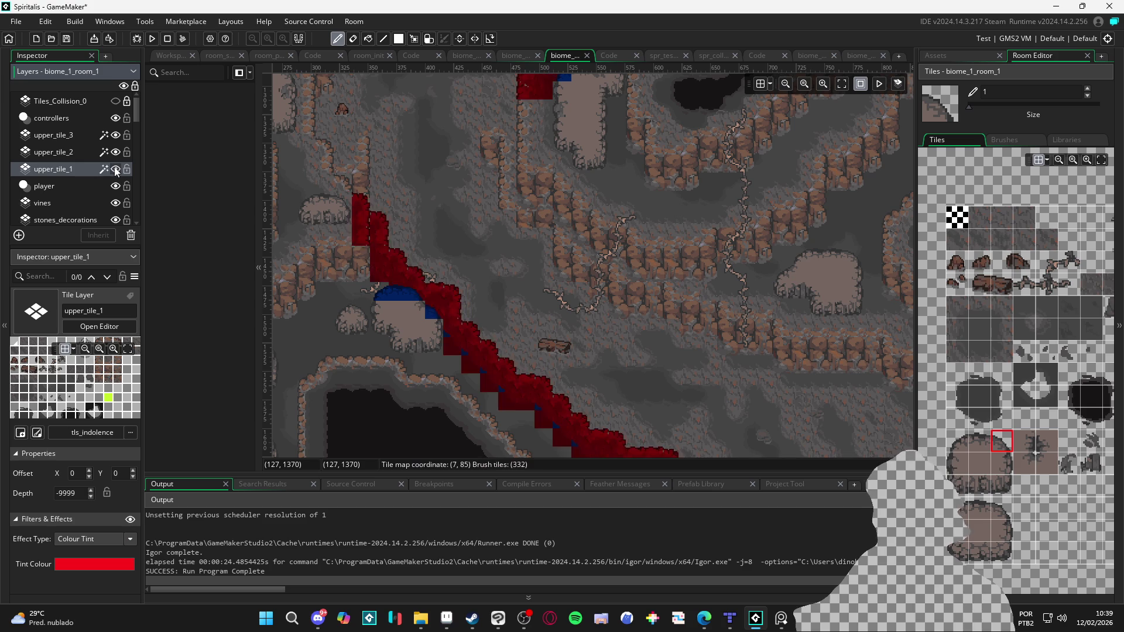
Step: Sample a cliff tile from the room with the picker (I), making cliff_9 the edited layer
left_click(78, 187)
left_click(77, 173)
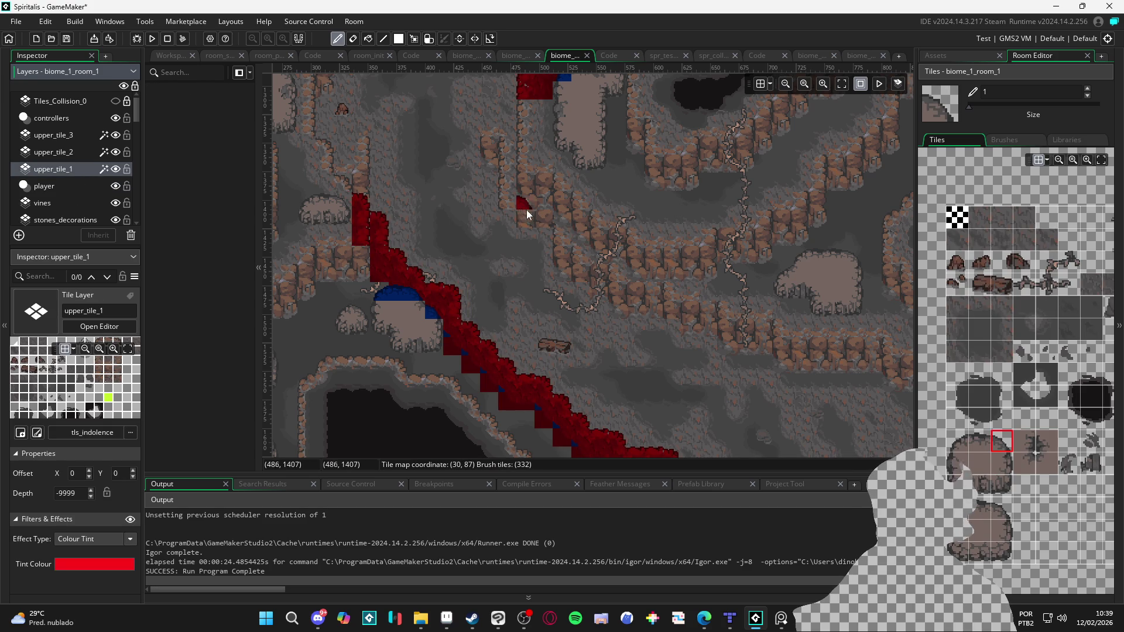
key("i")
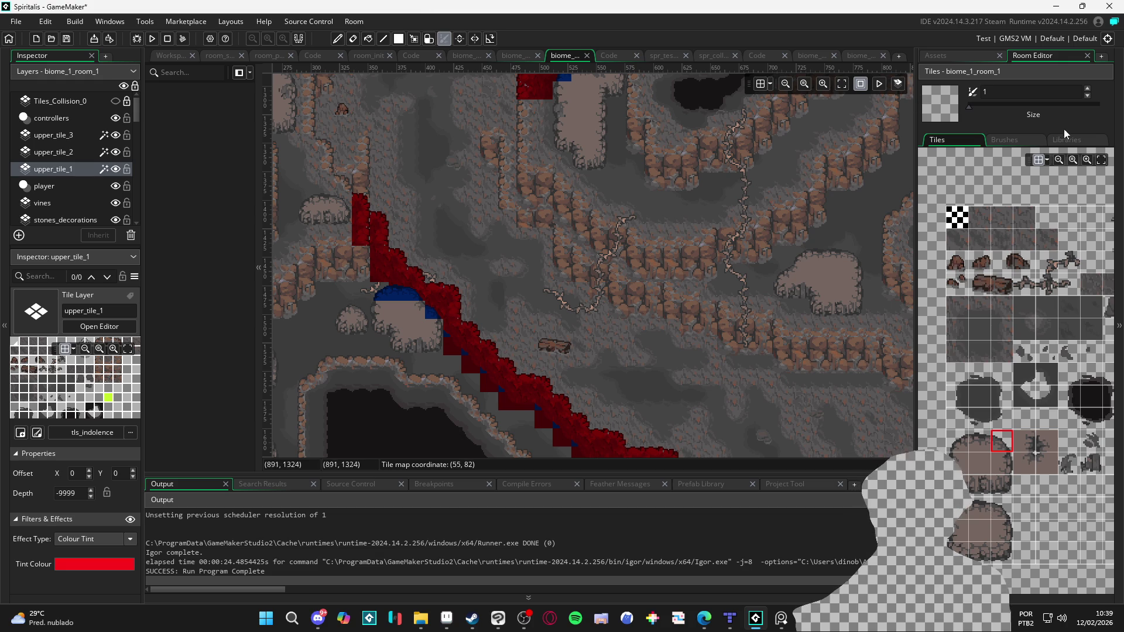
left_click(525, 226)
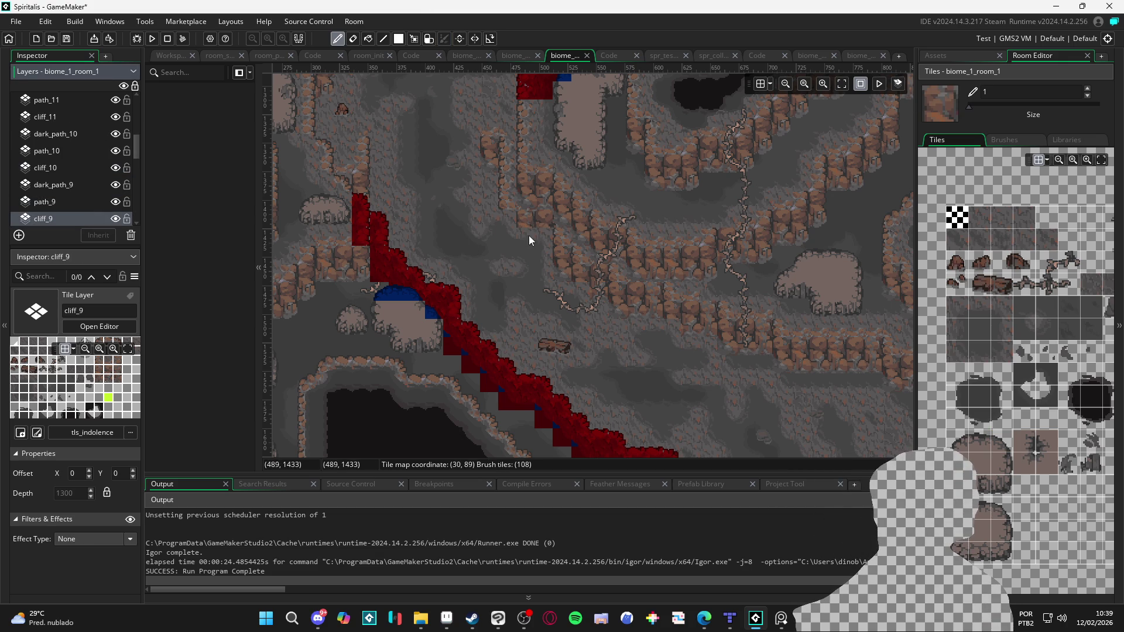
Step: Pick the cliff tile one row lower, then switch to erasing tiles (E)
scroll(1030, 318, "up", 3)
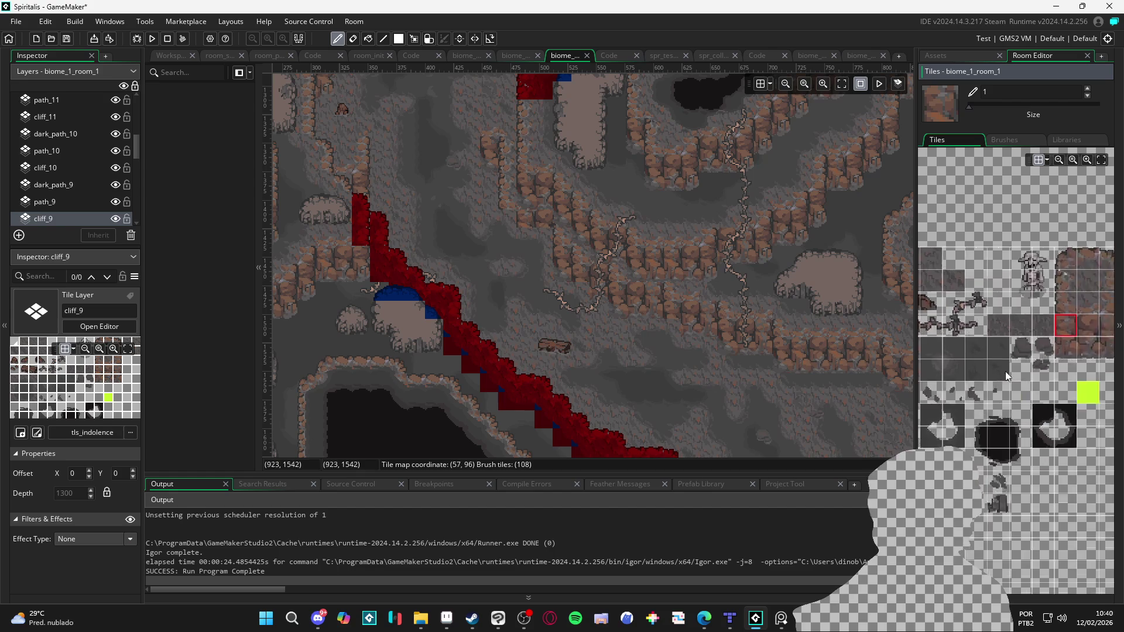
left_click(1021, 373)
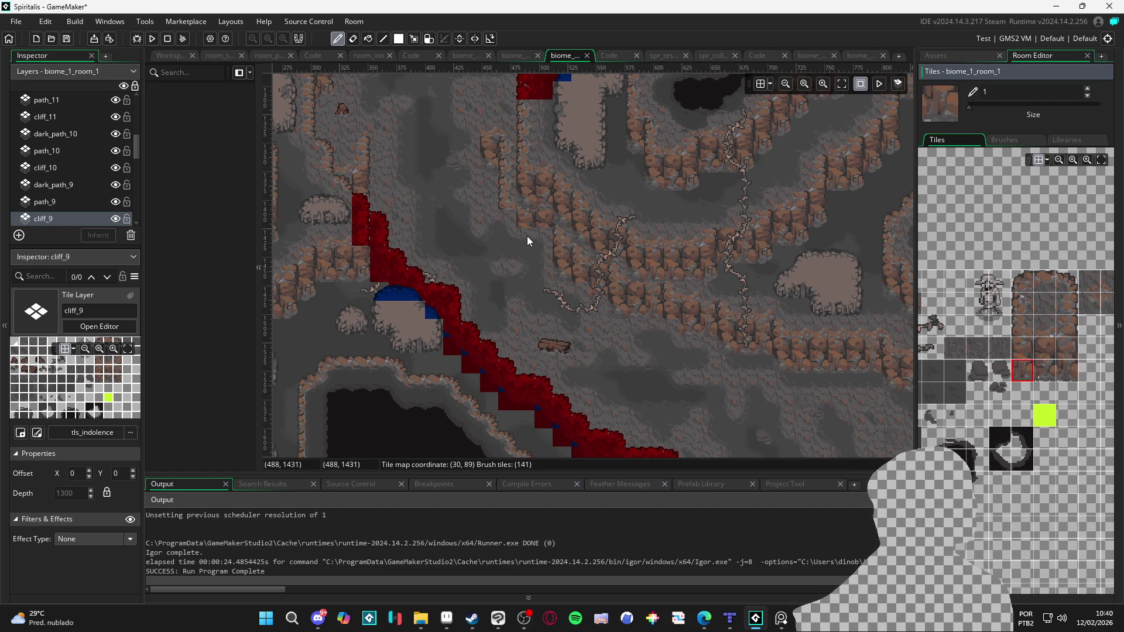
key("m")
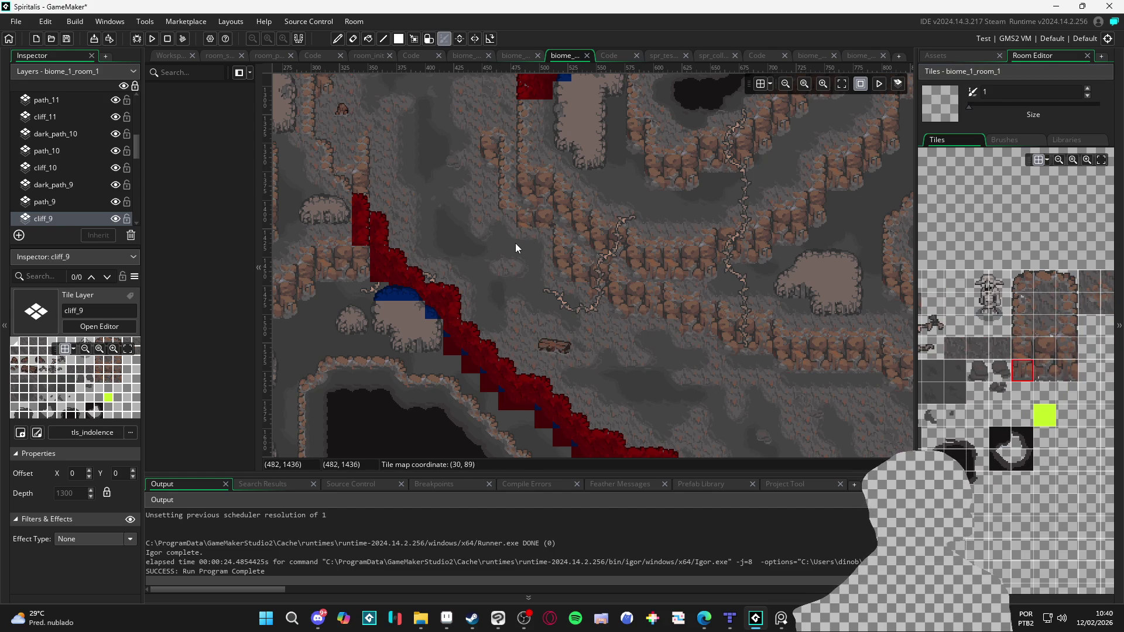
key("Escape")
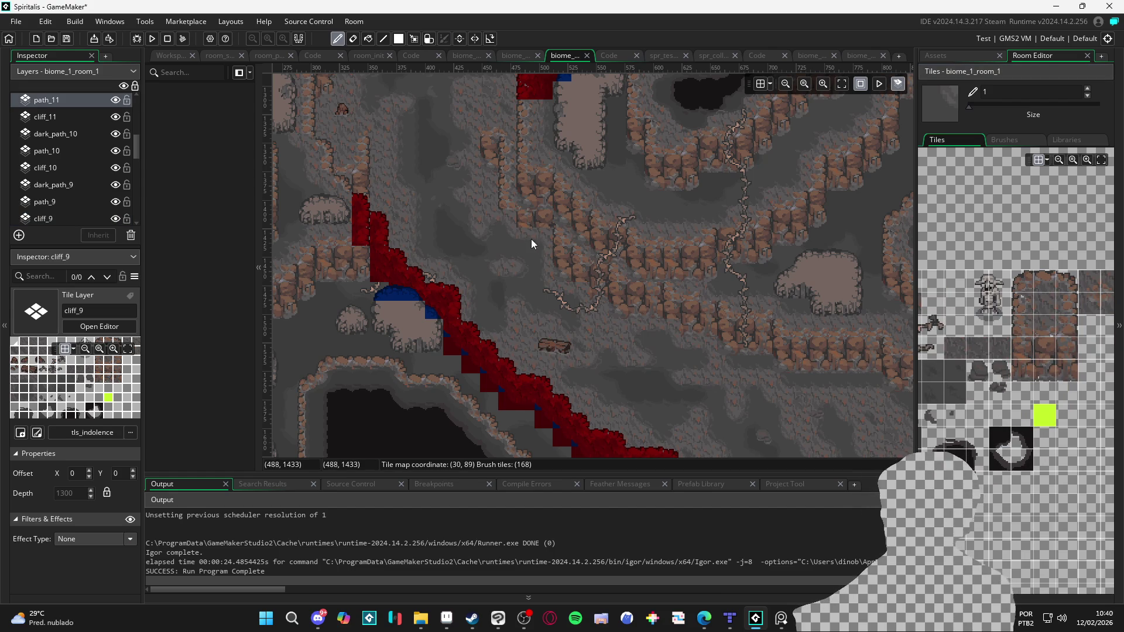
key("e")
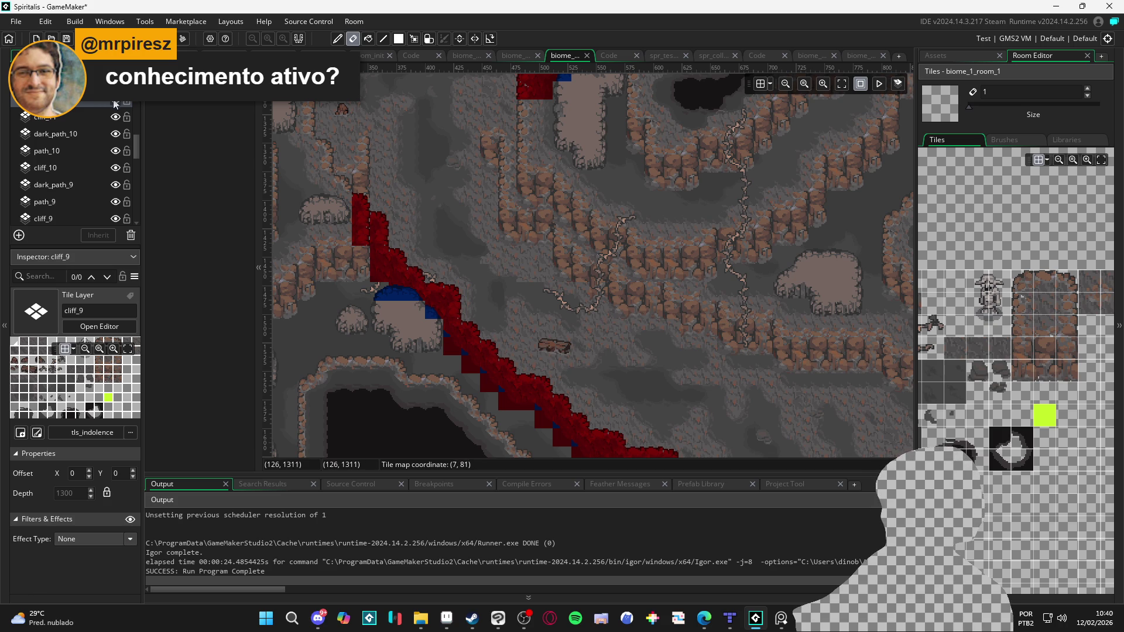
Step: Switch to the path_11 layer and eyedrop a floor tile from the room as the brush
left_click(83, 103)
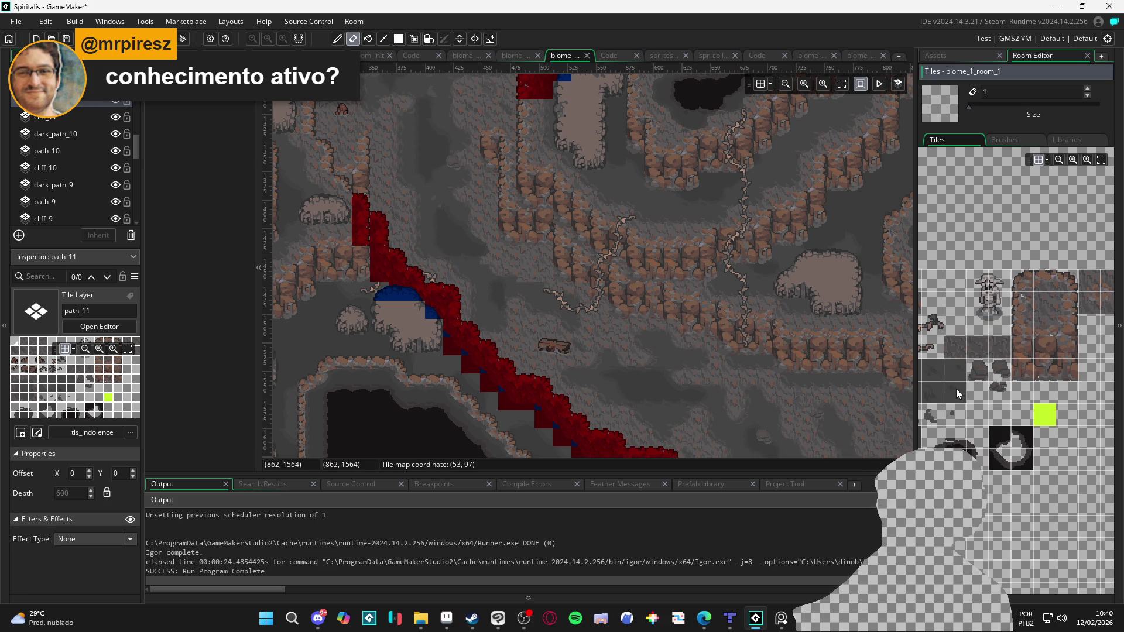
scroll(972, 390, "up", 1)
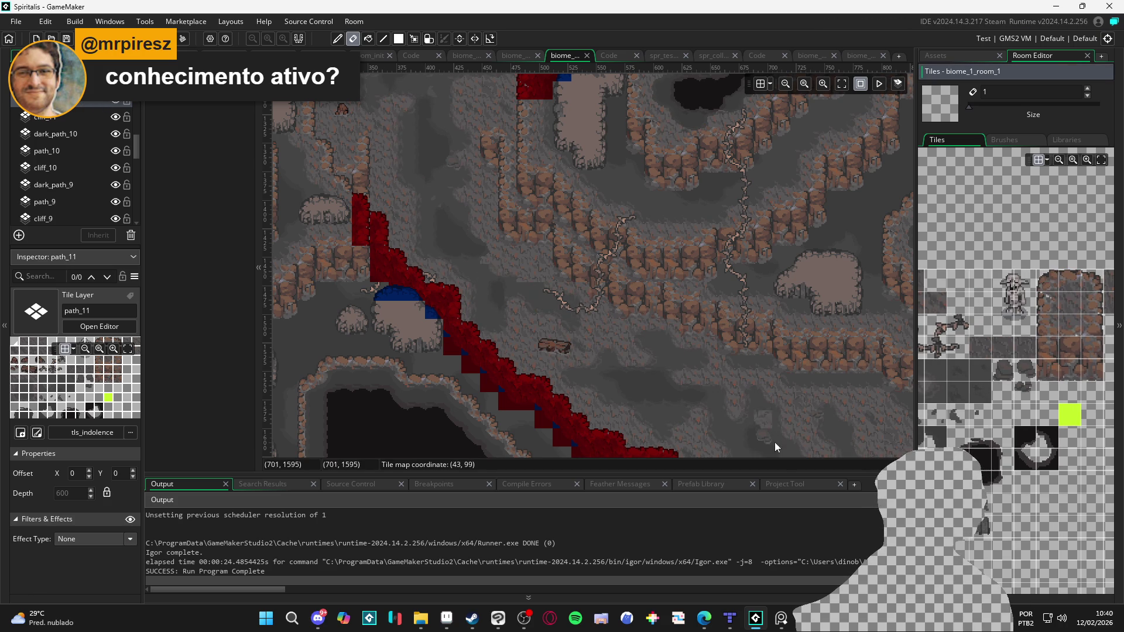
scroll(989, 393, "left", 2)
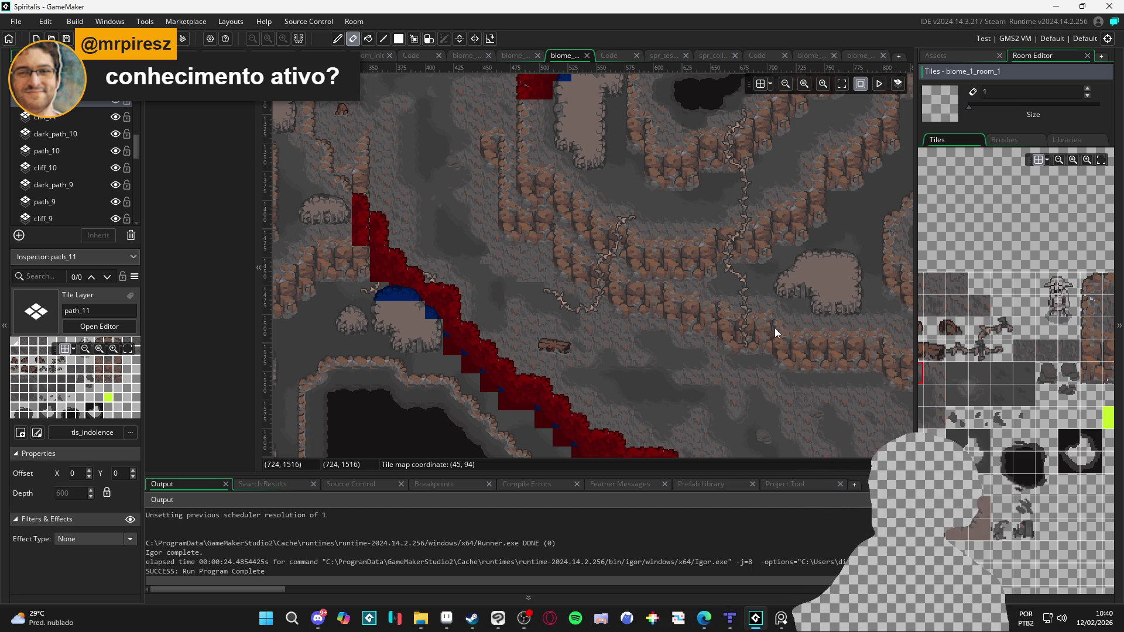
left_click(118, 100)
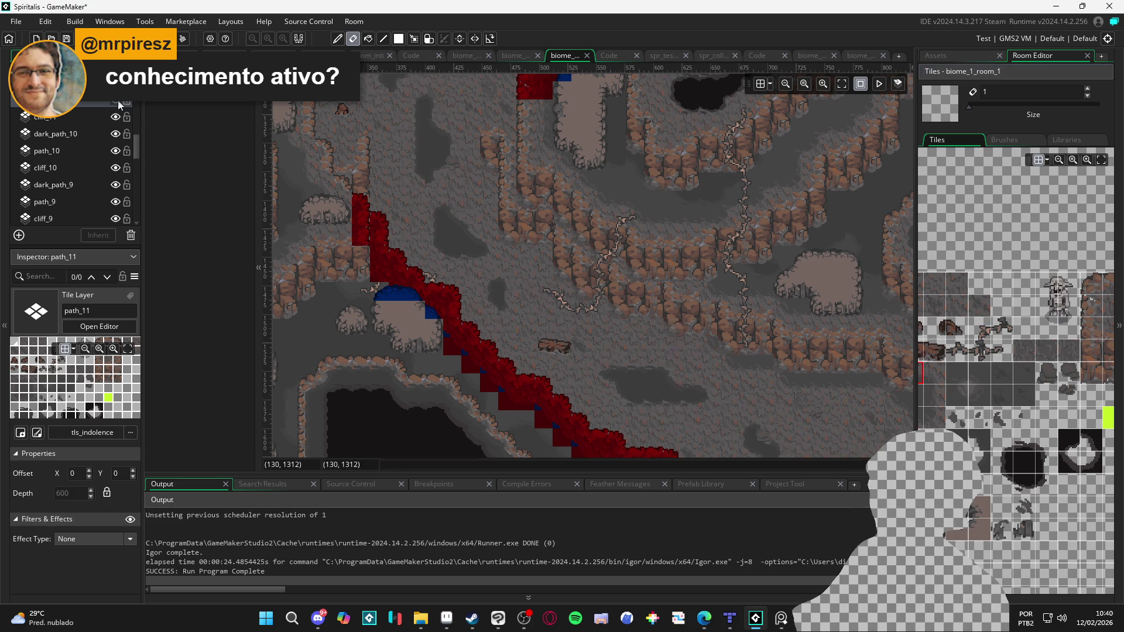
key("i")
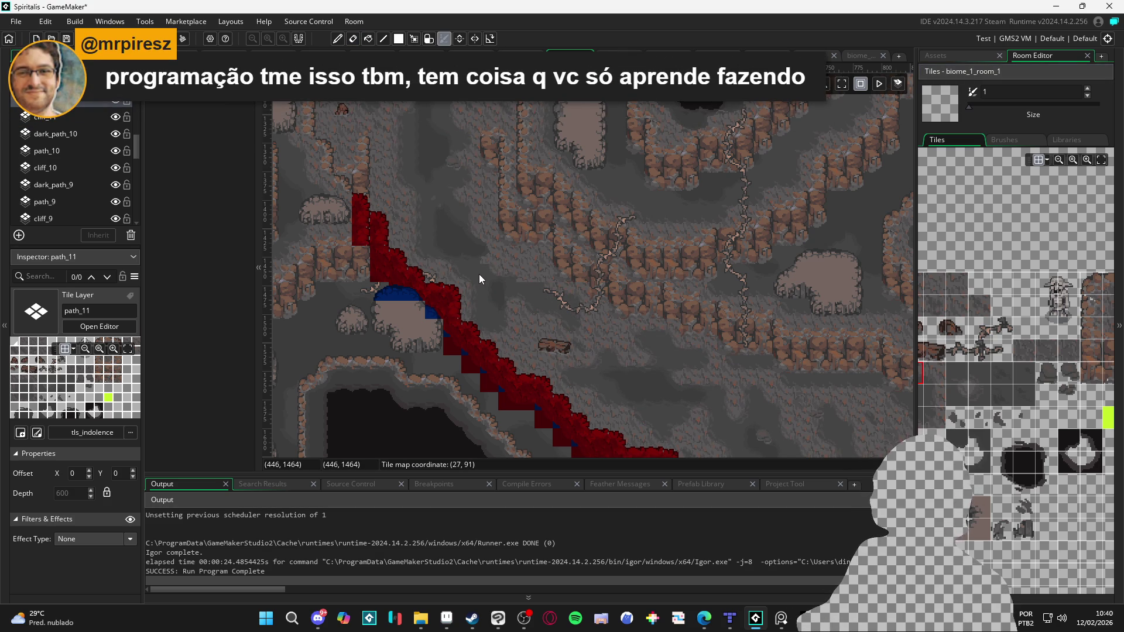
left_click(479, 274)
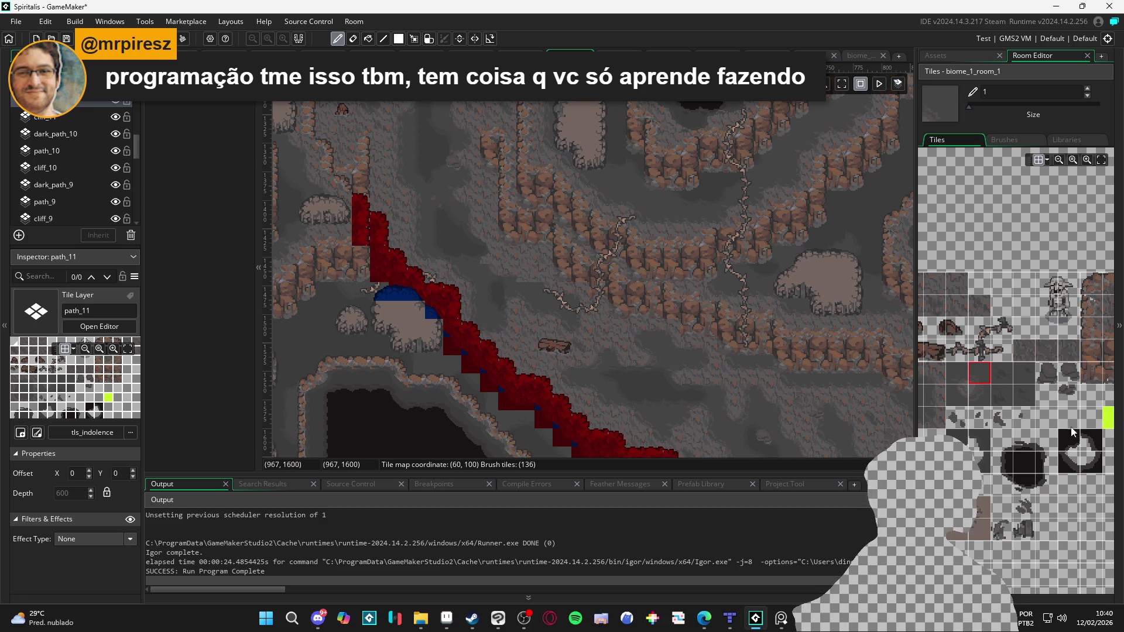
Step: Choose a neighbouring plain floor tile in the tileset and pan along the upper and lower ridge
scroll(1003, 388, "down", 1)
left_click(927, 390)
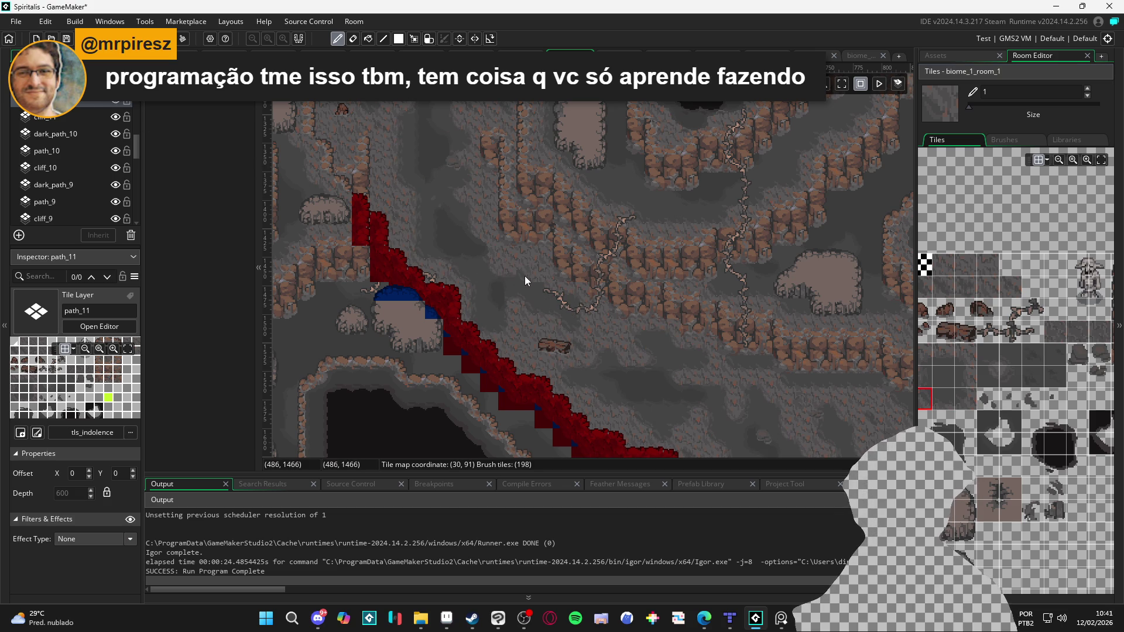
left_click(939, 348)
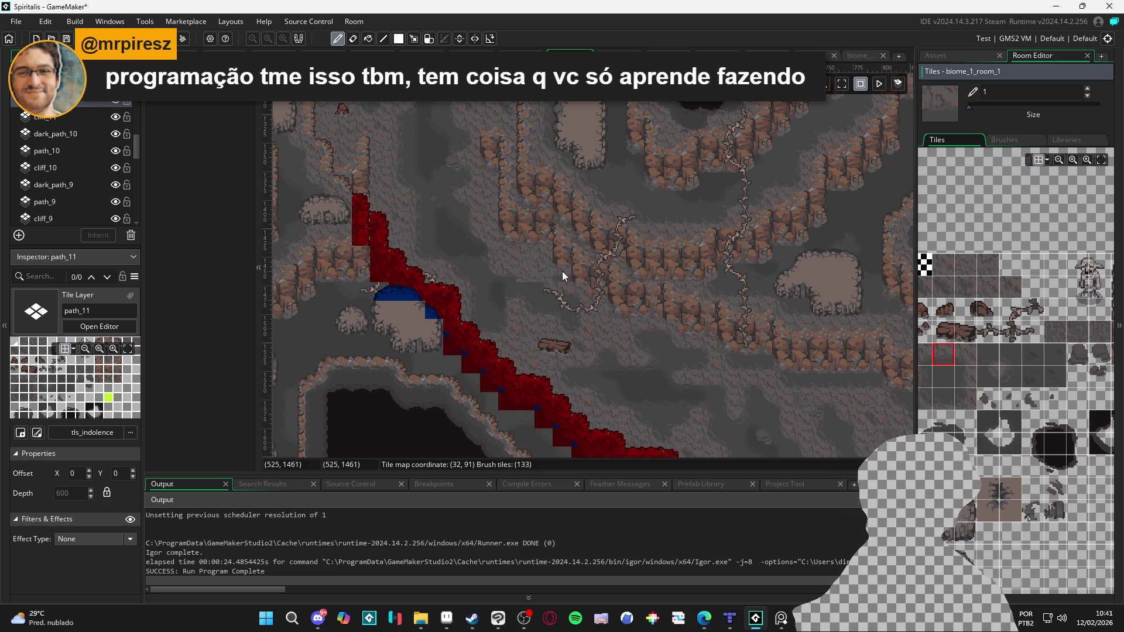
left_click(965, 356)
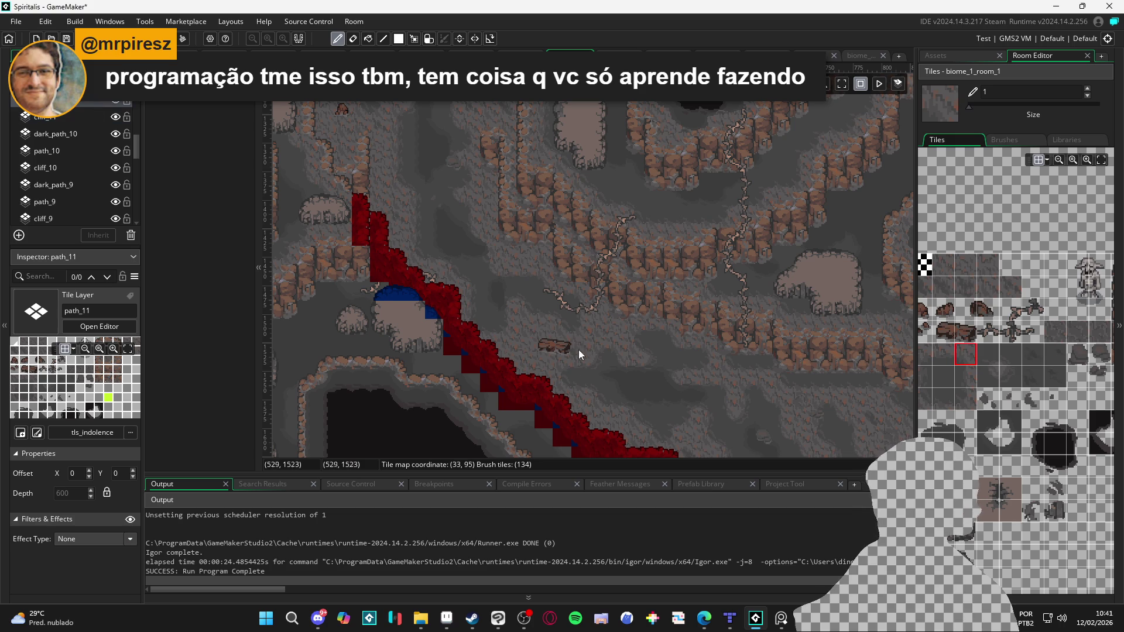
scroll(571, 339, "down", 5)
scroll(593, 223, "up", 1)
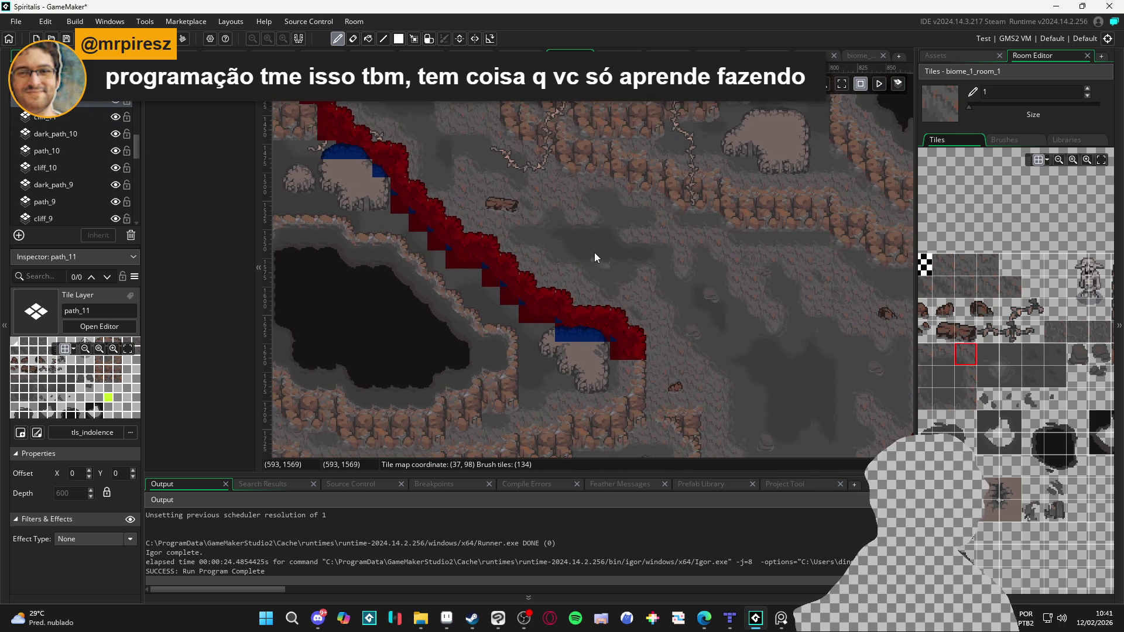
scroll(563, 239, "up", 5)
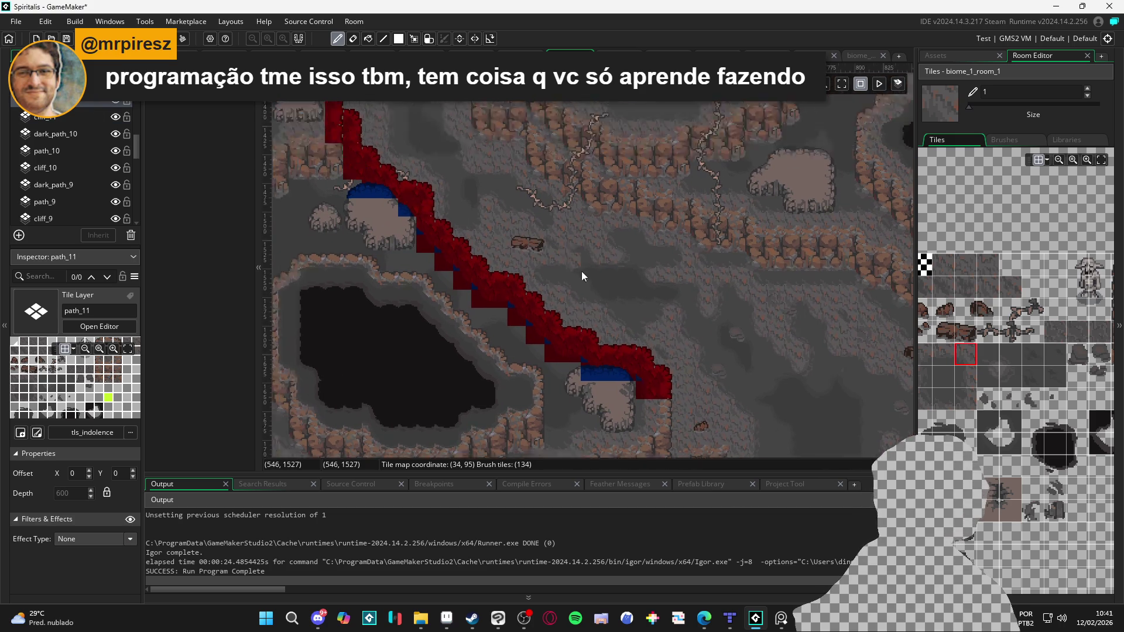
left_click_drag(434, 222, 528, 277)
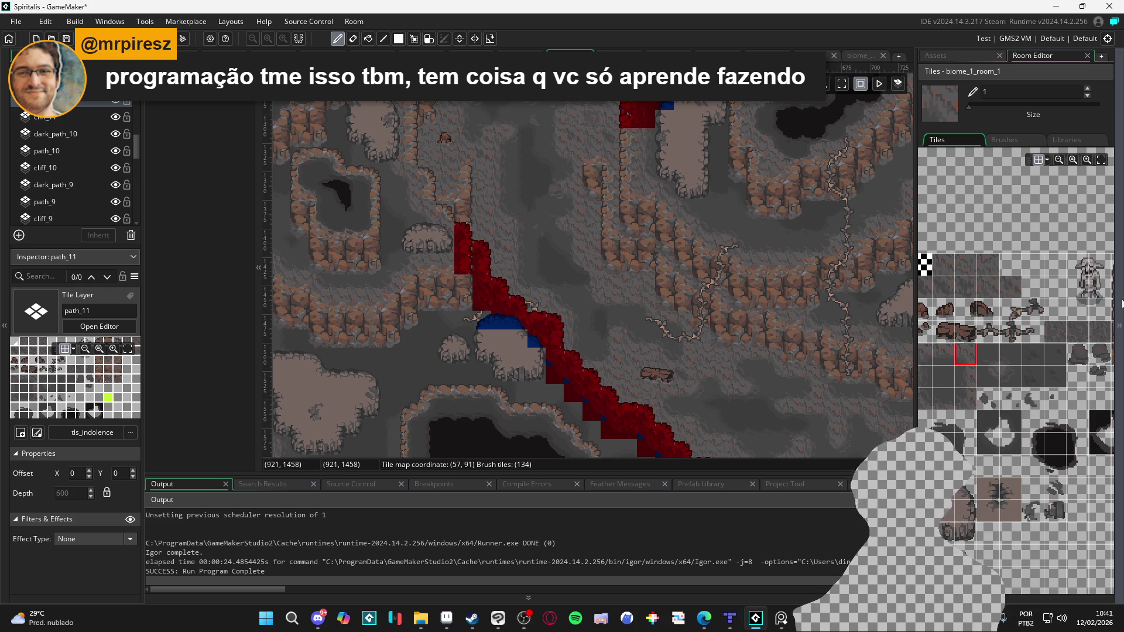
mouse_move(912, 349)
left_mouse_down()
mouse_move(708, 211)
mouse_move(689, 228)
mouse_move(735, 293)
mouse_move(712, 335)
mouse_move(681, 283)
mouse_move(690, 321)
left_mouse_up()
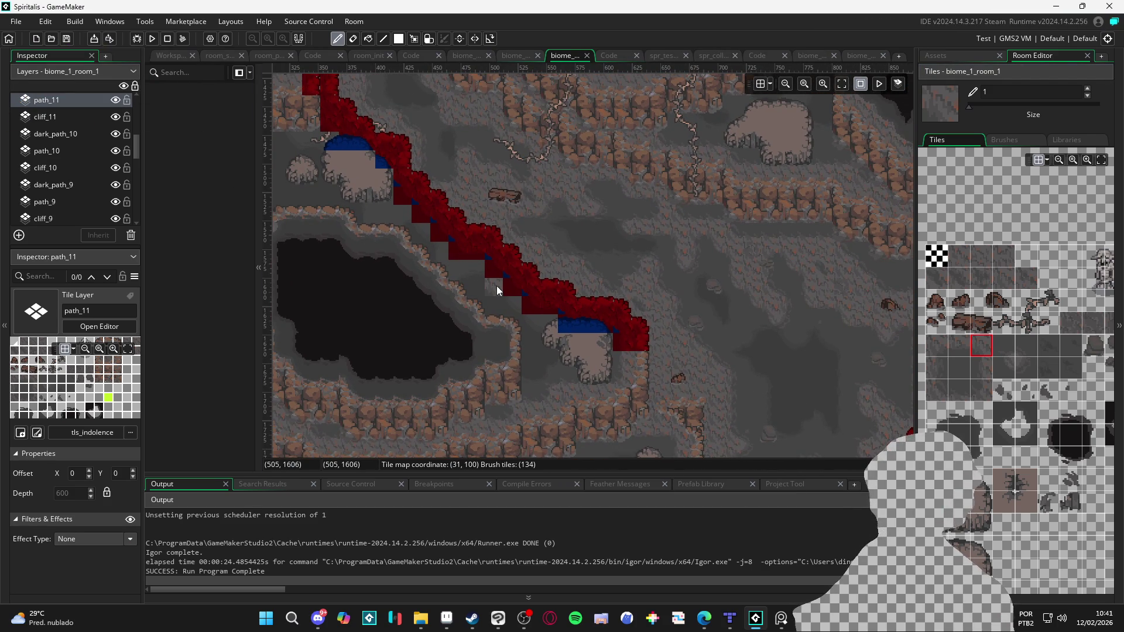
Step: Place a path tile on the ridge, then undo it with Ctrl+Z as misplaced
scroll(497, 286, "up", 3)
scroll(497, 286, "down", 8)
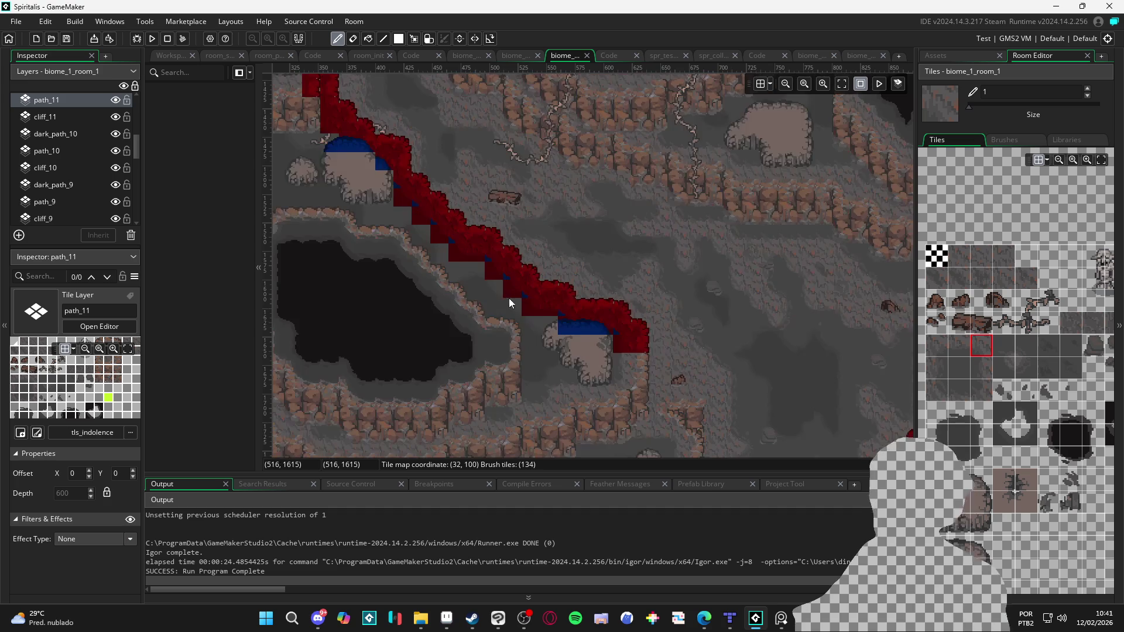
left_click_drag(592, 346, 367, 273)
scroll(366, 273, "right", 5)
scroll(546, 247, "up", 1)
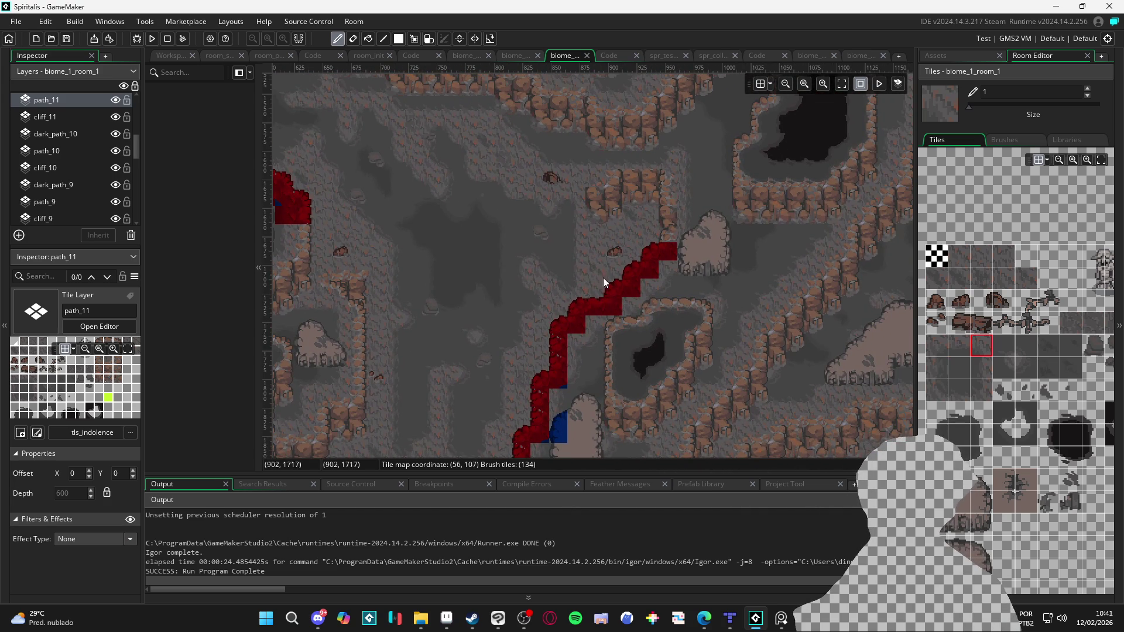
left_click_drag(542, 265, 613, 303)
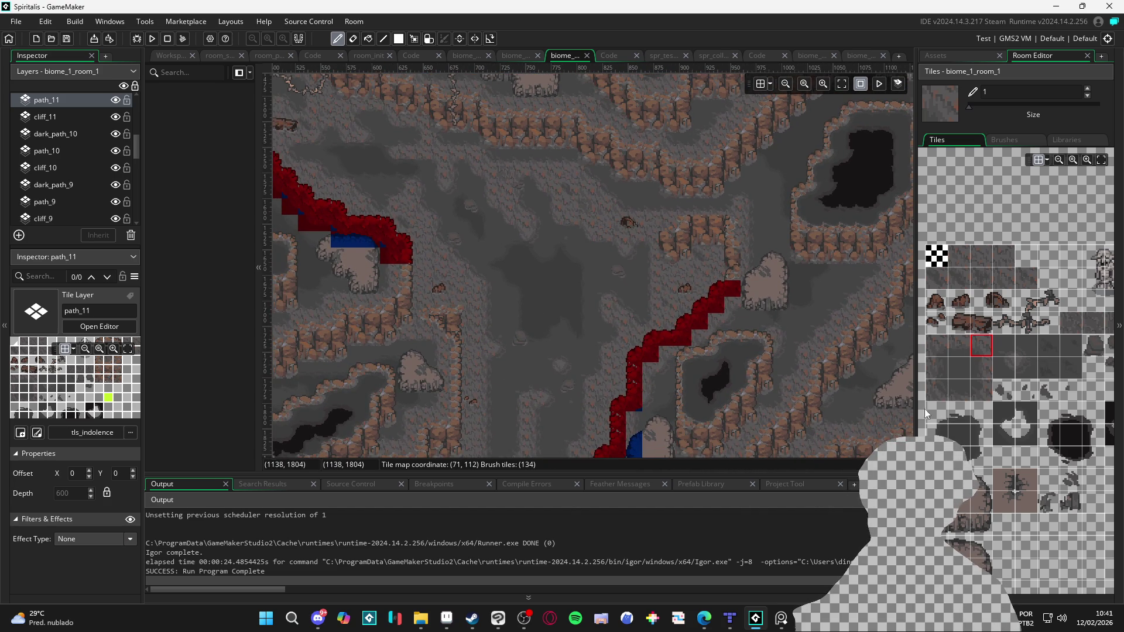
scroll(955, 409, "down", 3)
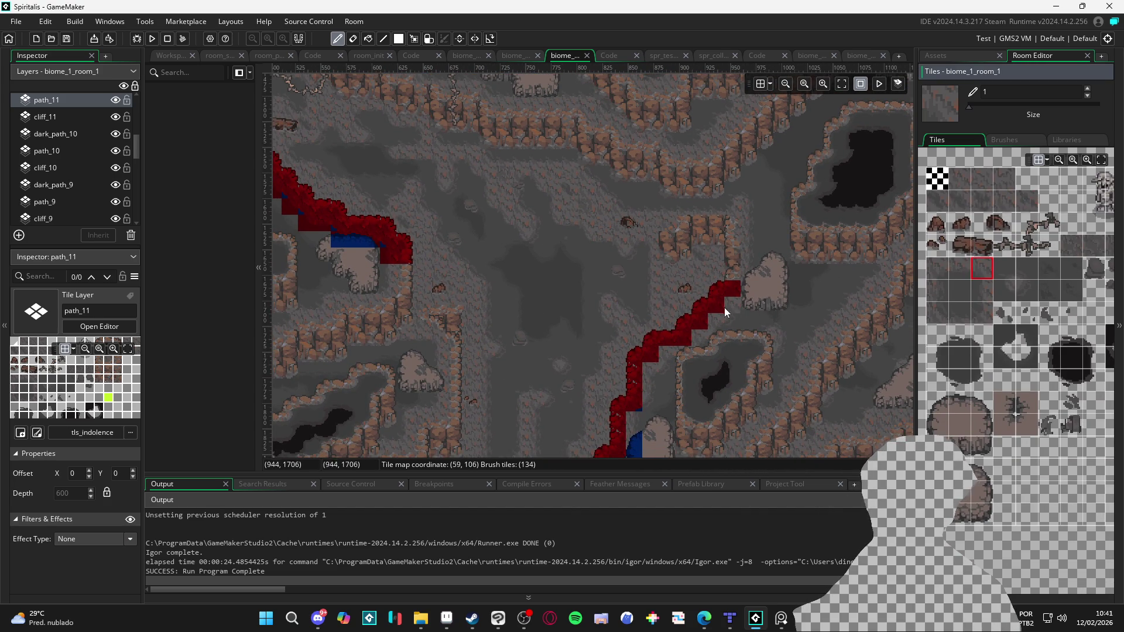
scroll(697, 303, "down", 4)
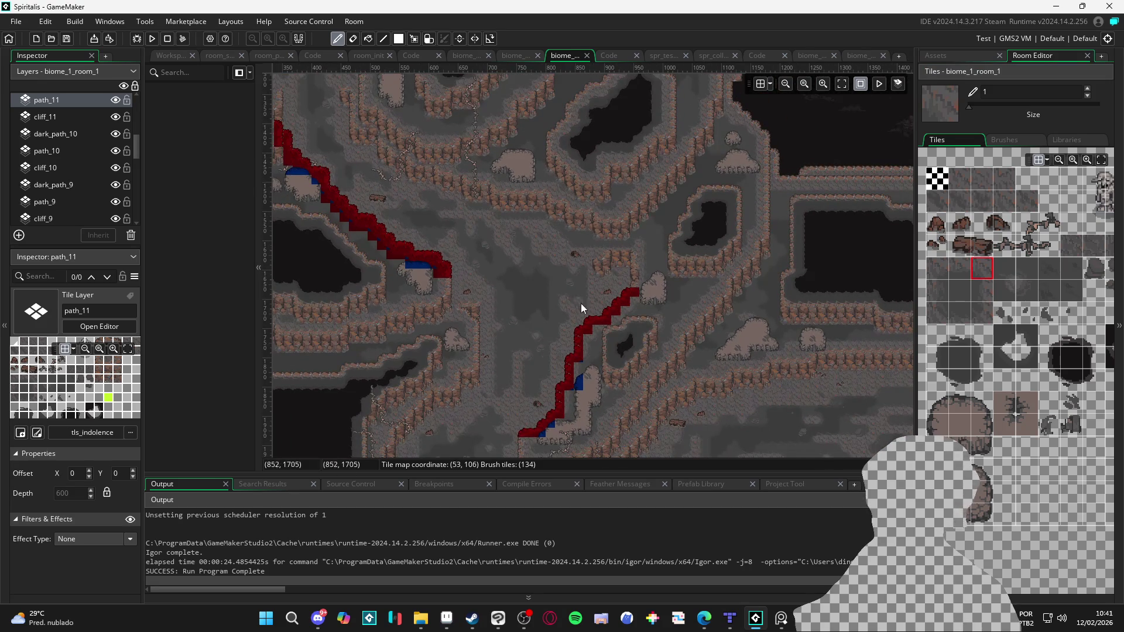
scroll(99, 176, "up", 3)
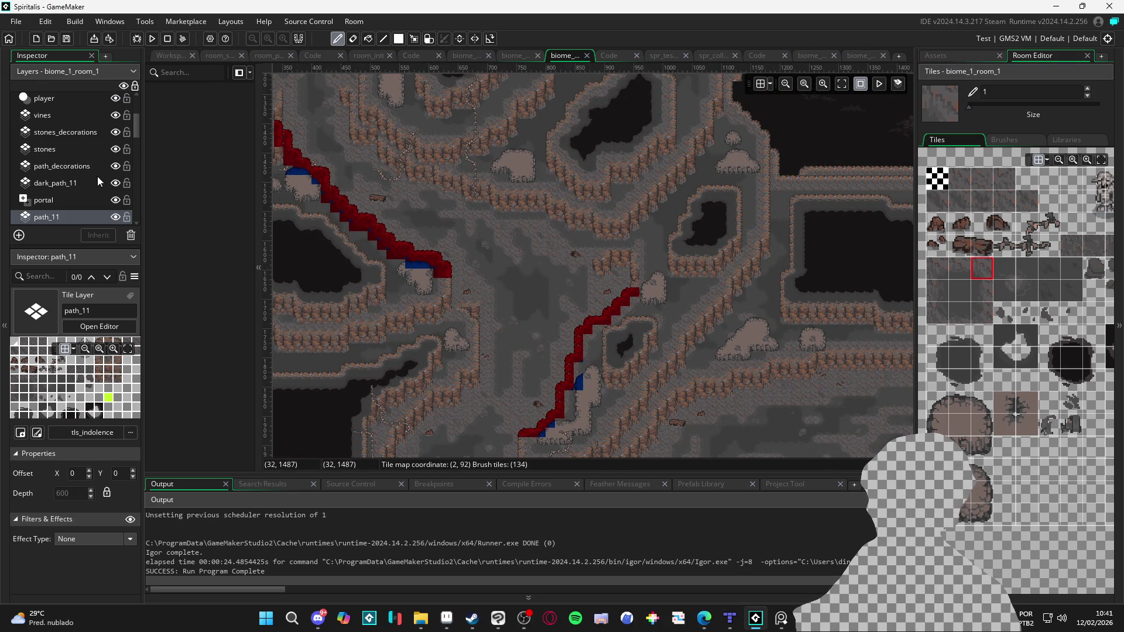
scroll(620, 303, "up", 2)
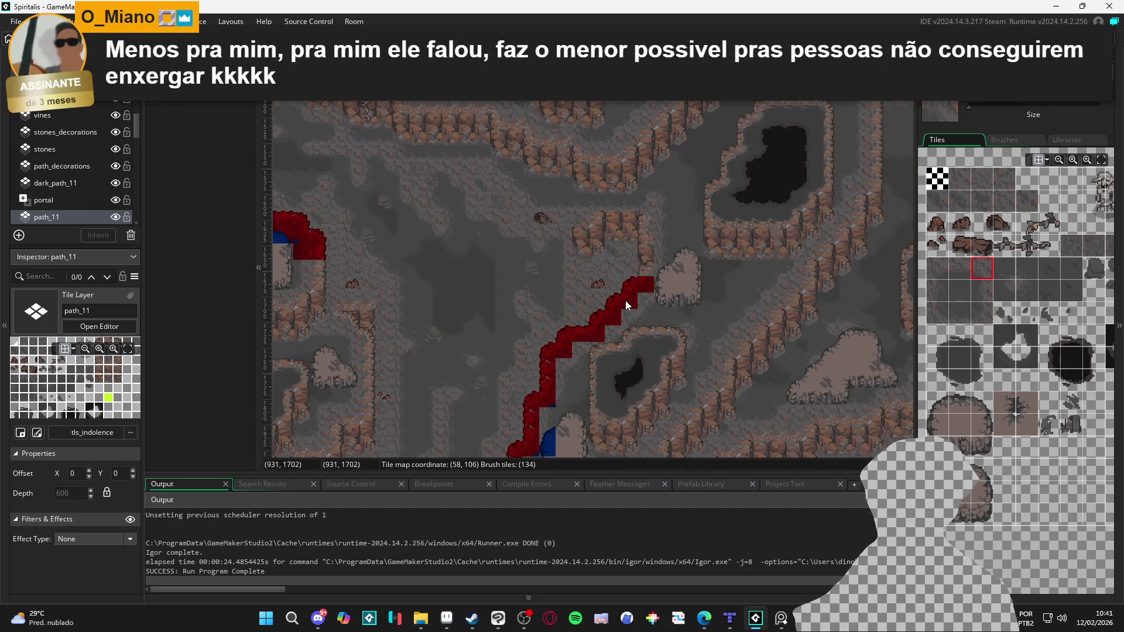
left_click(764, 404)
key("ctrl+z")
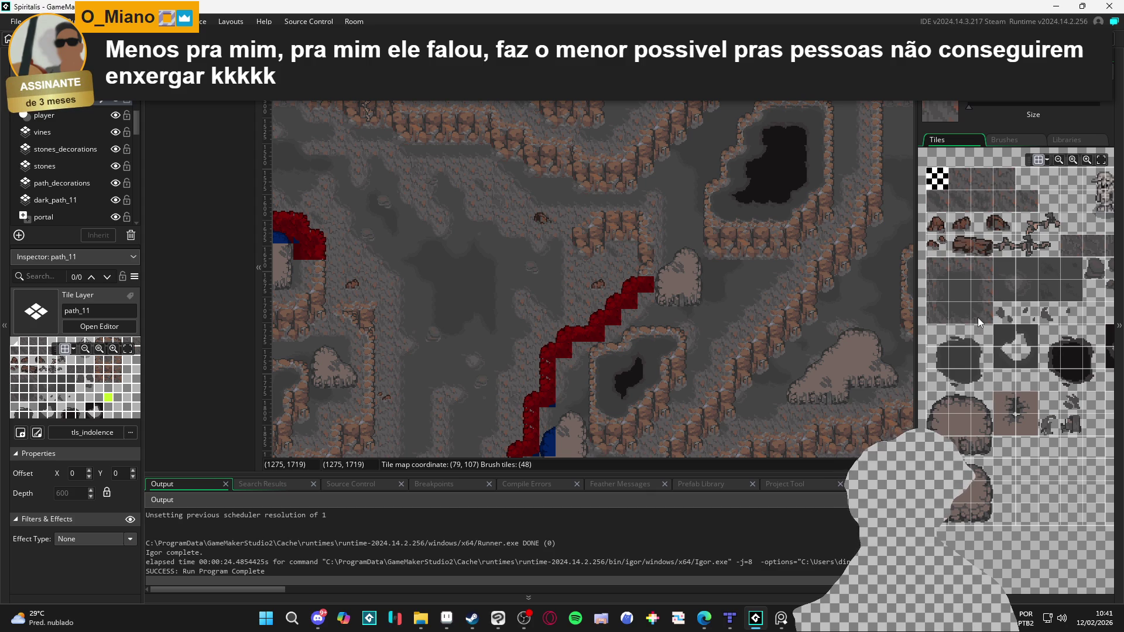
Step: Paint two path tiles at the ridge's upper end, then choose another floor tile
left_click(936, 263)
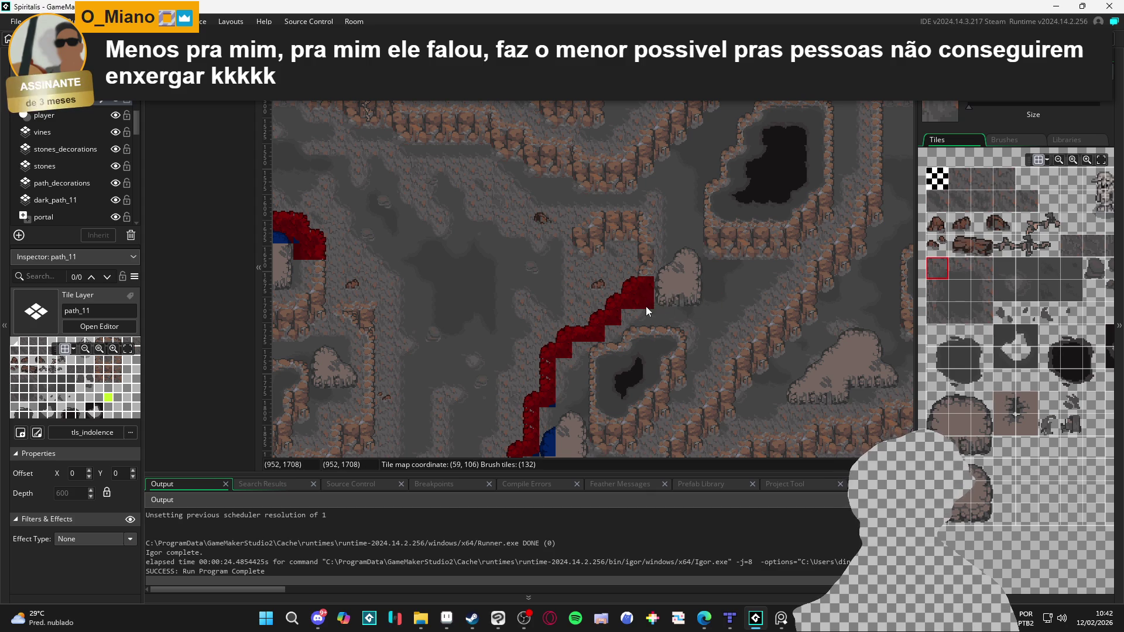
left_click(617, 353)
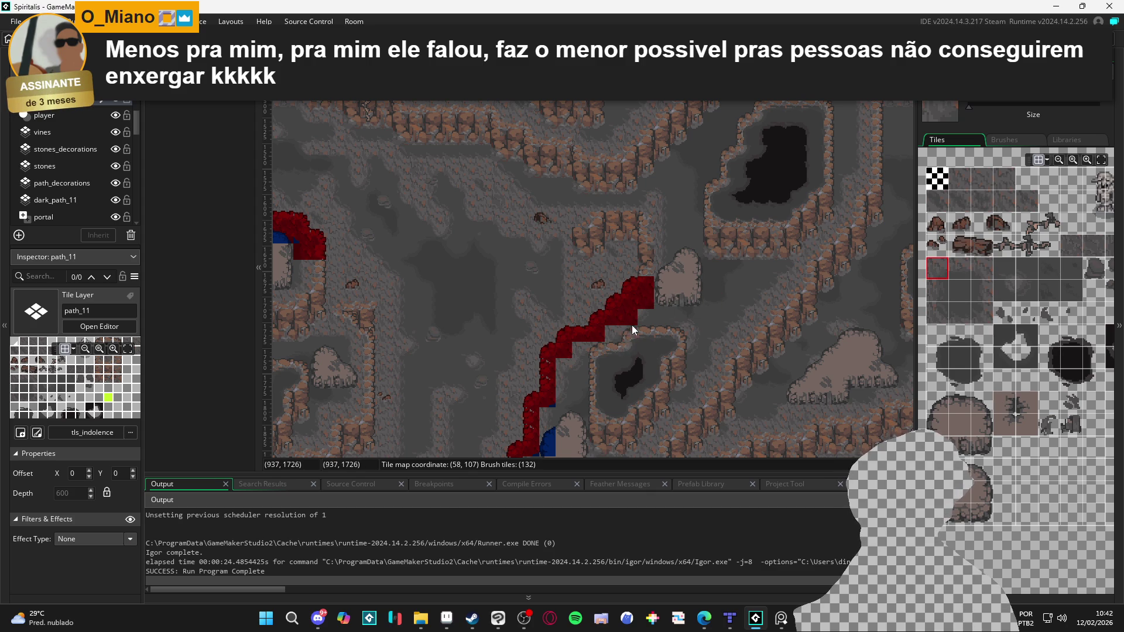
left_click(617, 336)
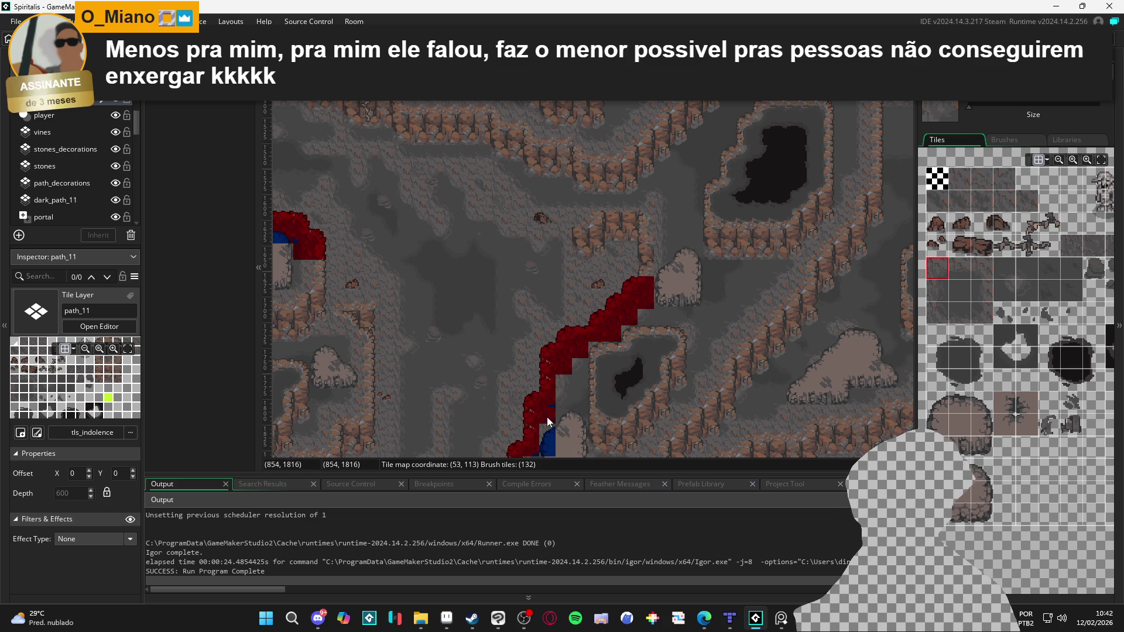
left_click(938, 295)
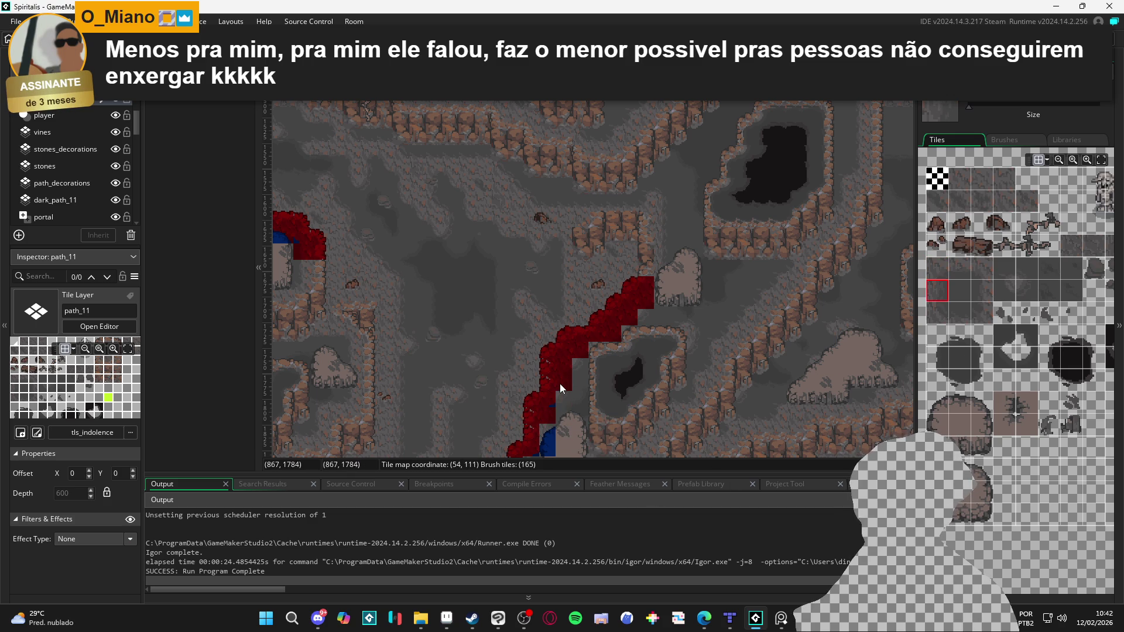
left_click(1024, 291)
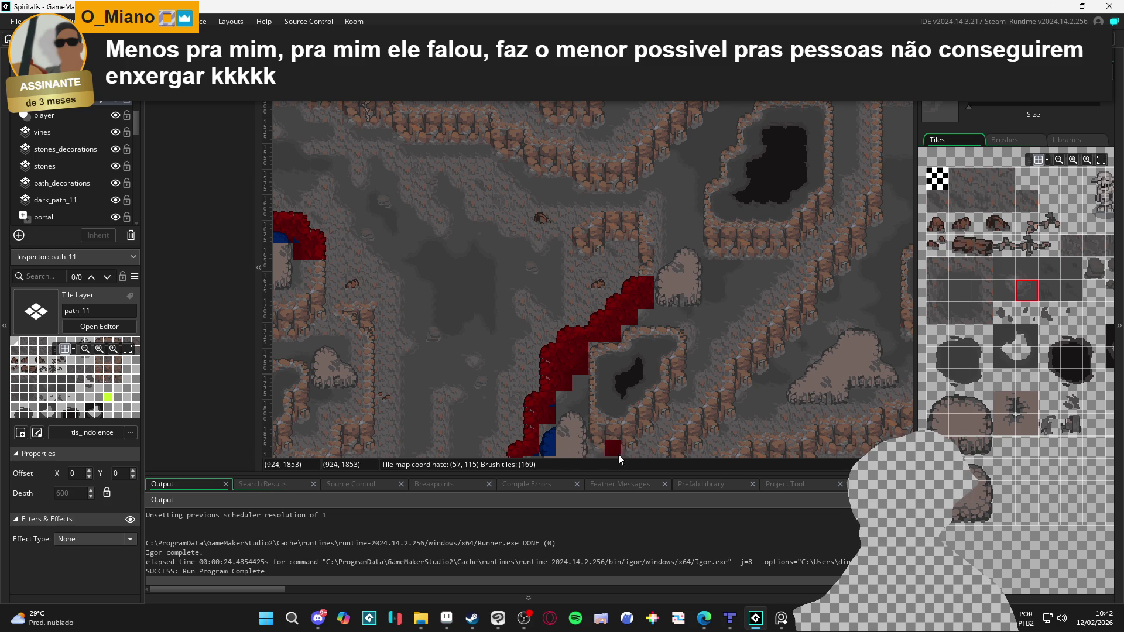
scroll(612, 402, "down", 3)
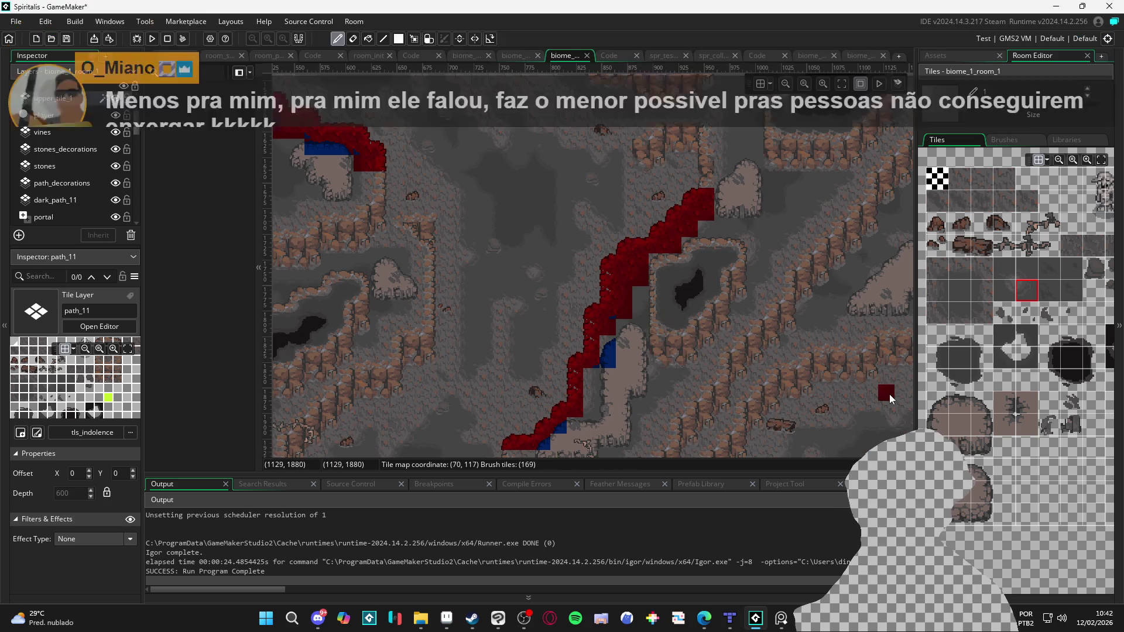
Step: Reselect the earlier tile and paint two tiles below the blue patch
scroll(597, 392, "up", 2, "ctrl")
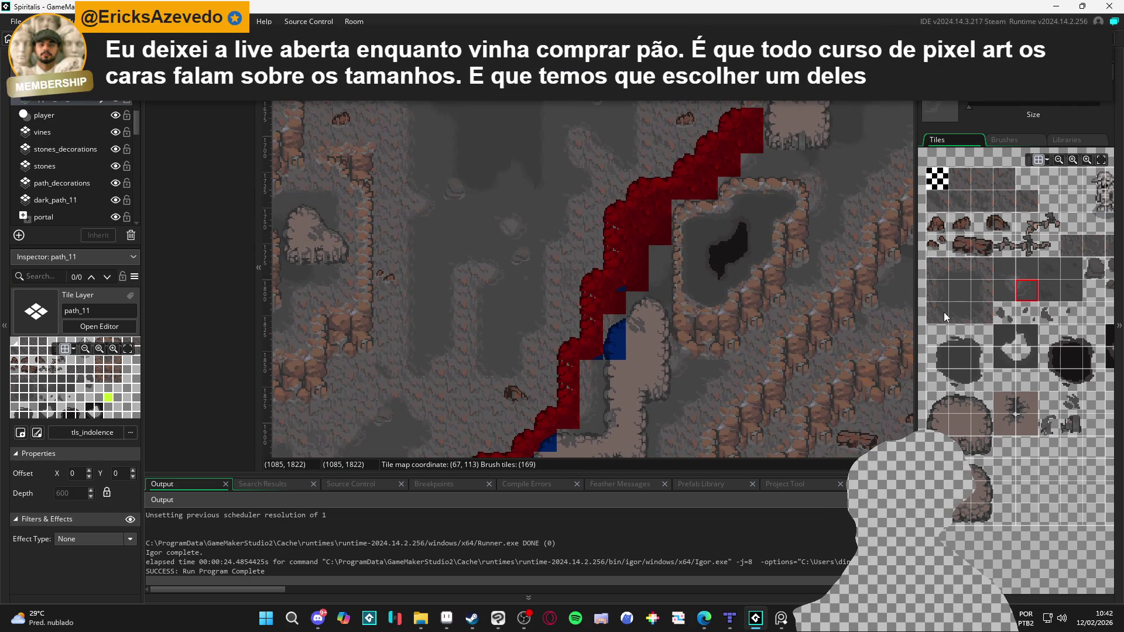
left_click(939, 295)
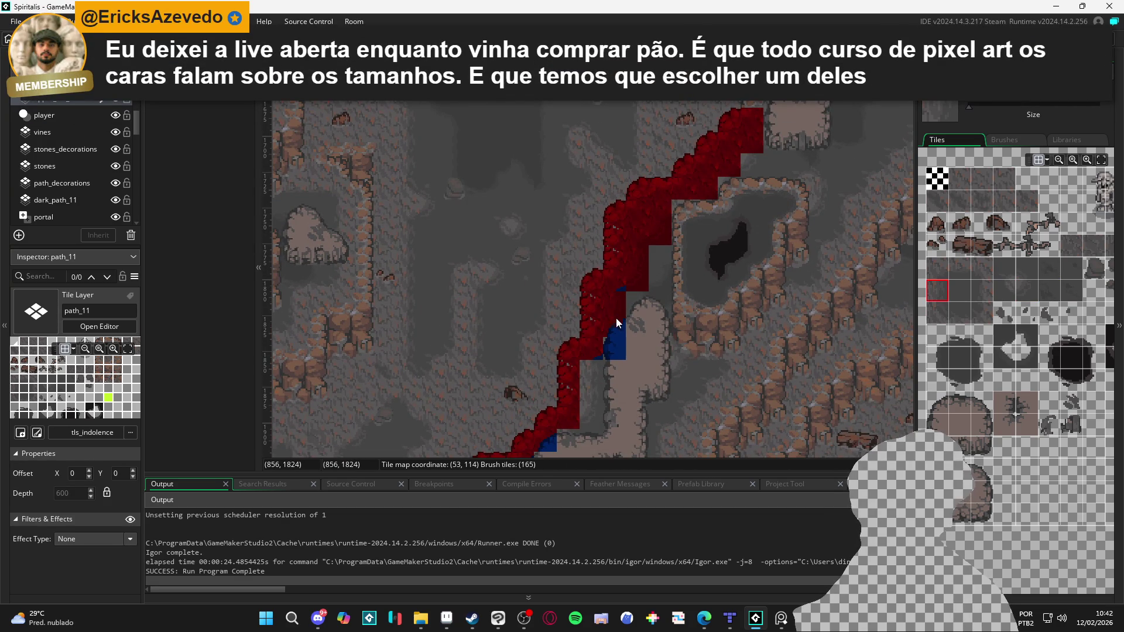
left_click_drag(597, 369, 591, 392)
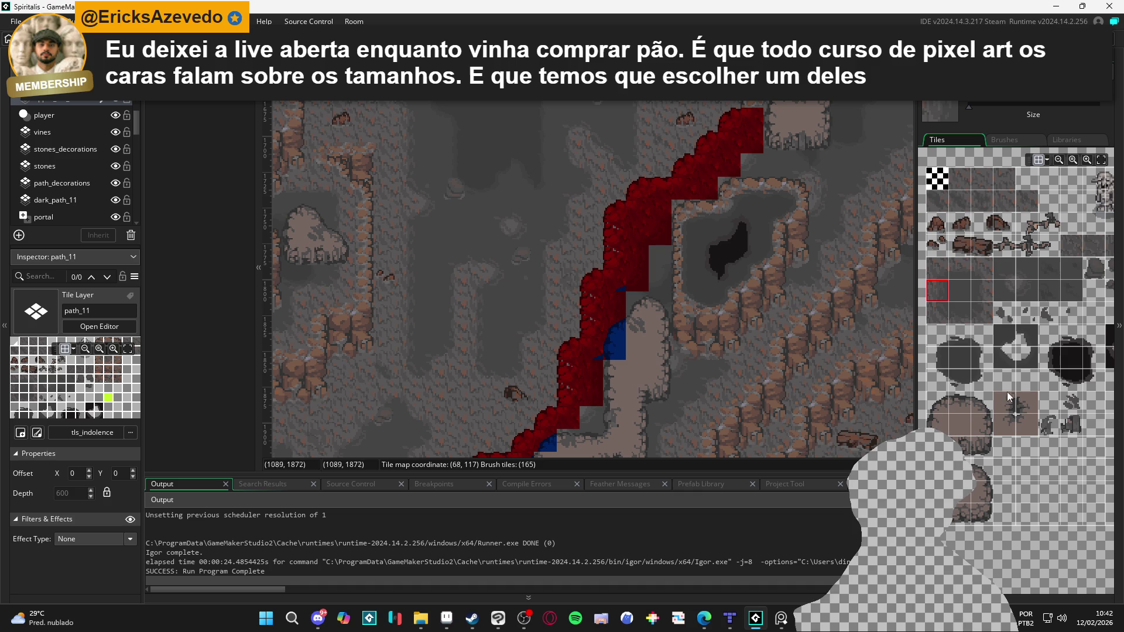
left_click(1028, 294)
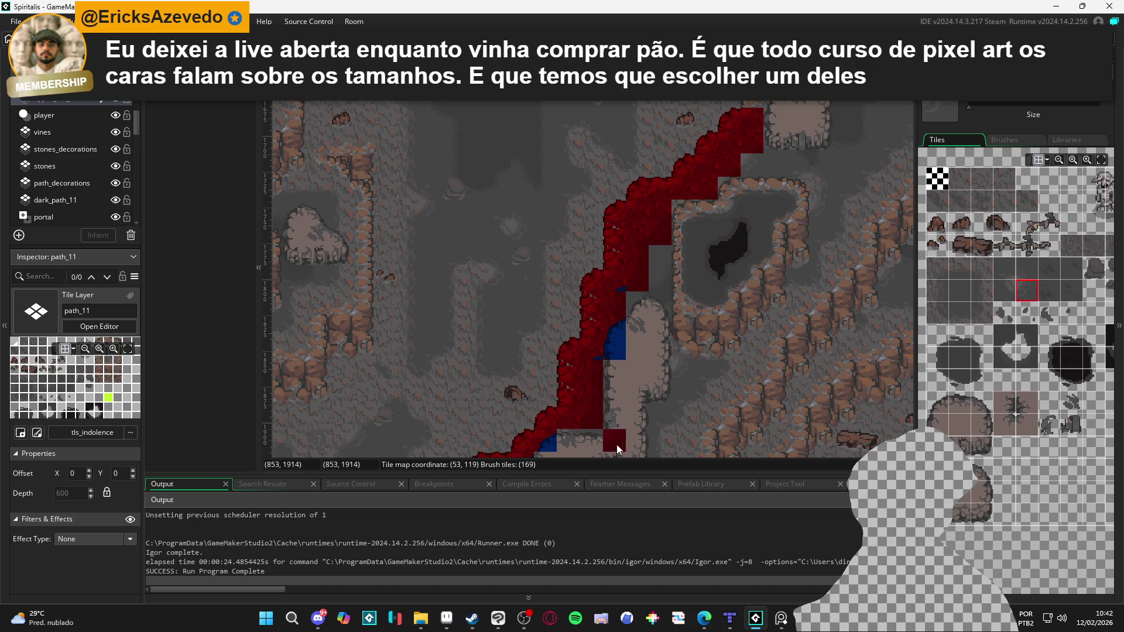
left_click_drag(610, 445, 655, 337)
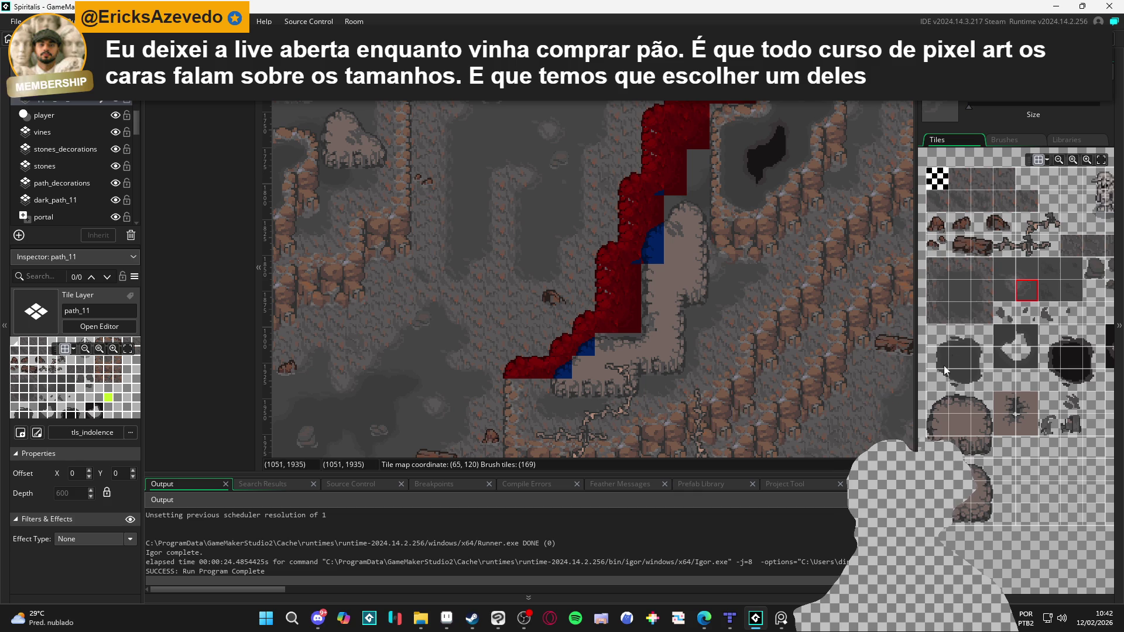
Step: Try several cliff-edge tiles, save the project, and hide then show the red layer
left_click(961, 269)
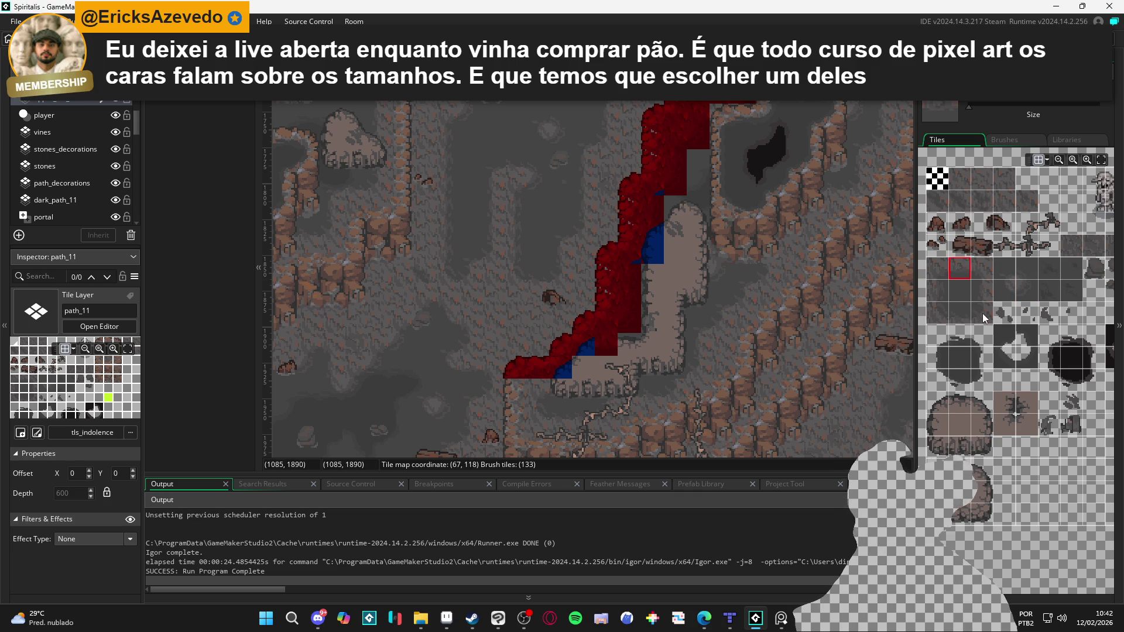
left_click(1026, 289)
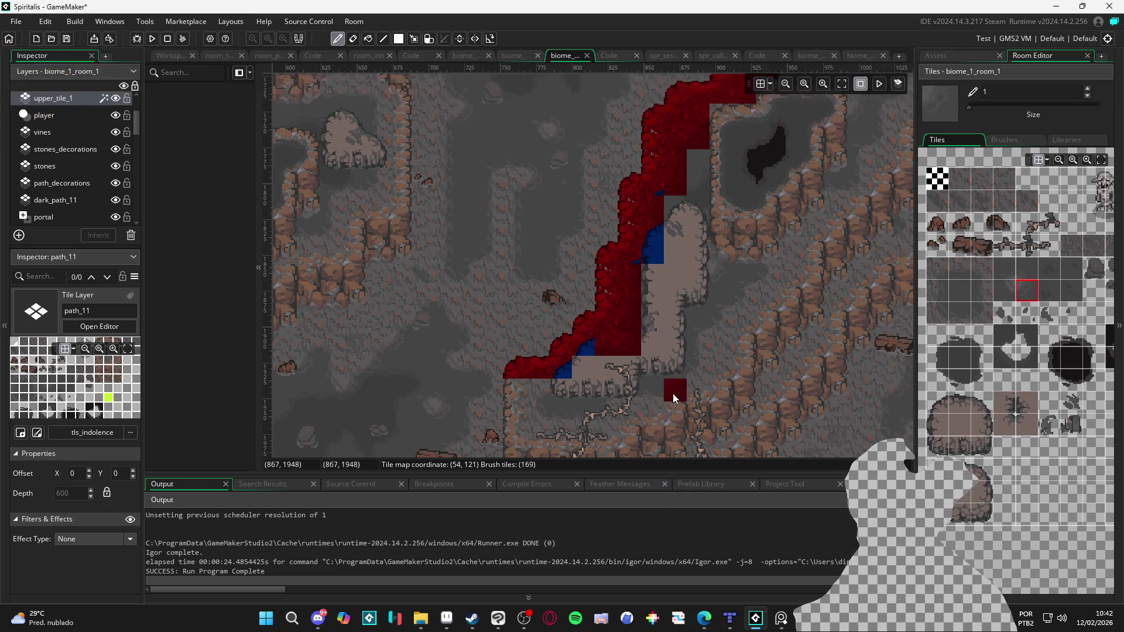
left_click(944, 287)
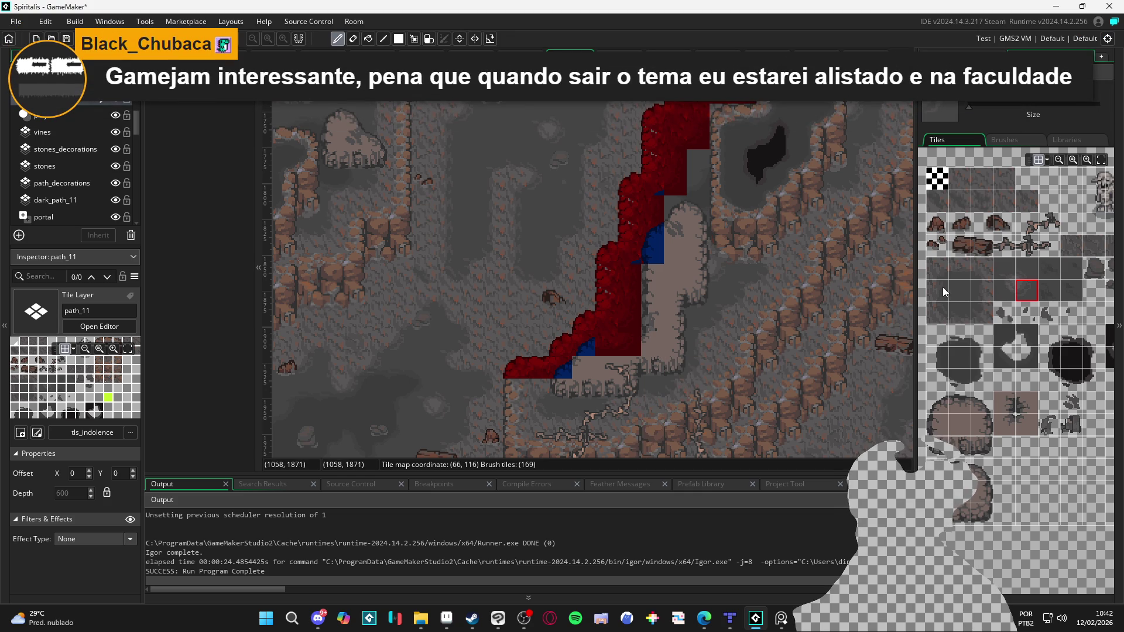
key("ctrl+s")
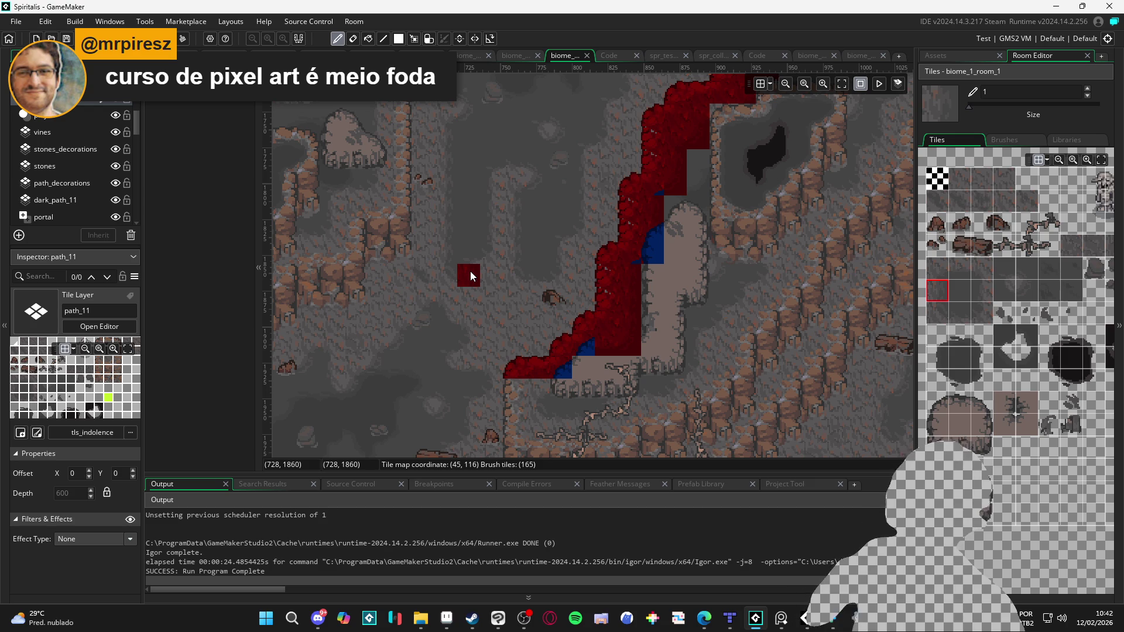
left_click(114, 101)
left_click(114, 102)
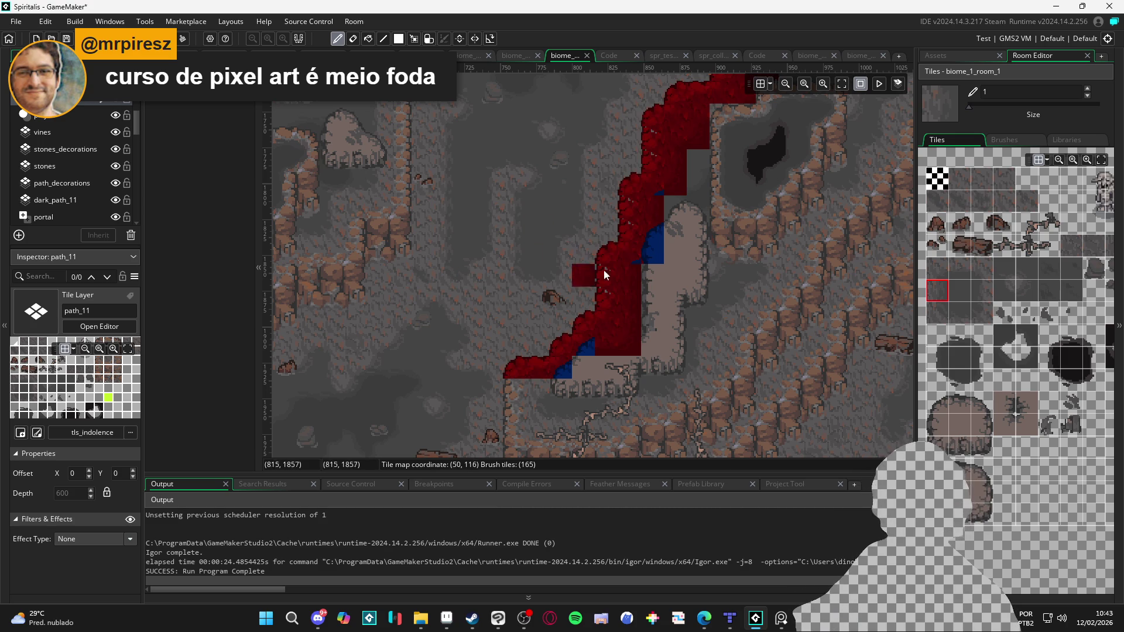
scroll(605, 264, "right", 1)
scroll(586, 281, "right", 1)
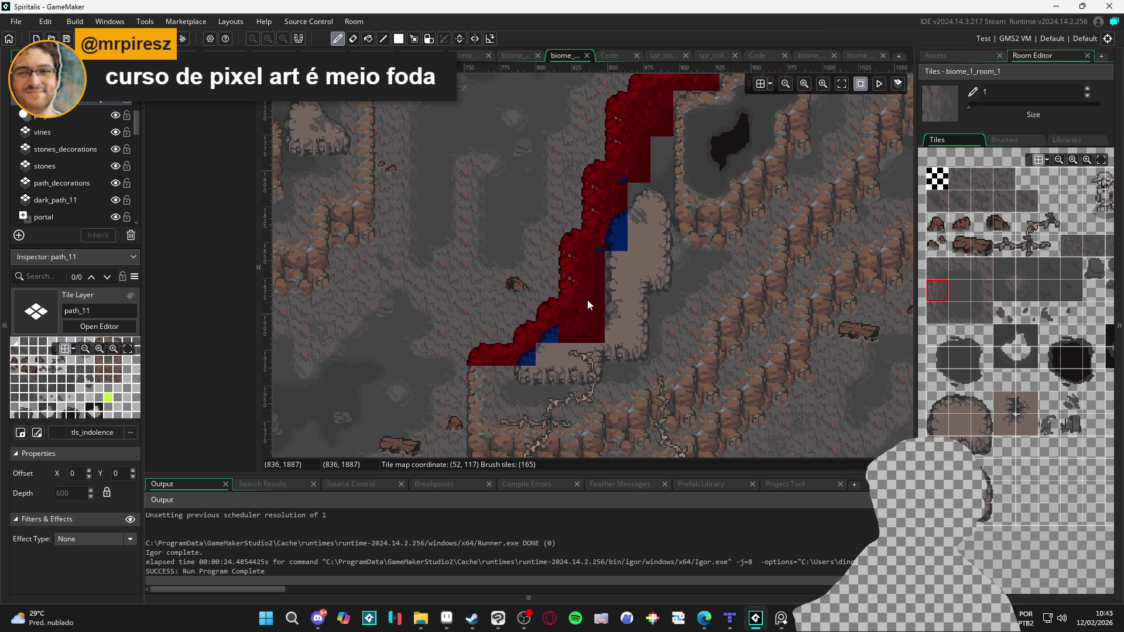
Step: Try cliff-edge tiles on upper_tile_1, then place a blue cliff tile on upper_tile_2
left_click(86, 114)
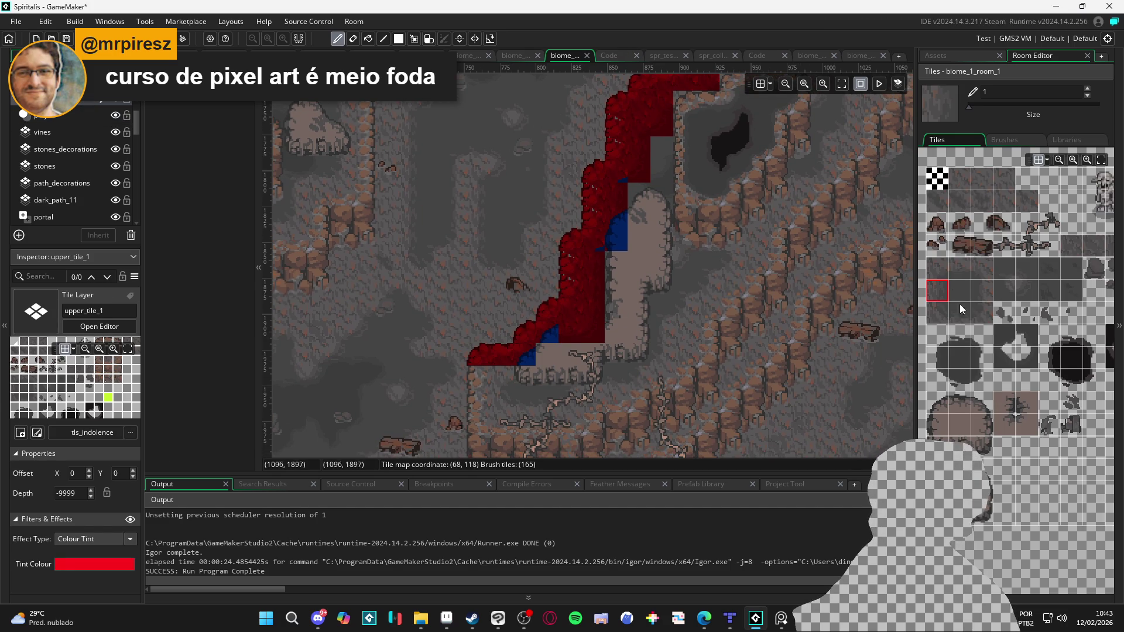
left_click(963, 287)
left_click(947, 273)
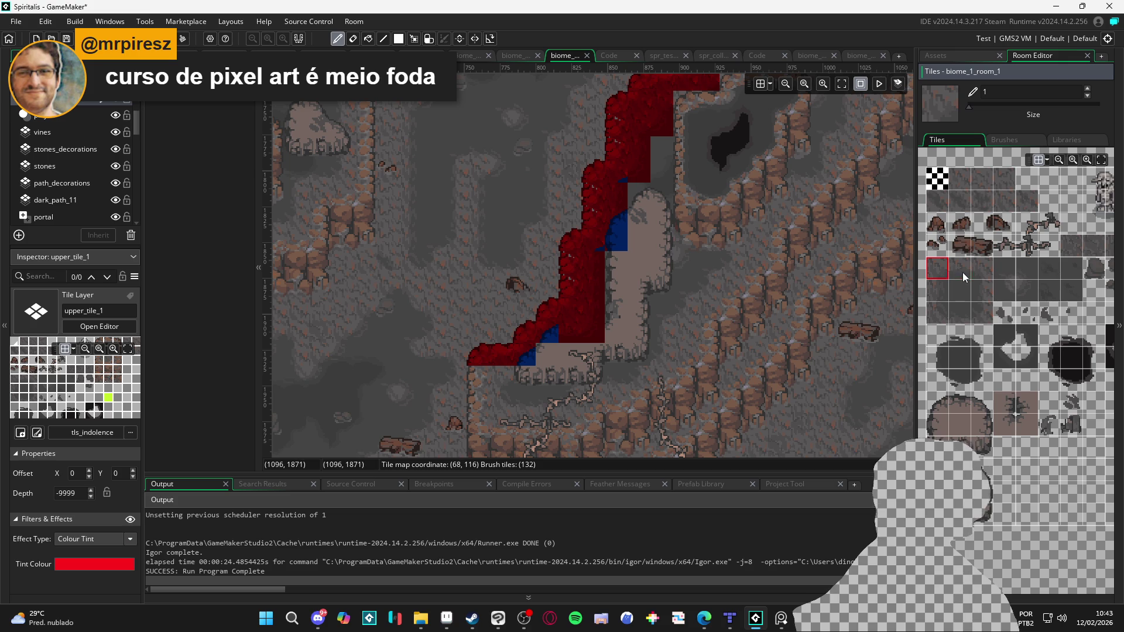
left_click(982, 276)
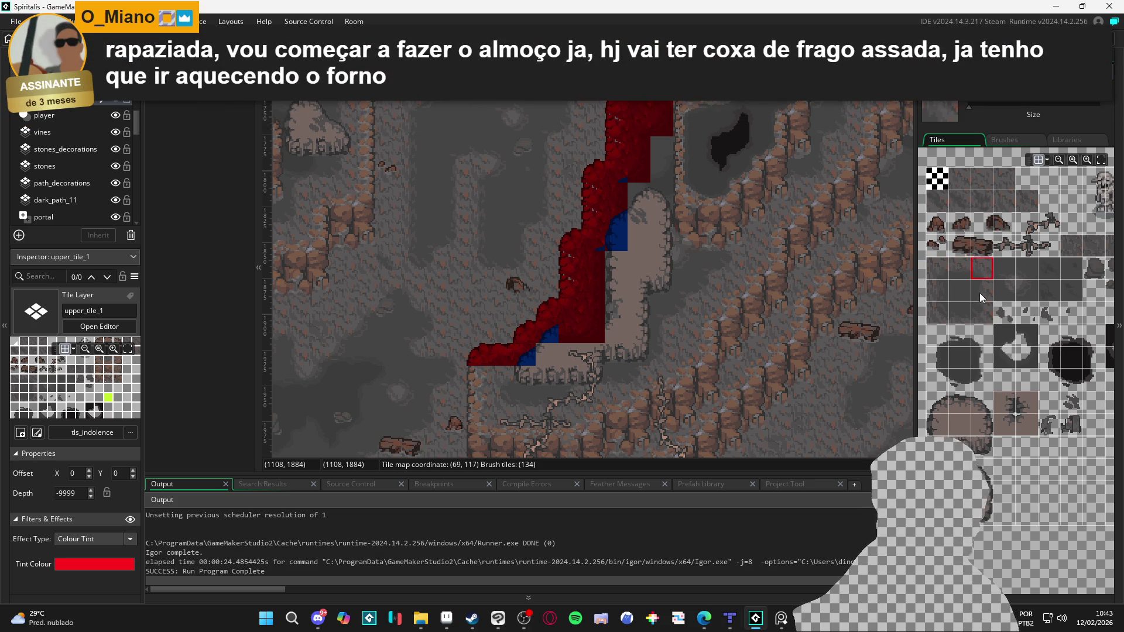
left_click(965, 270)
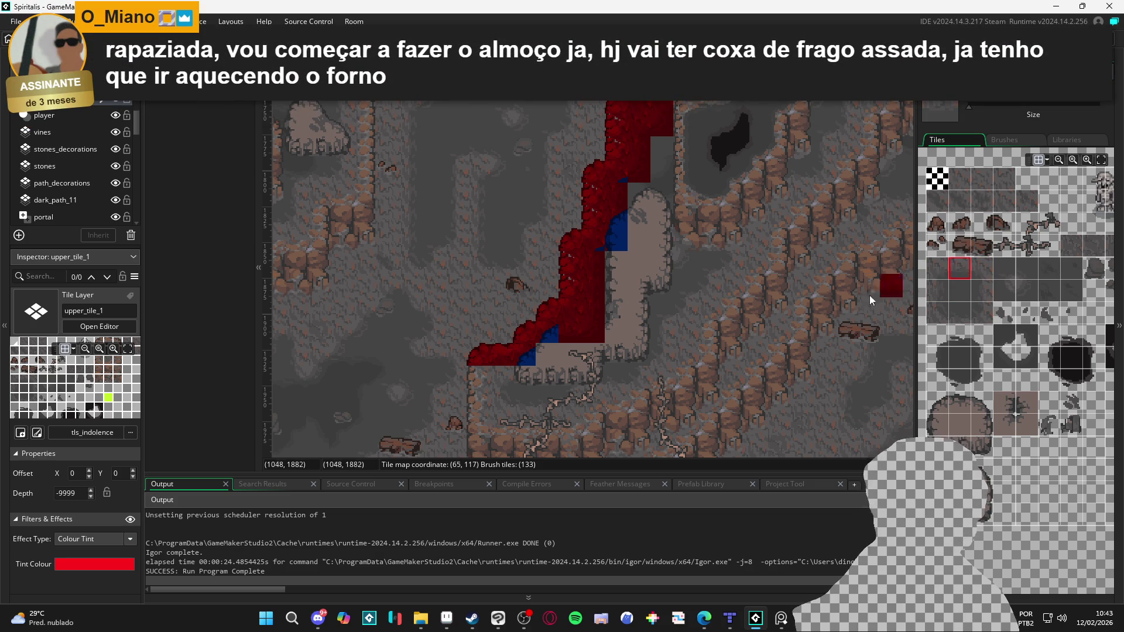
scroll(96, 124, "up", 2)
left_click(83, 152)
left_click(598, 266)
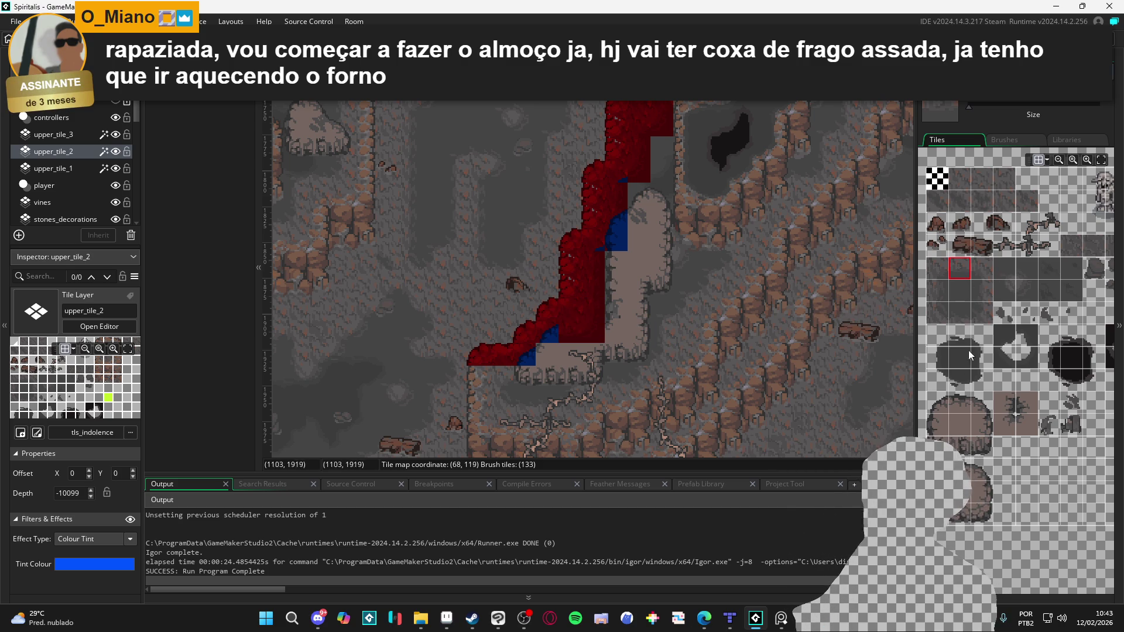
Step: Paint blue rounded-rock tiles along the lower ledge, then select upper_tile_1
left_click(960, 403)
left_click(574, 335)
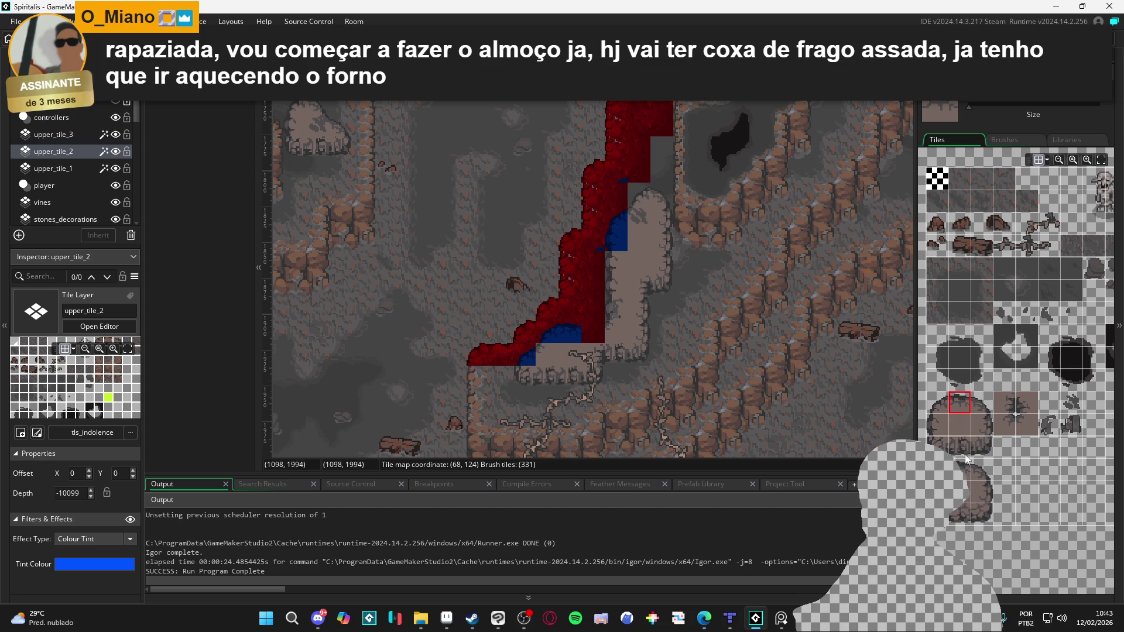
left_click(1027, 424)
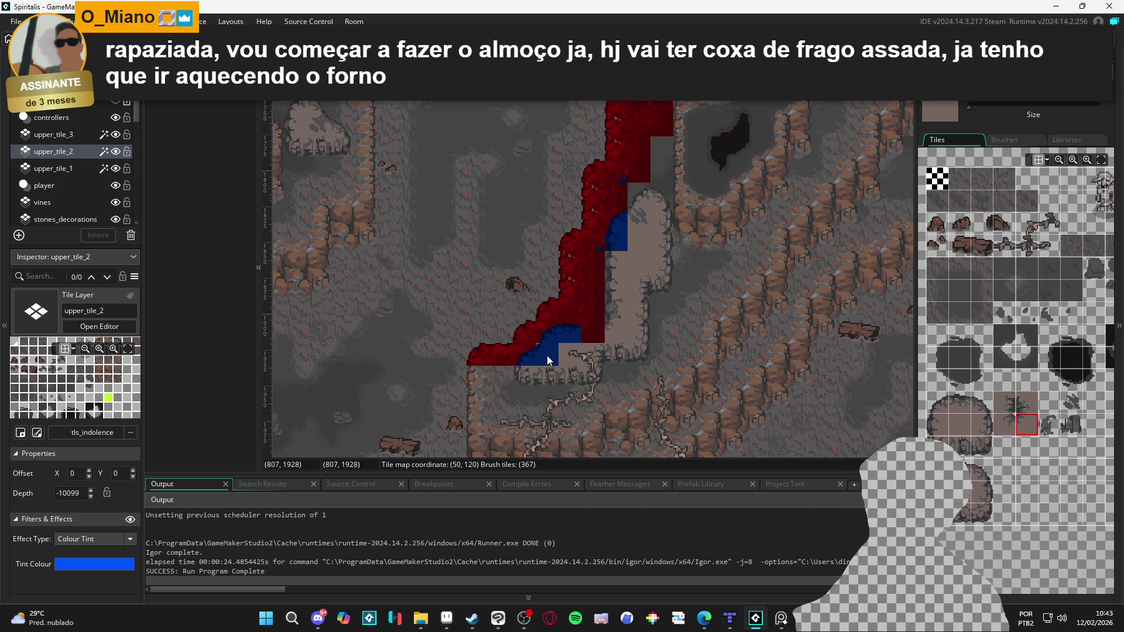
left_click(960, 403)
left_click(590, 335)
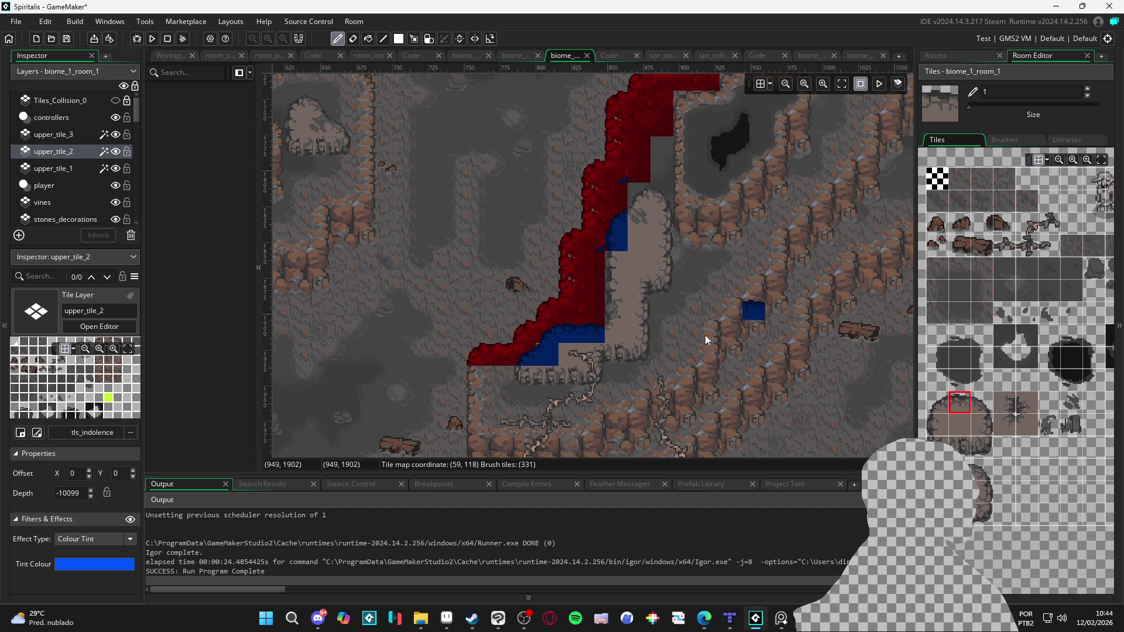
scroll(586, 281, "left", 3)
scroll(585, 281, "down", 1)
left_click(105, 169)
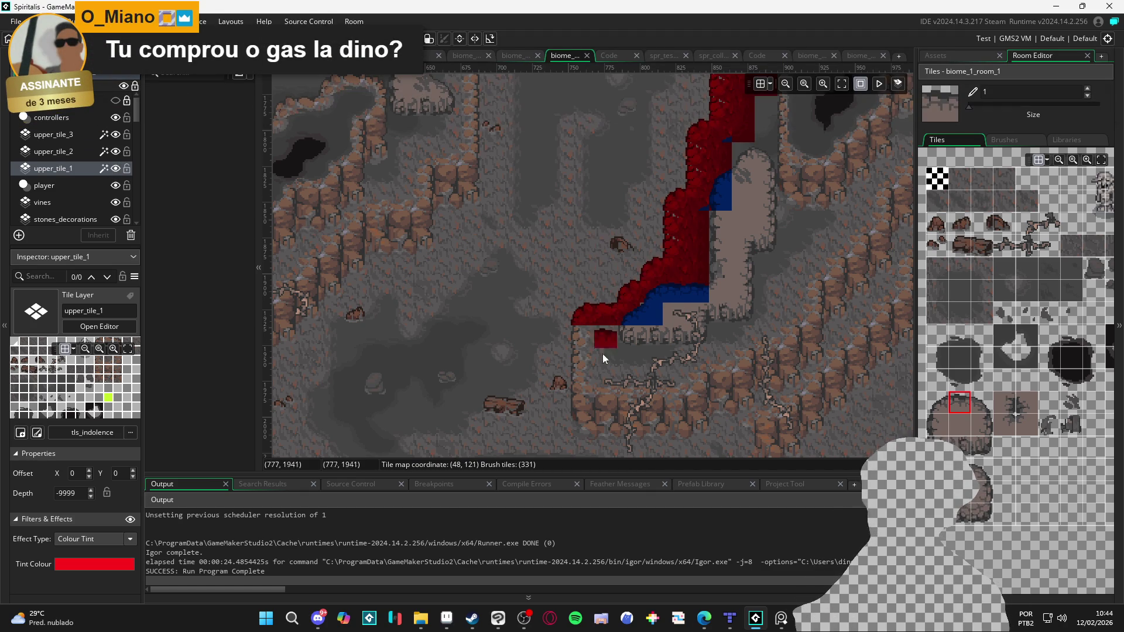
Step: Switch to Aseprite and open remake_do_dinao.aseprite from the Desktop in File Explorer
left_click(447, 618)
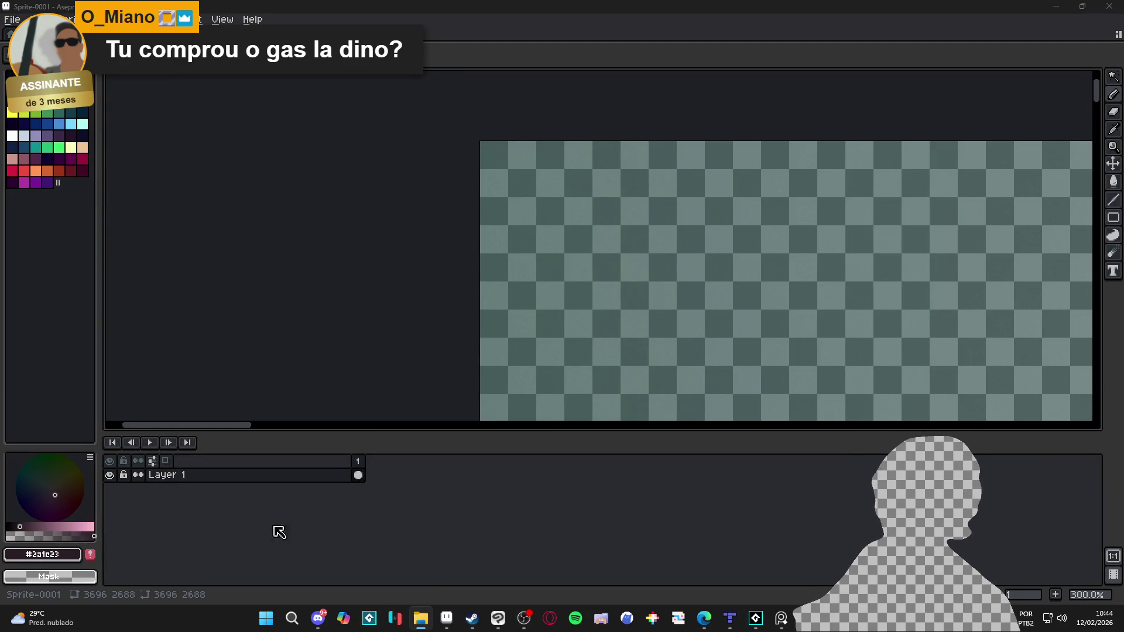
right_click(421, 618)
left_click(398, 554)
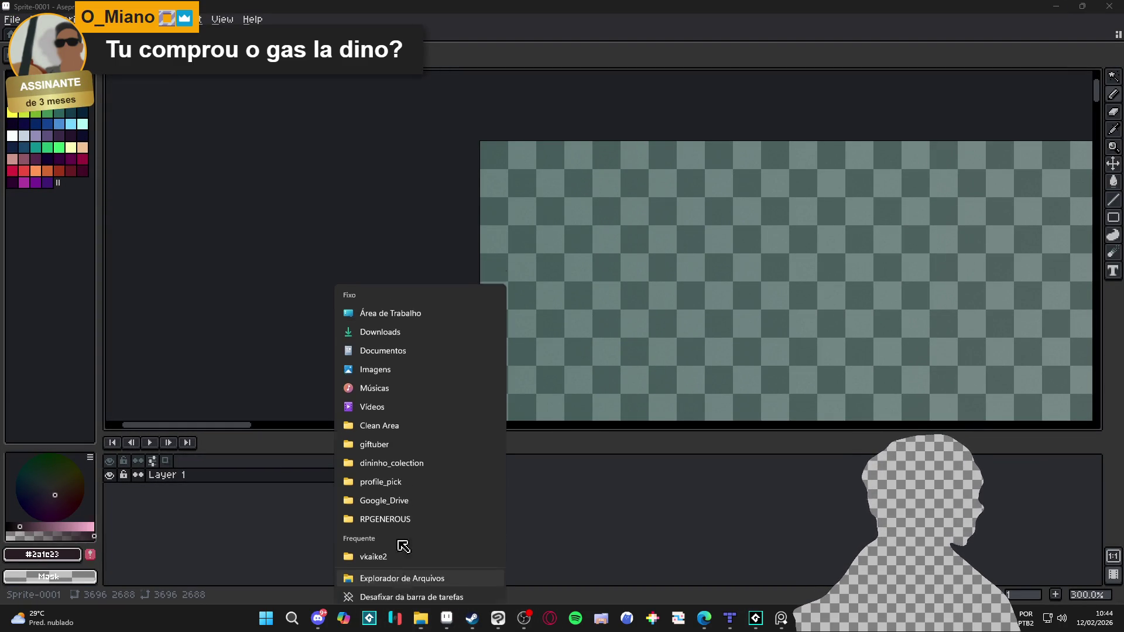
left_click(445, 172)
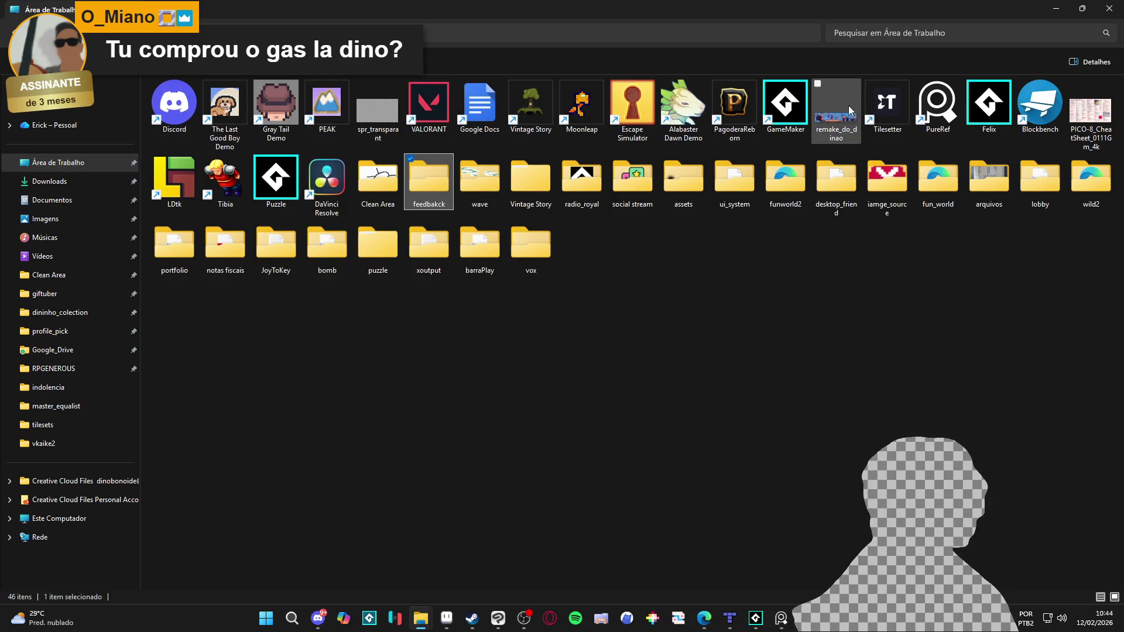
double_click(852, 108)
Step: Zoom in, show the tile grid, and select the knight and sword tiles, then deselect
scroll(598, 246, "right", 5)
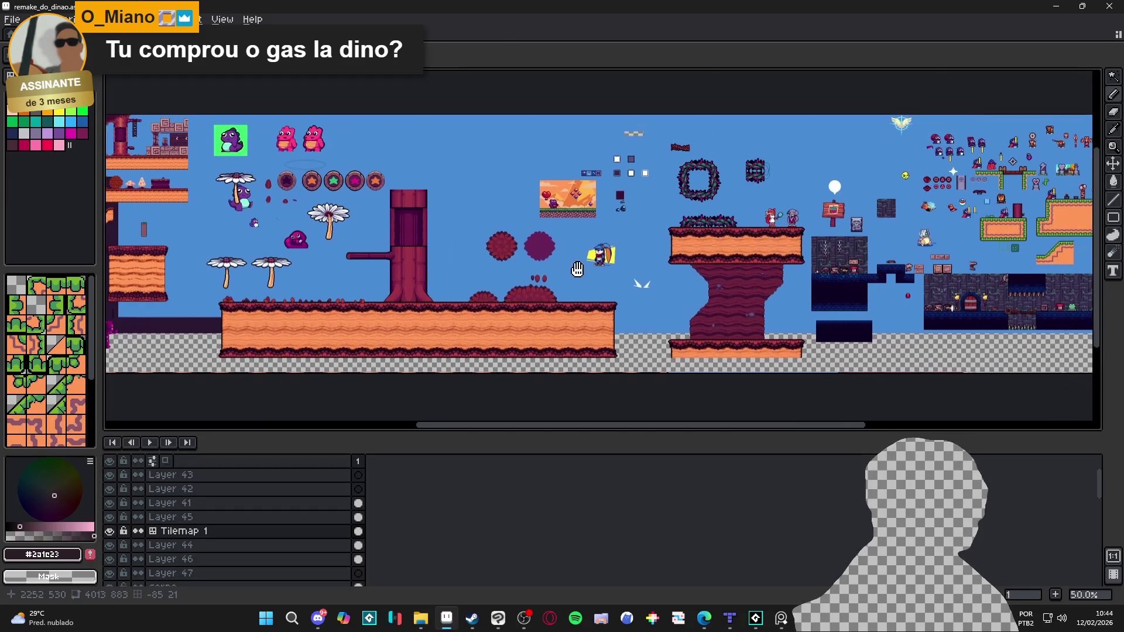
scroll(652, 256, "up", 5)
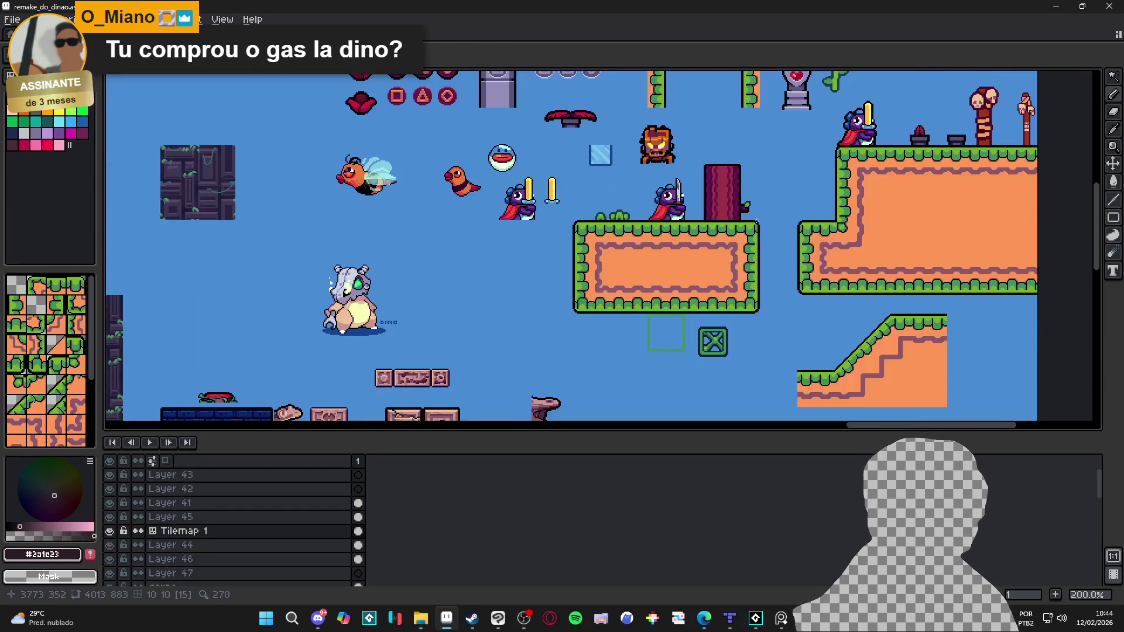
scroll(651, 256, "down", 3)
scroll(652, 256, "up", 3)
key("Tab")
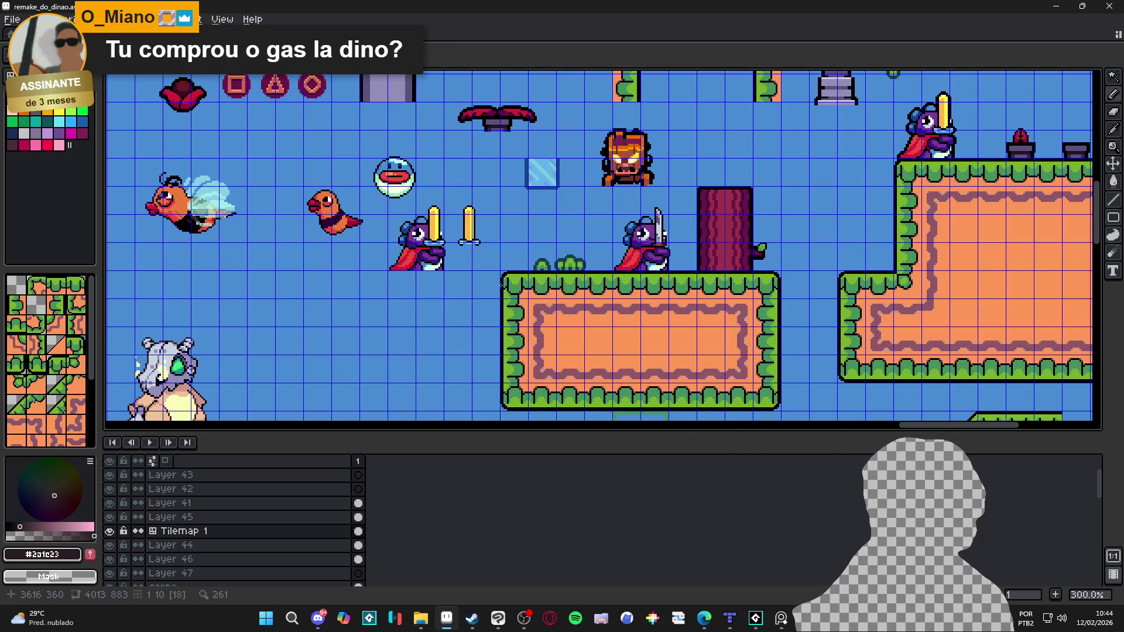
key("m")
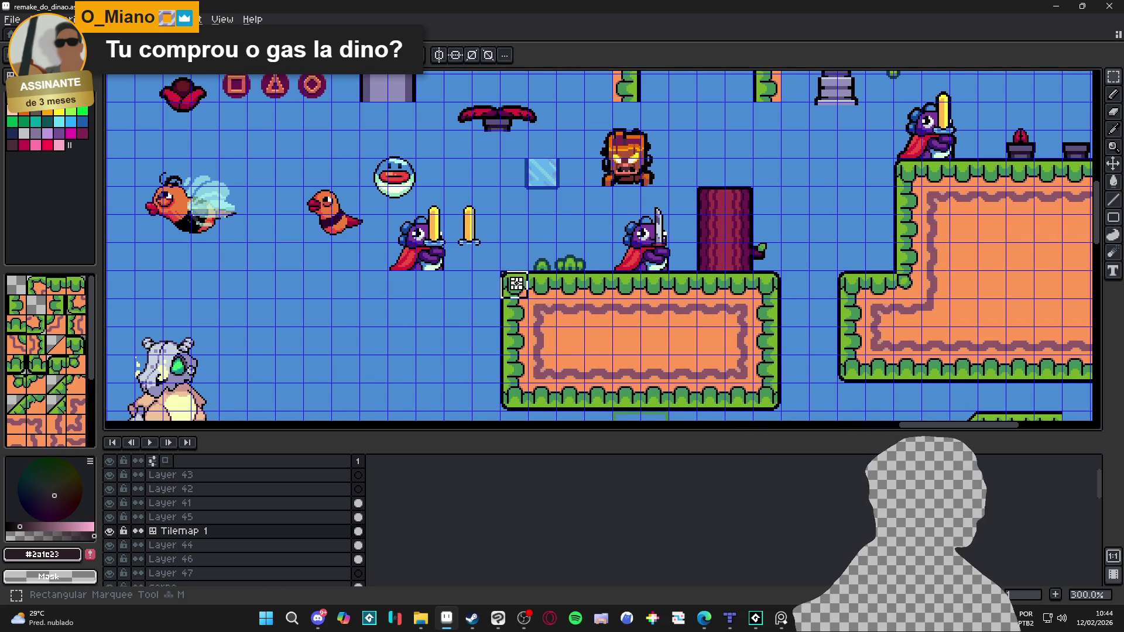
left_click_drag(624, 285, 625, 285)
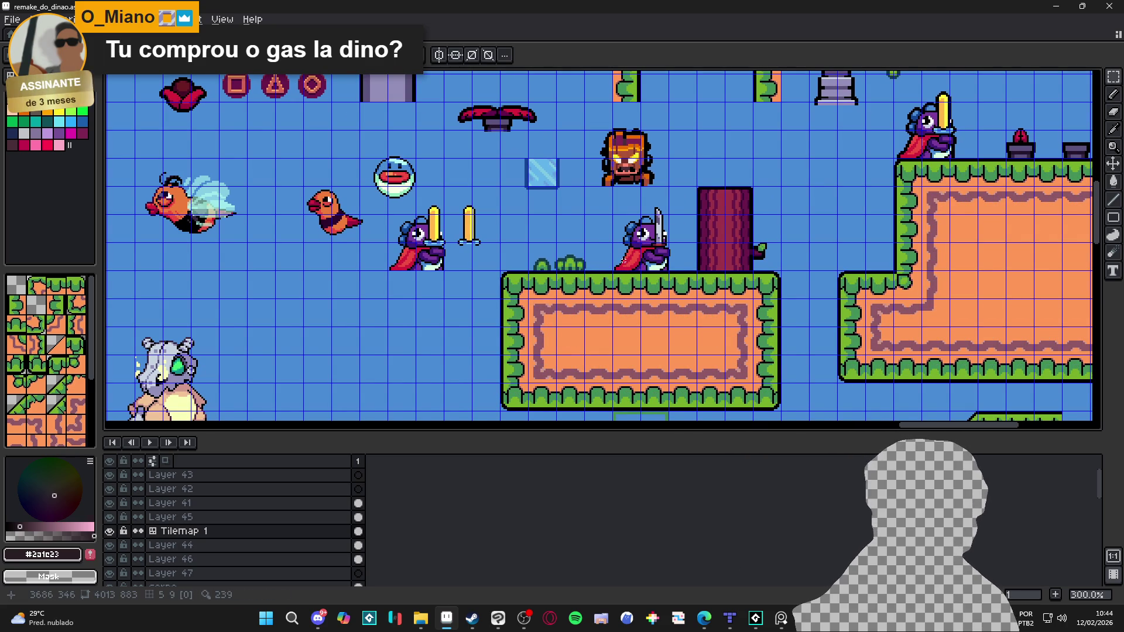
left_click_drag(400, 263, 463, 194)
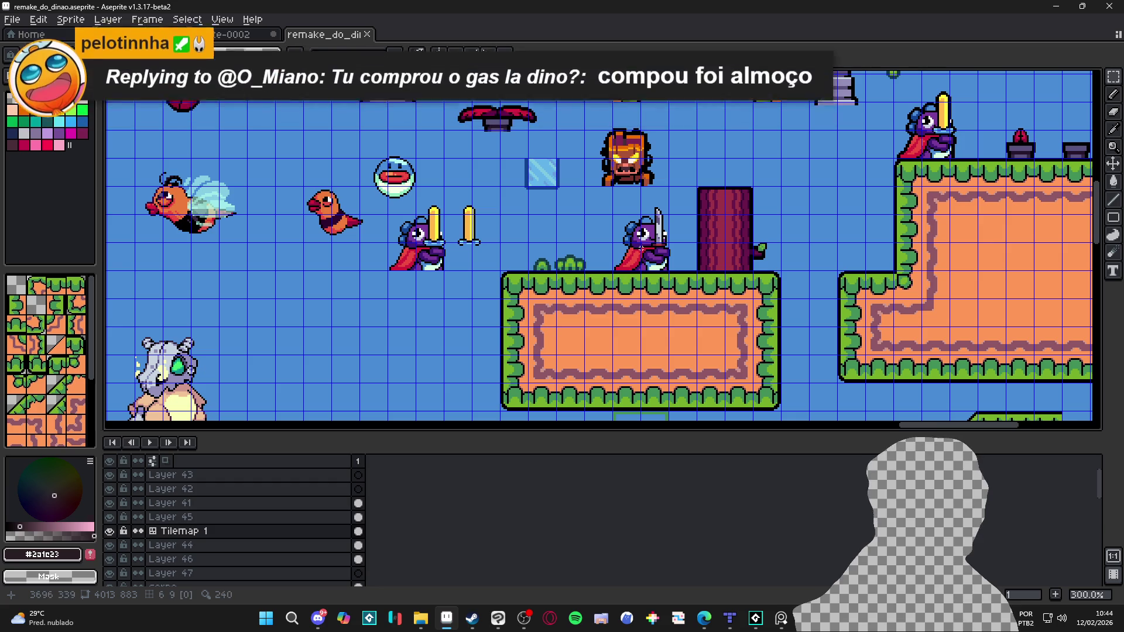
key("ctrl+d")
Step: Select the corpo layer, pan around the level, and return to the Tilemap 1 layer
key("v")
left_click(647, 258)
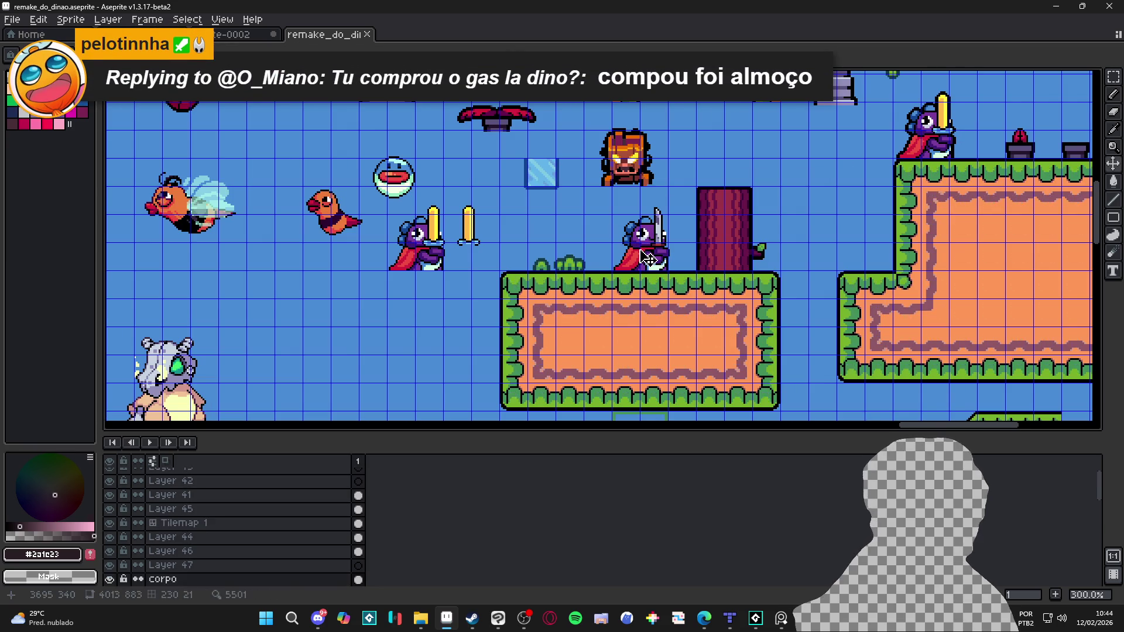
scroll(647, 257, "down", 2)
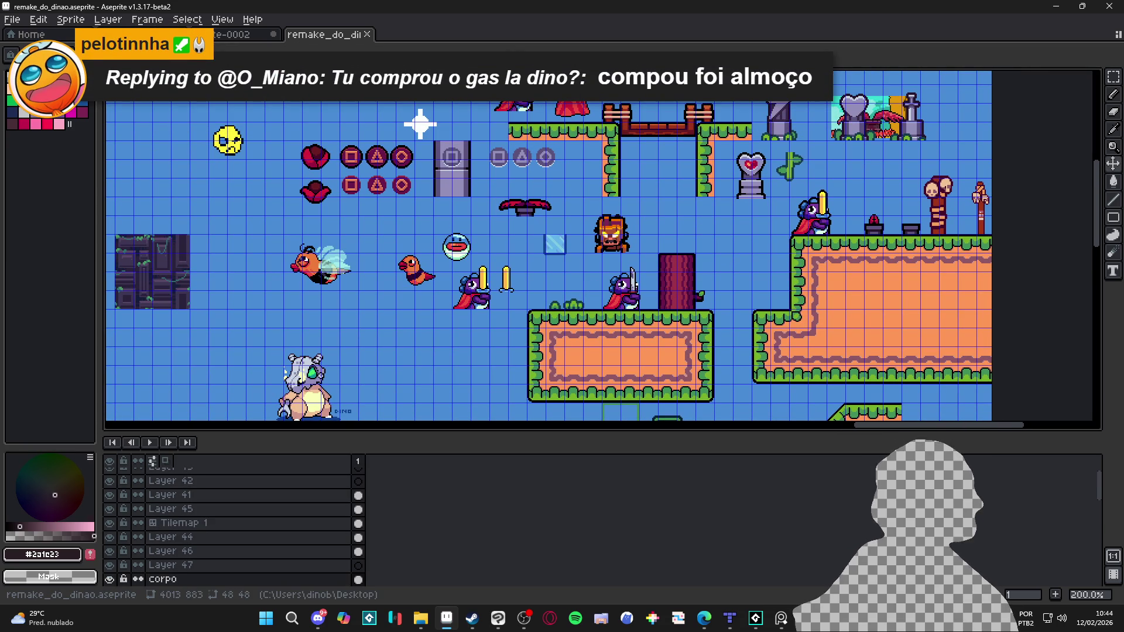
left_click_drag(609, 304, 655, 351)
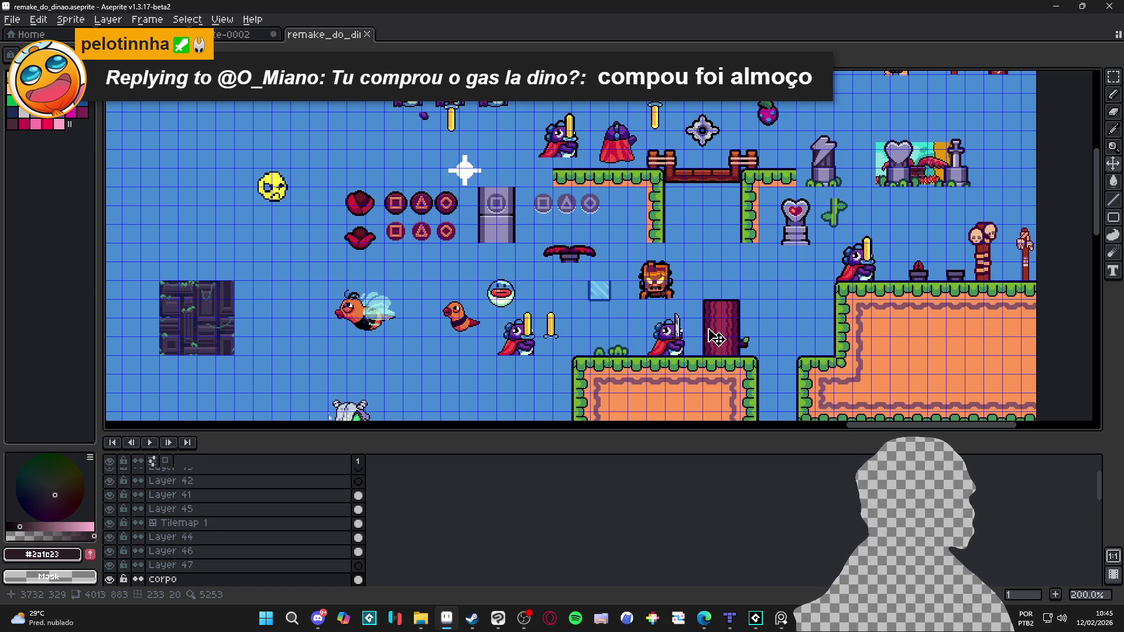
scroll(375, 319, "up", 2)
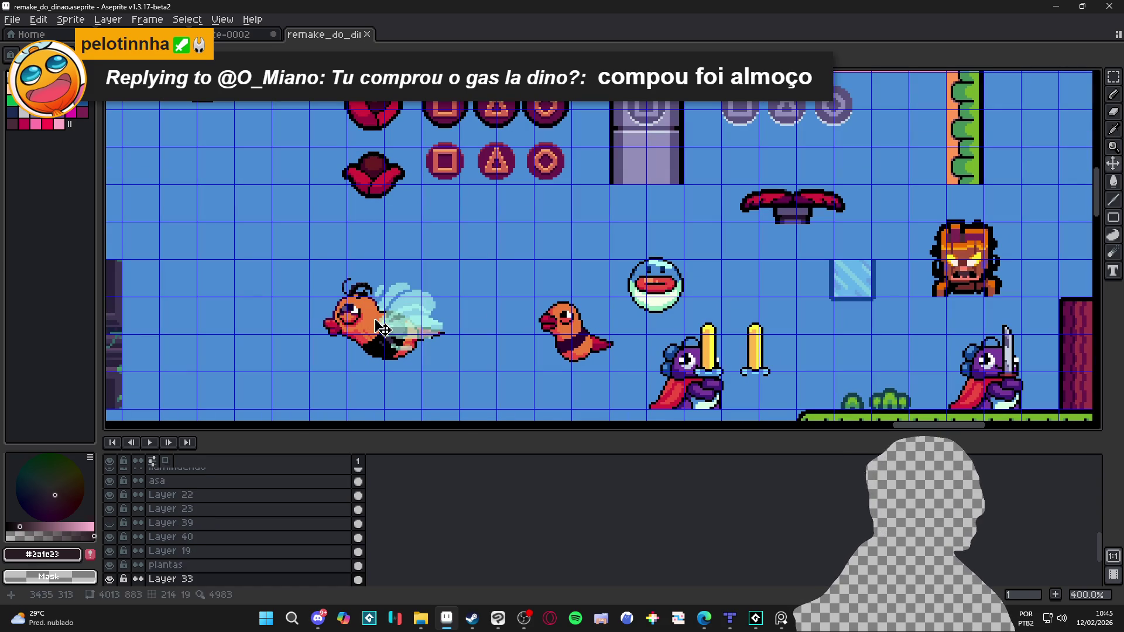
scroll(382, 329, "down", 1)
key("m")
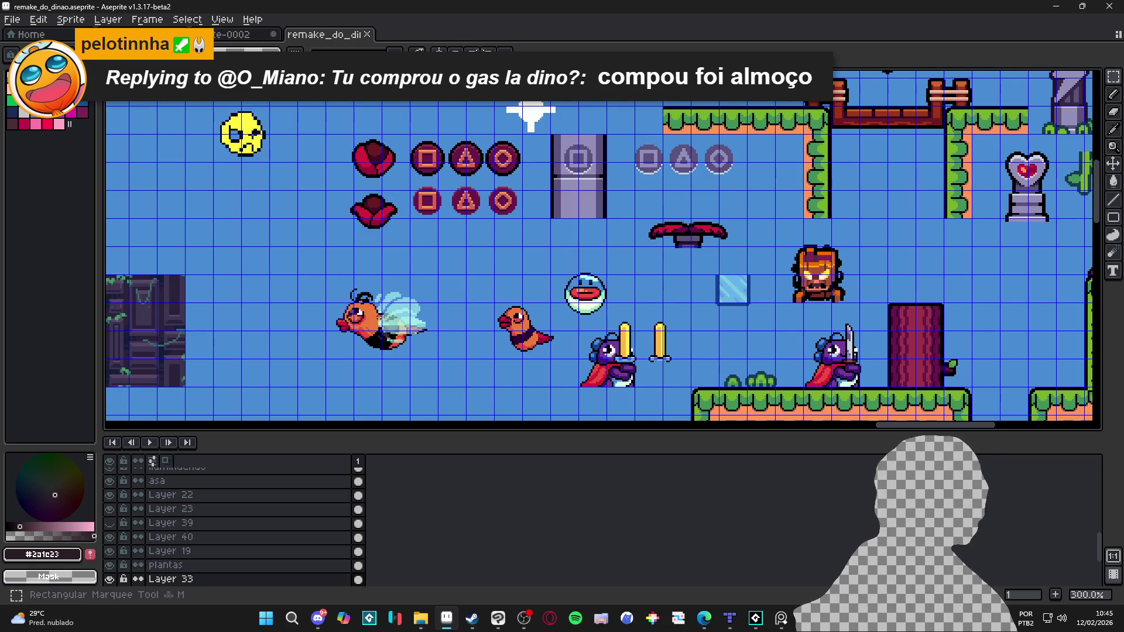
scroll(381, 325, "down", 1)
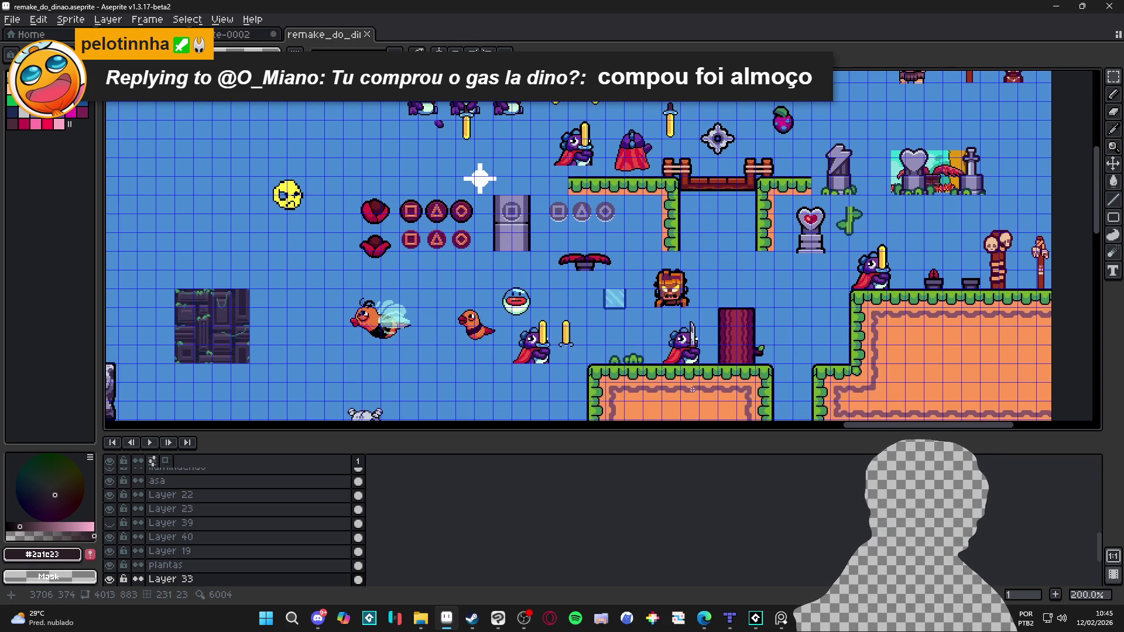
left_click_drag(675, 408, 650, 337)
left_click(654, 338, "ctrl")
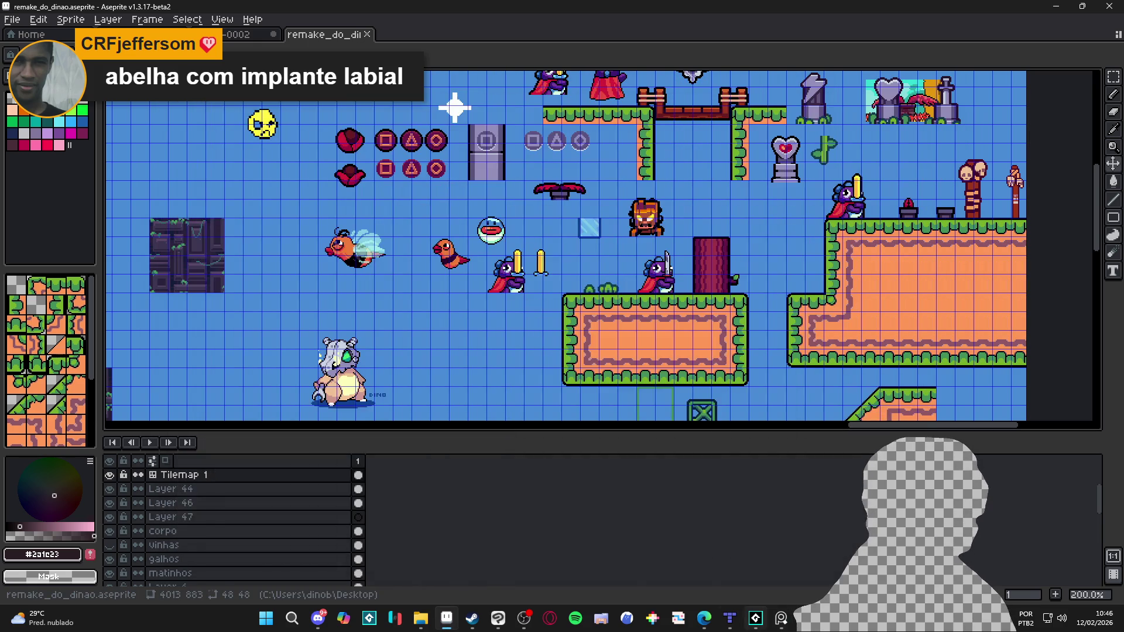
left_click(729, 618)
key("alt+Tab")
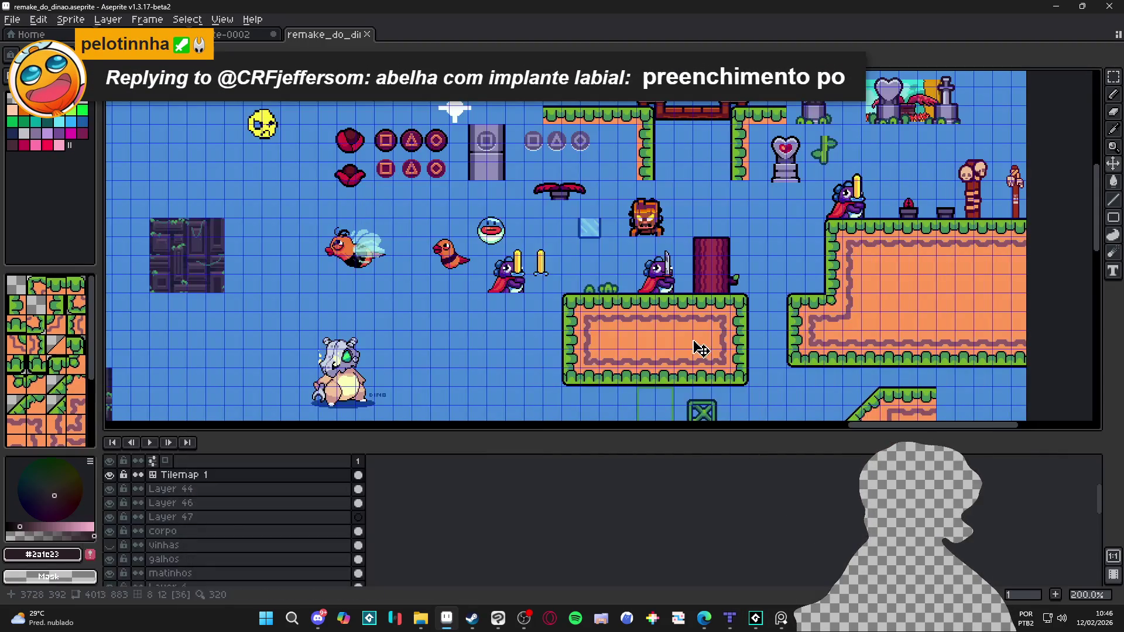
scroll(665, 319, "up", 1)
left_click(677, 283, "ctrl")
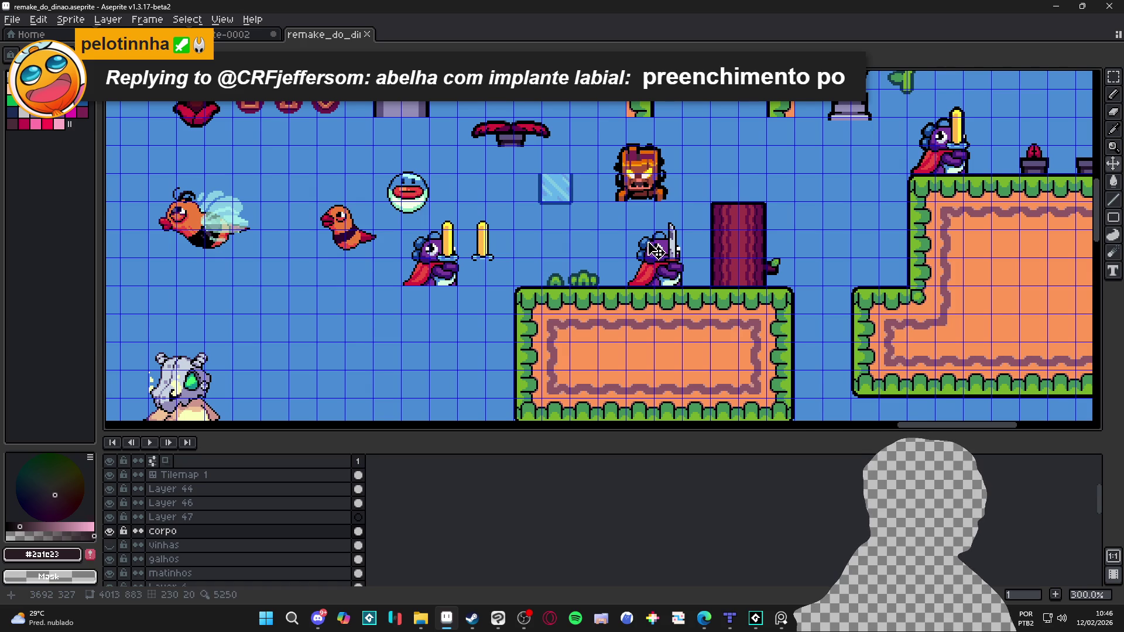
scroll(656, 250, "down", 2)
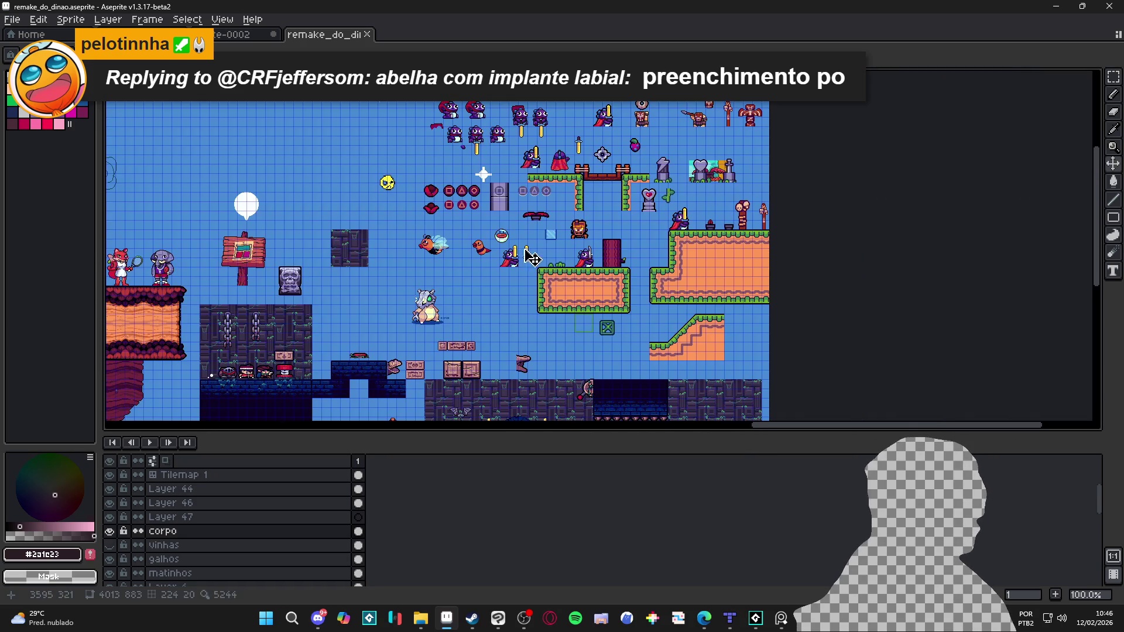
scroll(598, 279, "up", 1)
scroll(600, 281, "down", 1)
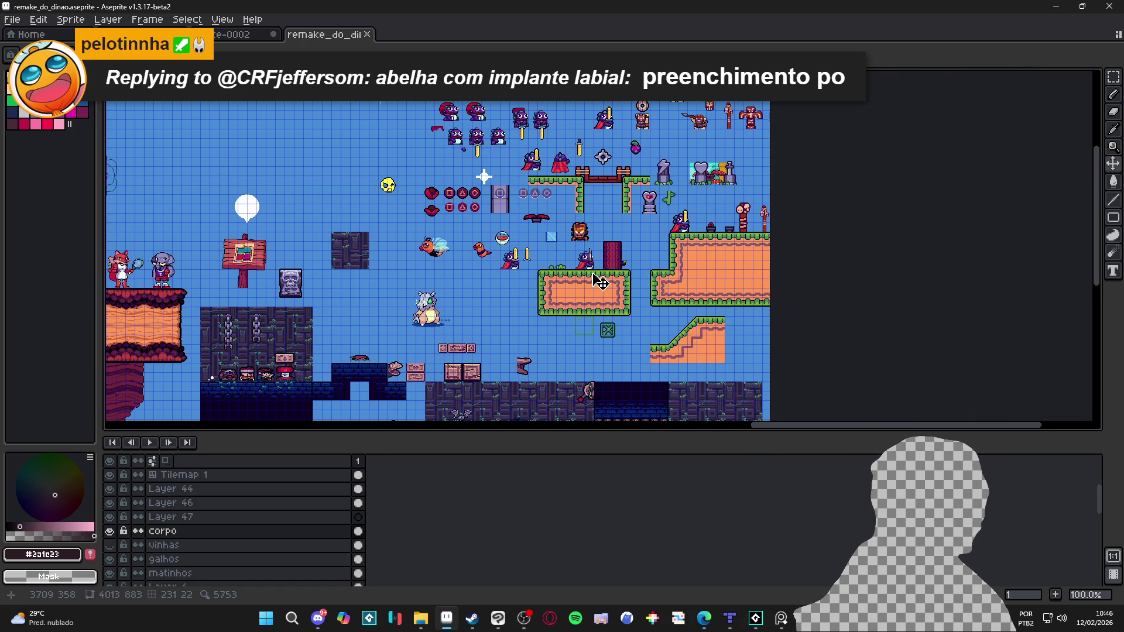
scroll(600, 282, "up", 3)
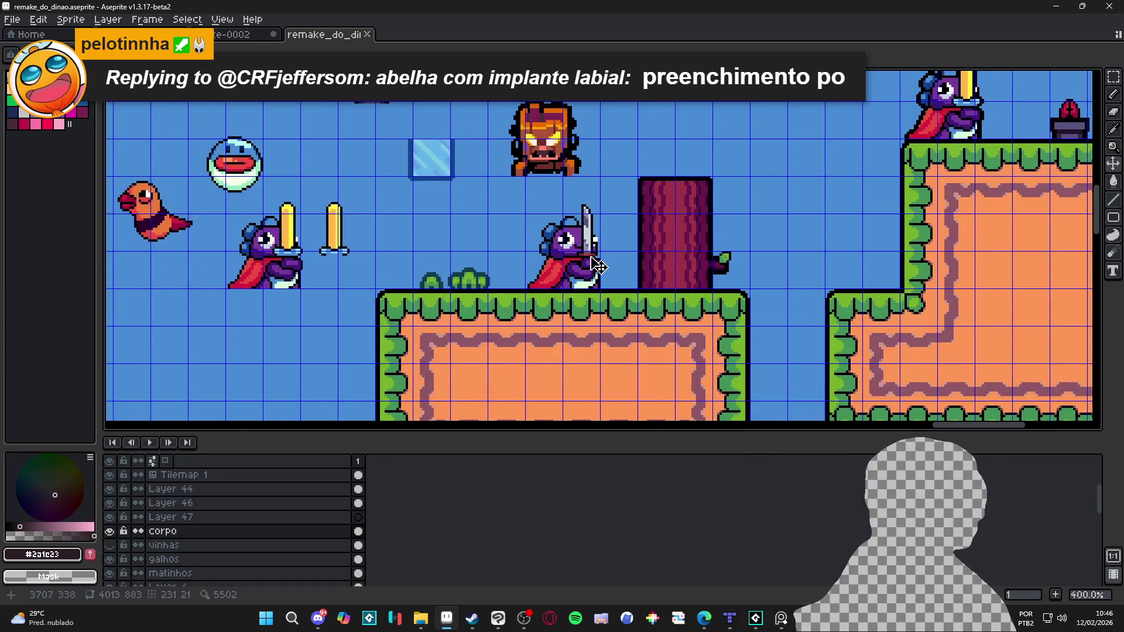
scroll(599, 267, "down", 2)
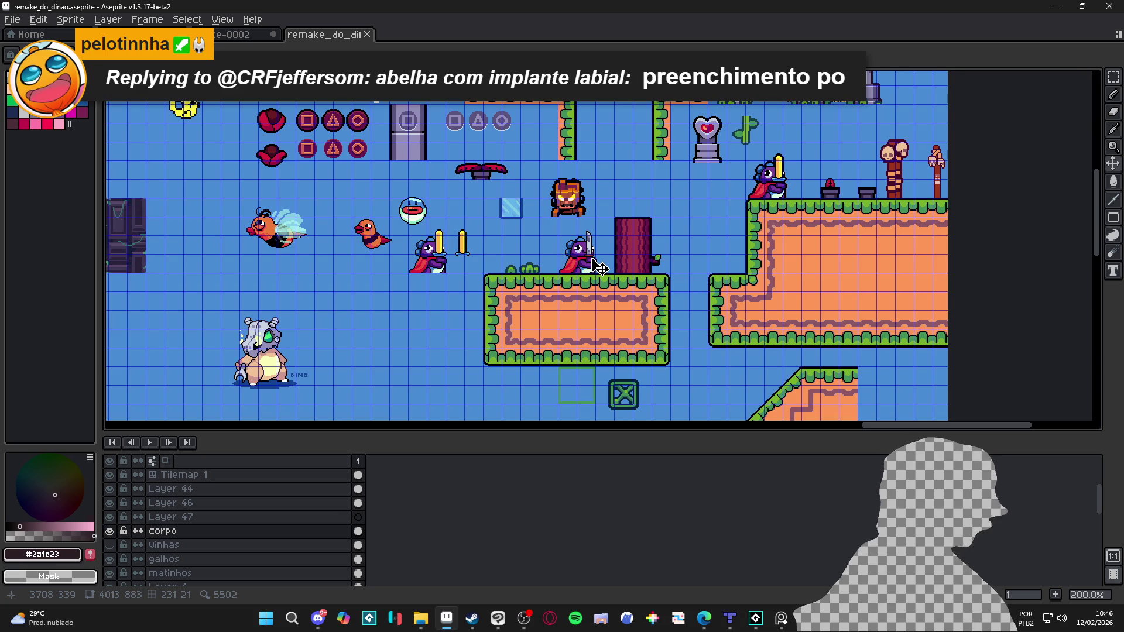
scroll(598, 269, "down", 1)
mouse_move(577, 266)
left_mouse_down()
mouse_move(618, 287)
mouse_move(691, 284)
left_mouse_up()
scroll(562, 386, "up", 2)
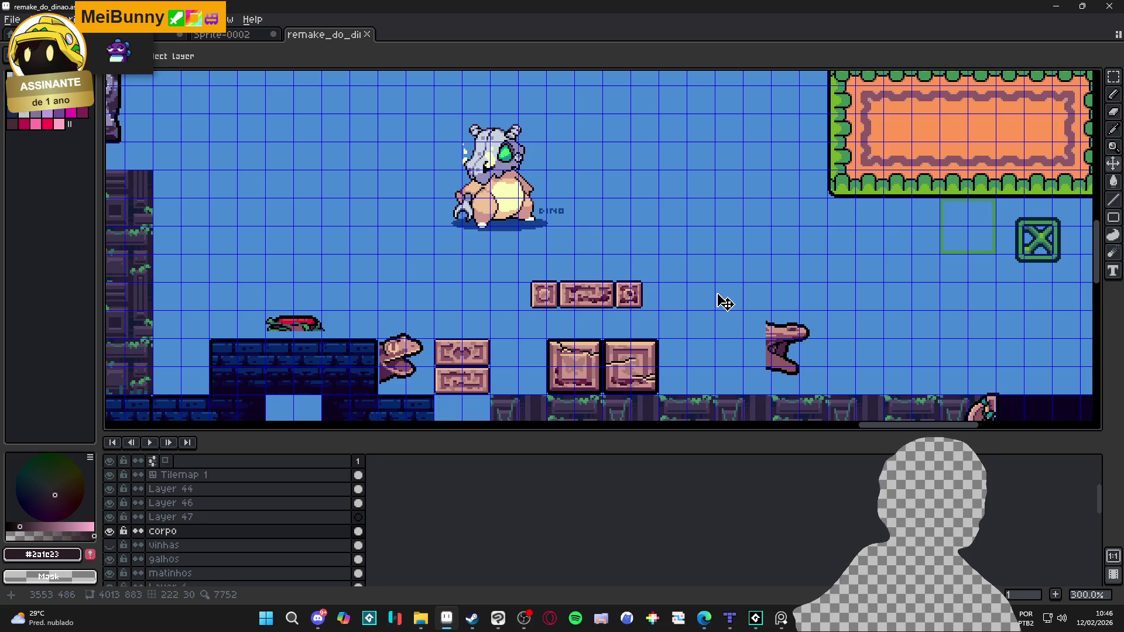
scroll(800, 249, "down", 5)
scroll(329, 282, "up", 5)
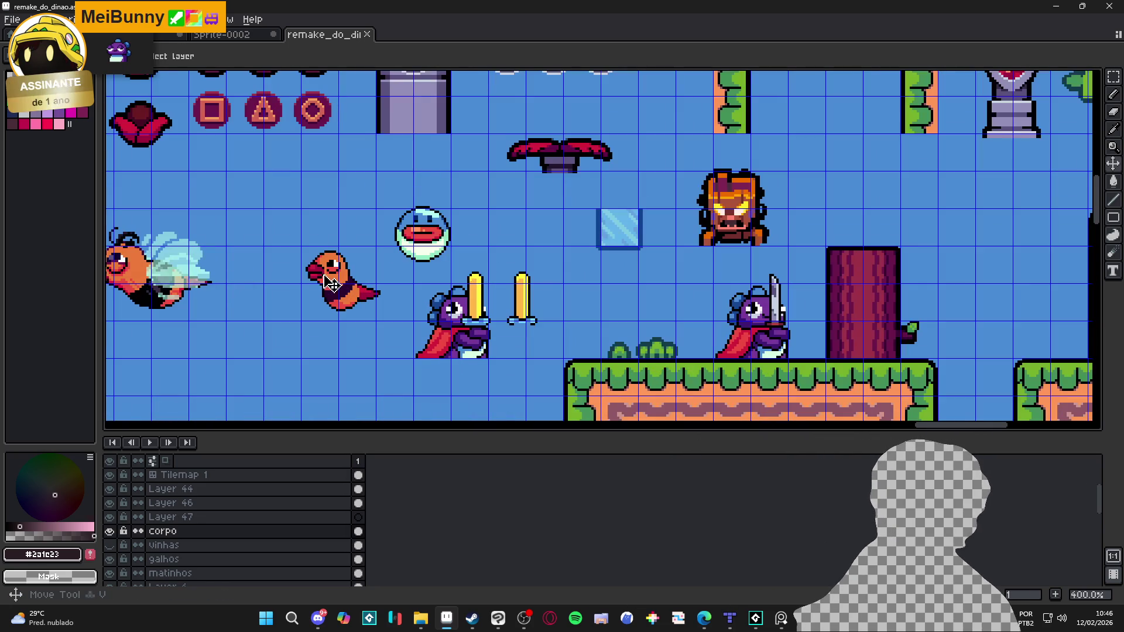
left_click(330, 283)
scroll(331, 284, "down", 1)
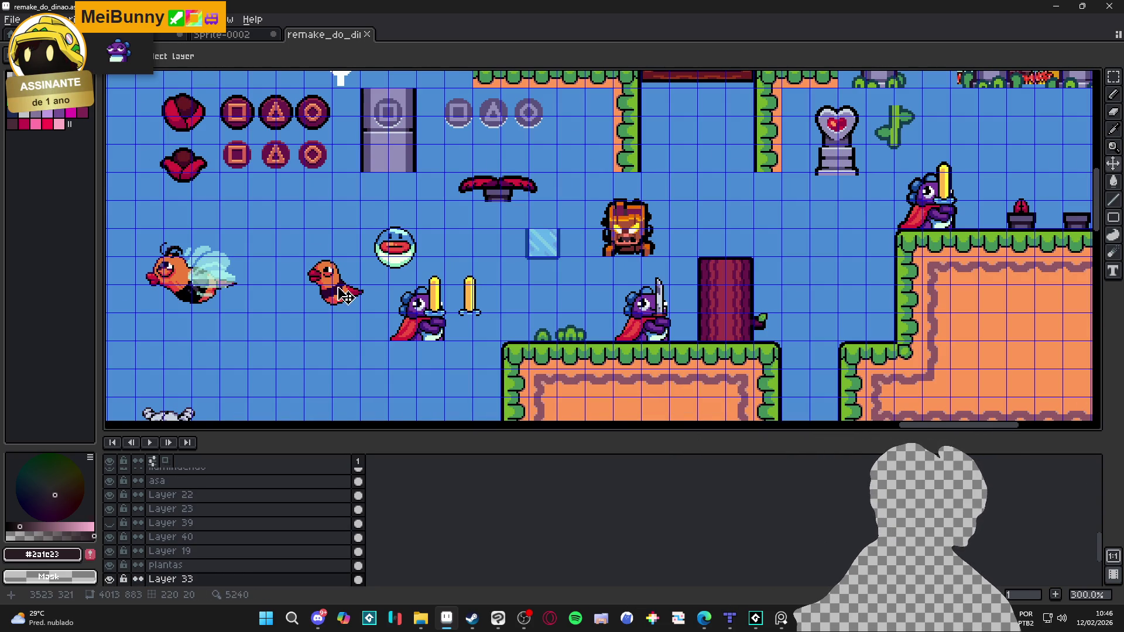
scroll(354, 293, "down", 1)
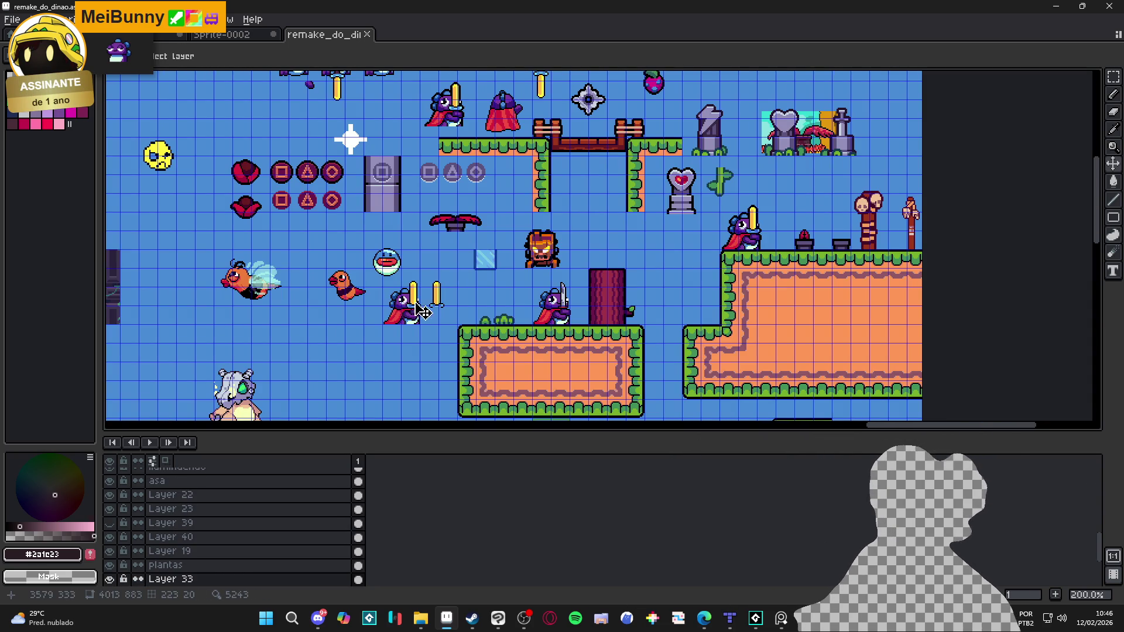
key("v")
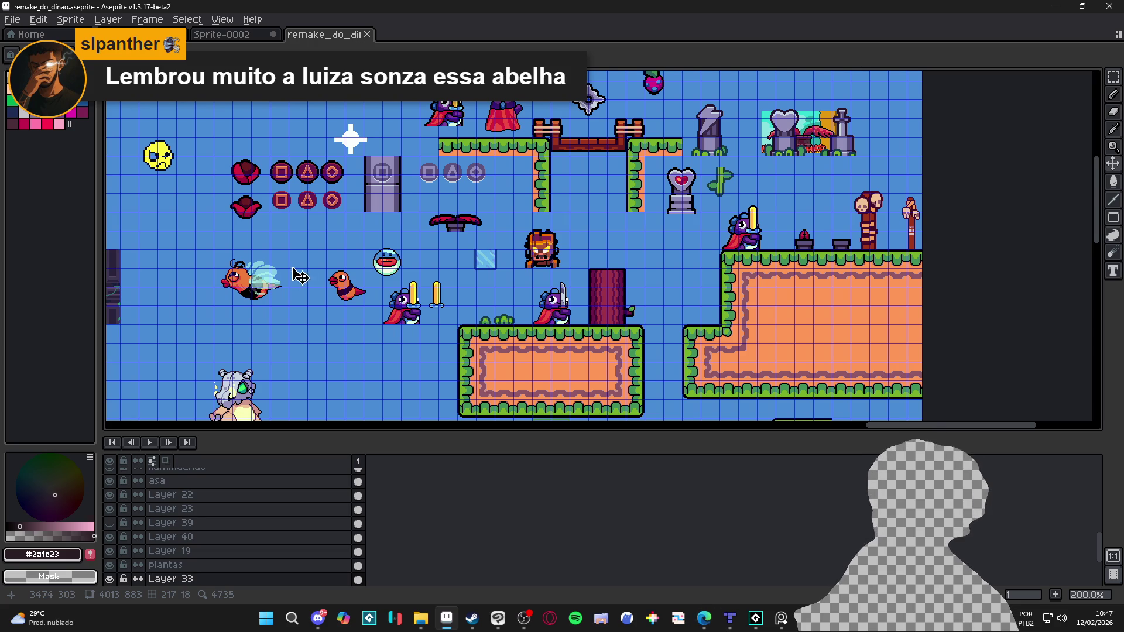
scroll(349, 292, "up", 1)
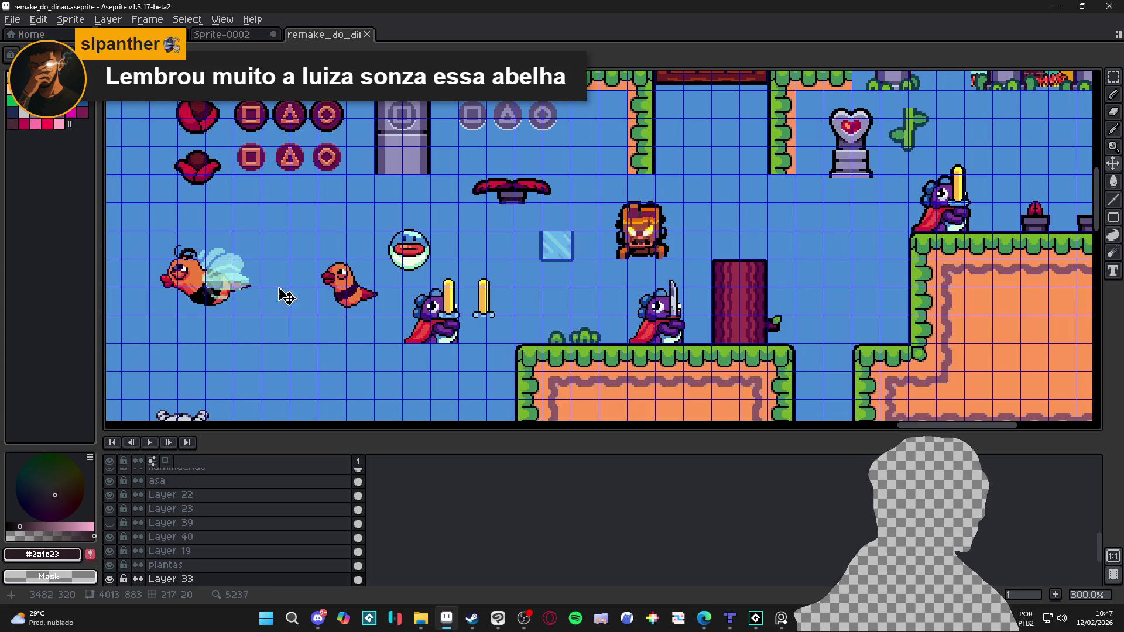
scroll(184, 290, "up", 1)
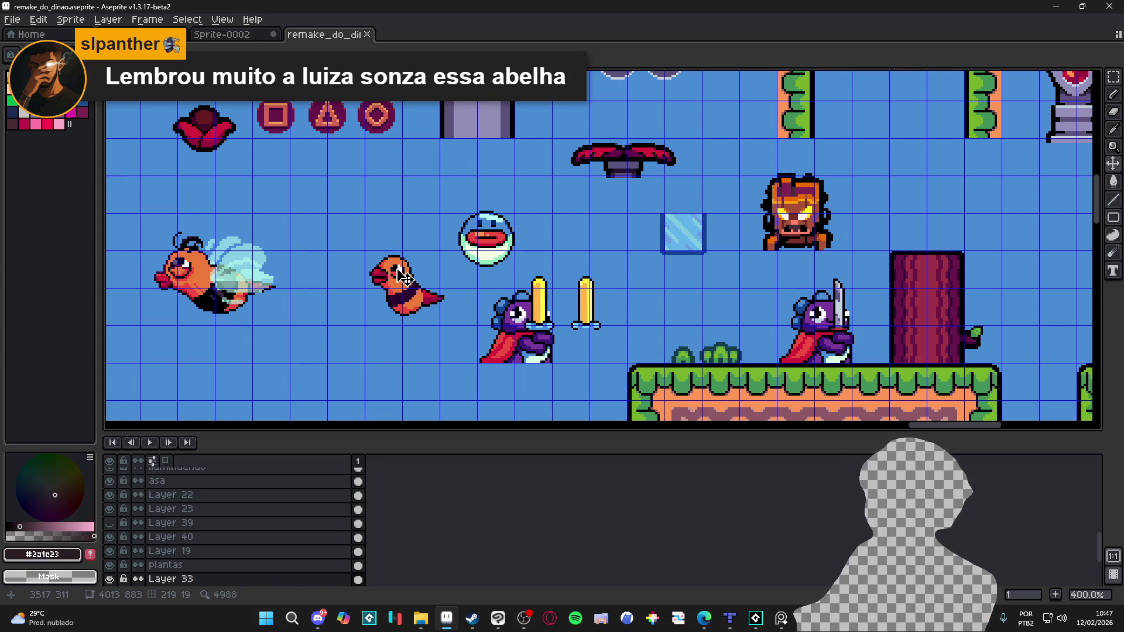
scroll(408, 289, "down", 2)
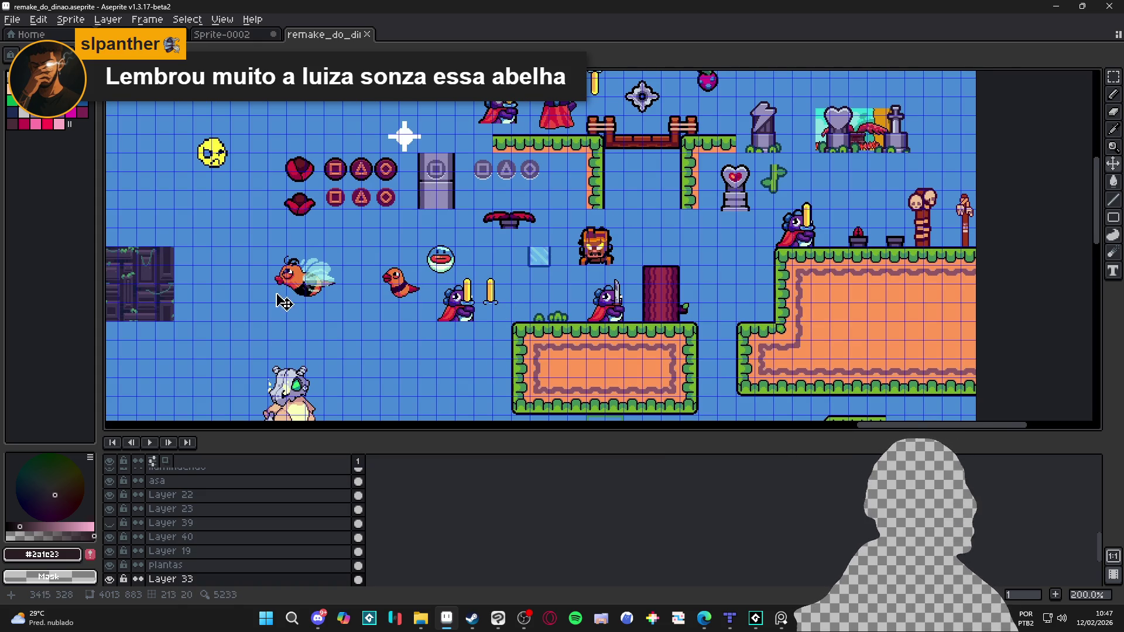
scroll(299, 295, "down", 1)
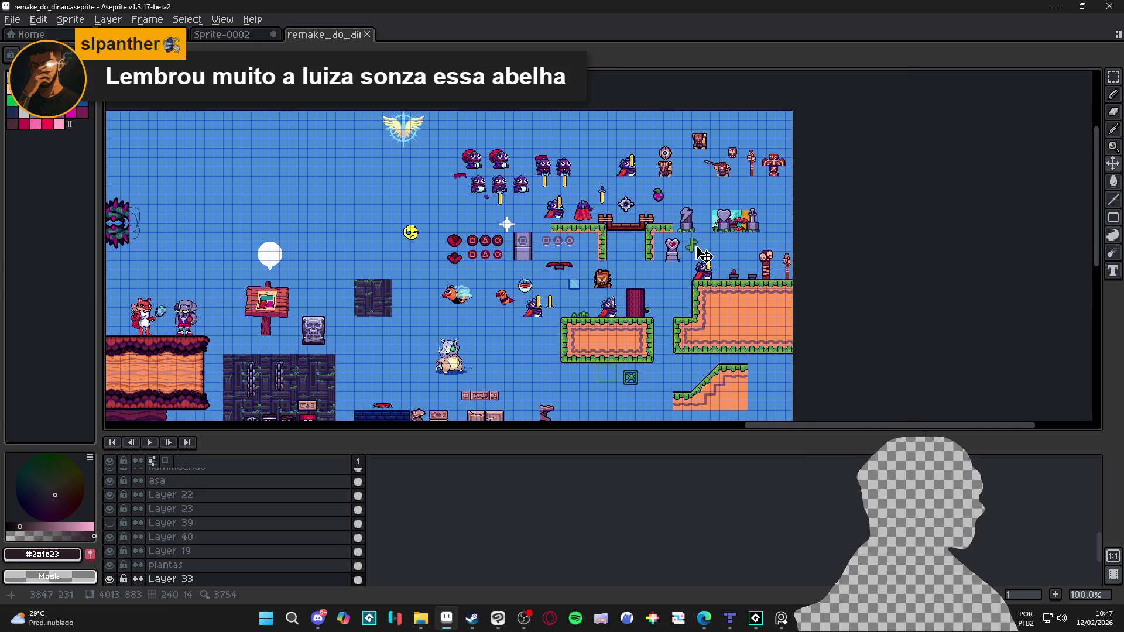
scroll(685, 287, "up", 1)
left_click_drag(438, 371, 729, 157)
scroll(615, 251, "down", 1)
mouse_move(166, 131)
left_mouse_down()
mouse_move(254, 206)
mouse_move(296, 206)
mouse_move(376, 316)
mouse_move(372, 181)
mouse_move(395, 254)
mouse_move(483, 323)
mouse_move(501, 282)
left_mouse_up()
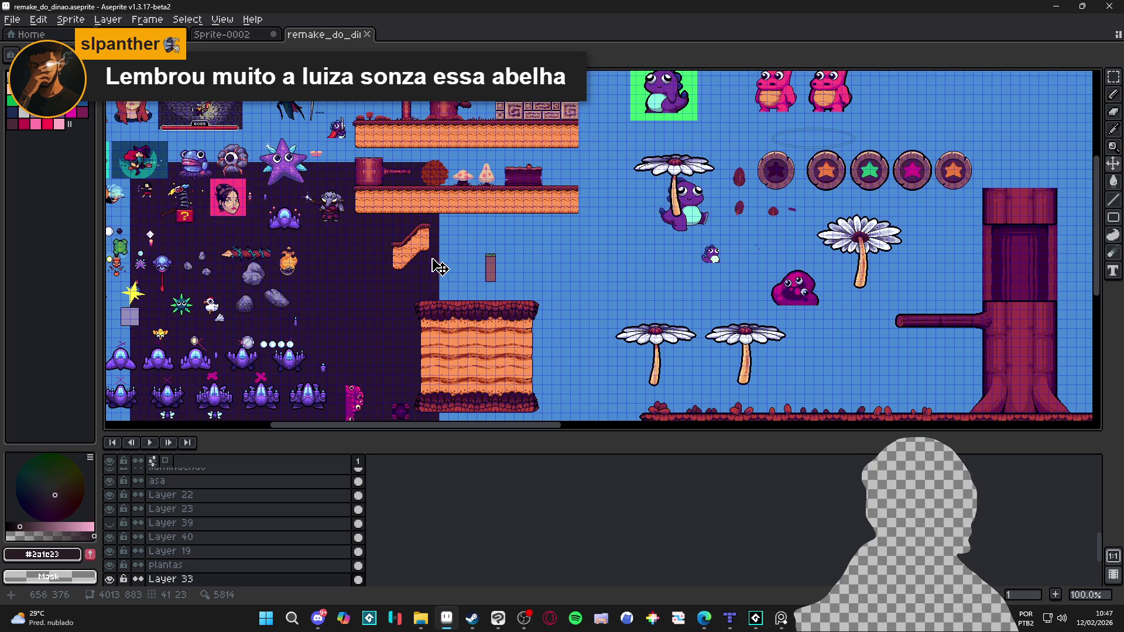
mouse_move(432, 261)
left_mouse_down()
mouse_move(307, 208)
mouse_move(580, 287)
mouse_move(649, 211)
mouse_move(498, 316)
left_mouse_up()
scroll(580, 287, "up", 1)
scroll(649, 211, "down", 1)
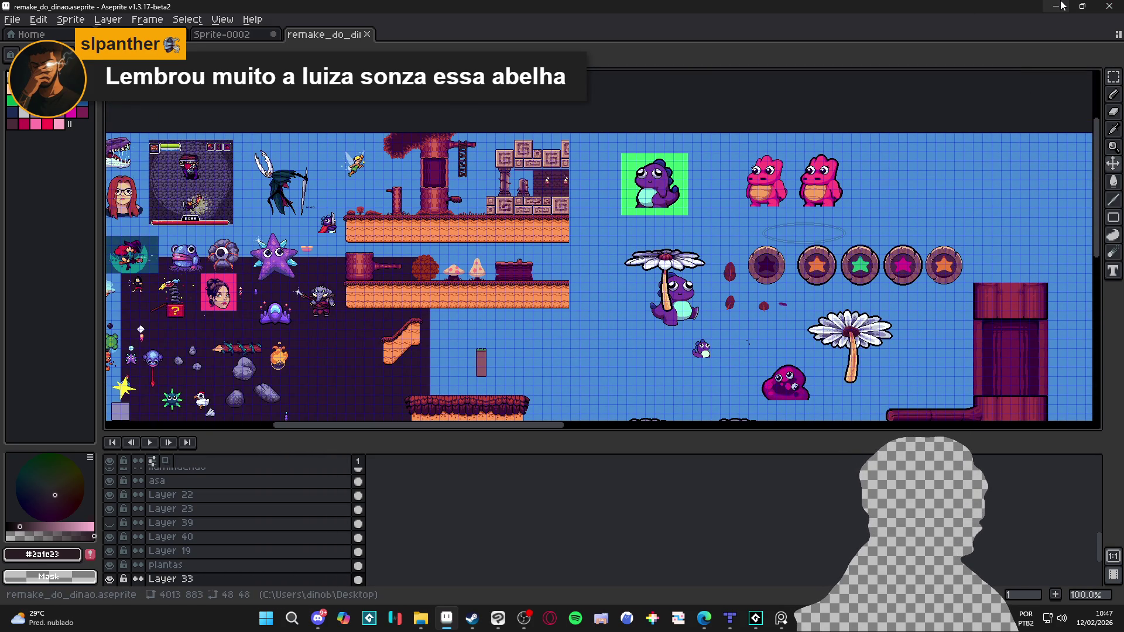
Step: Minimize Aseprite, return to the GameMaker room editor, and toggle upper_tile_1 visibility off and on
left_click(1057, 6)
left_click(1083, 6)
left_click(901, 150)
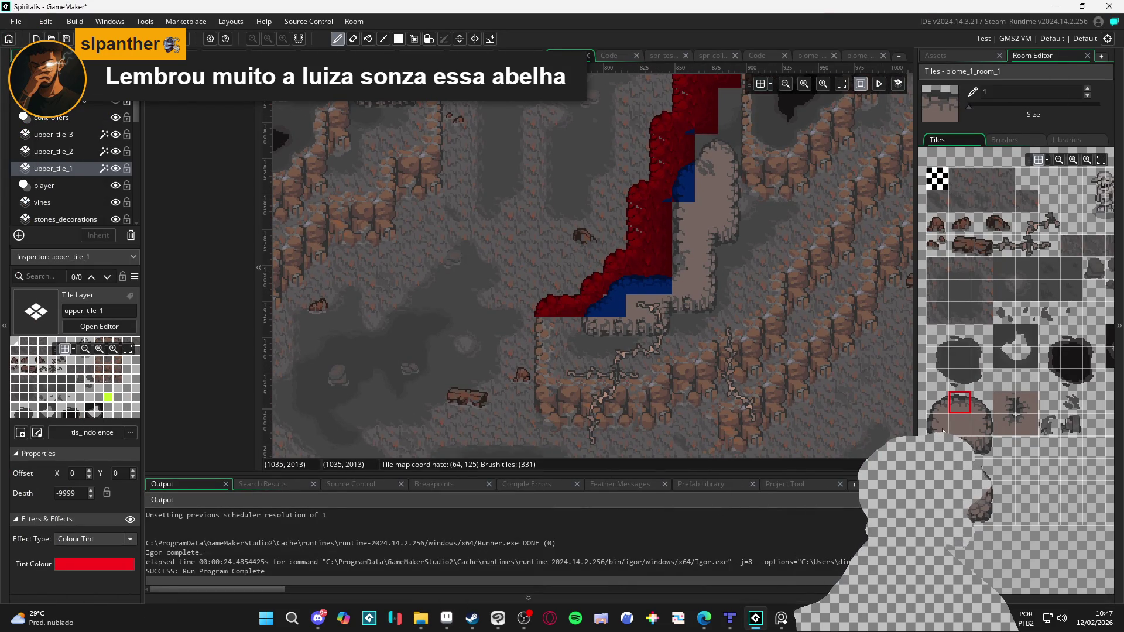
left_click(120, 169)
left_click(120, 169)
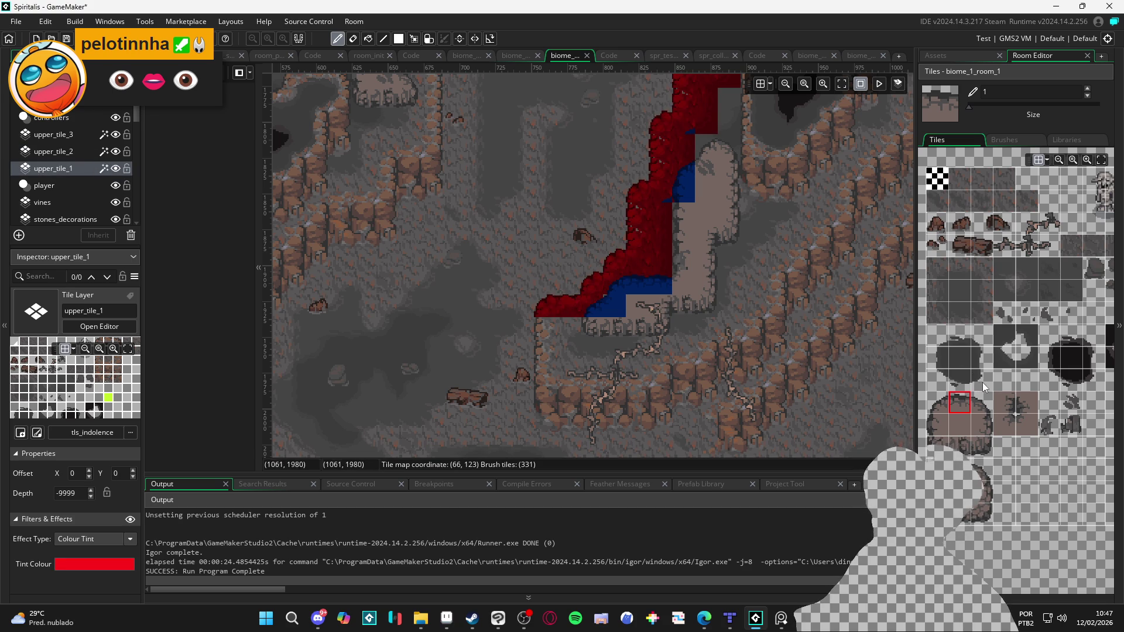
Step: Paint a cliff-edge tile below the lower end of the ridge
scroll(981, 386, "up", 2)
scroll(1003, 417, "right", 3)
left_click(1008, 262)
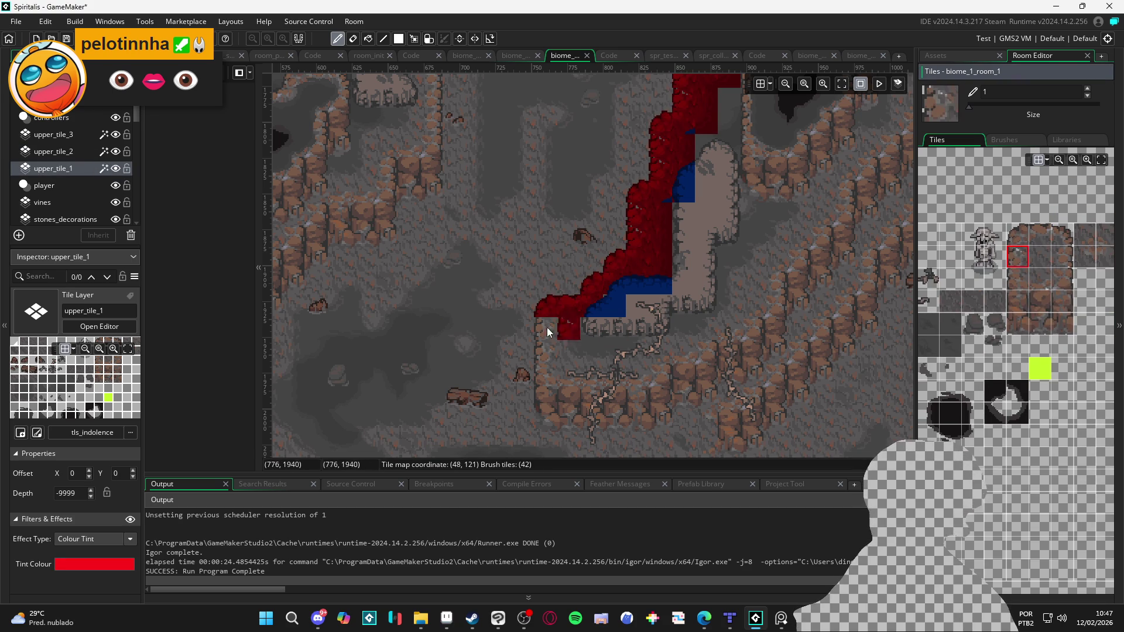
left_click(546, 329)
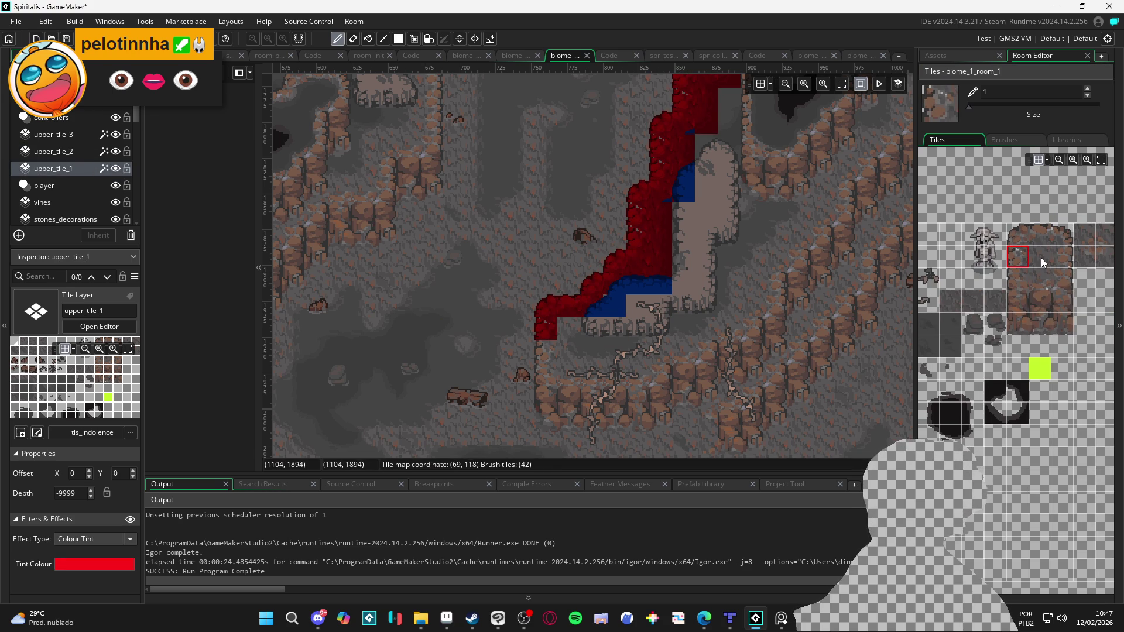
Step: Pick a different cliff tile and paint it across the rocks below the ridge
scroll(1013, 334, "up", 1)
scroll(1023, 346, "right", 2)
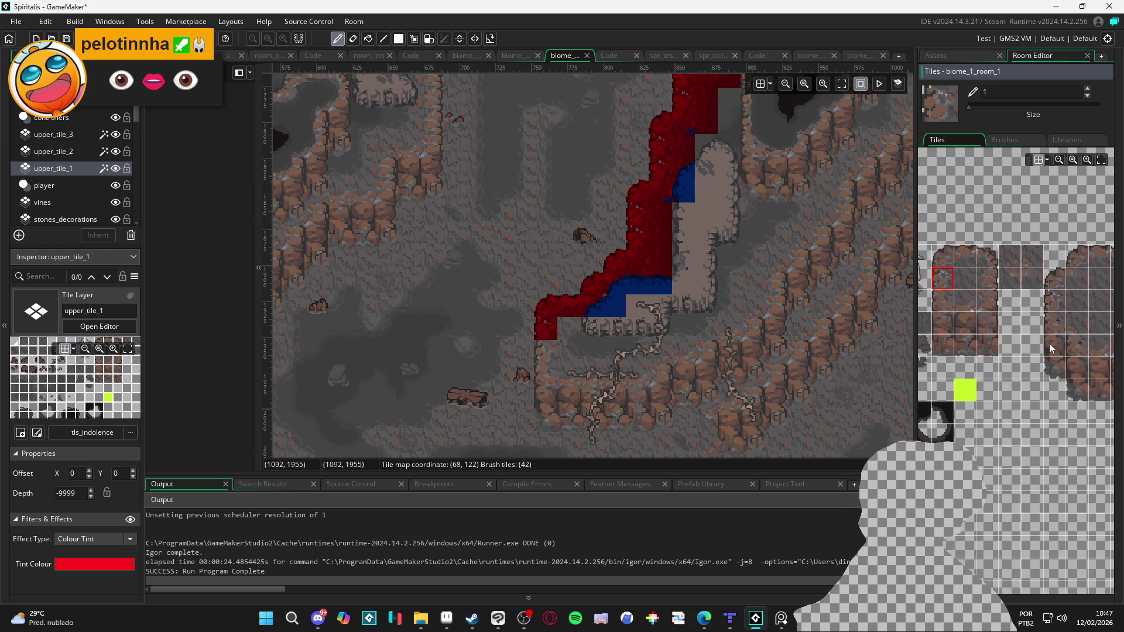
scroll(1017, 333, "right", 1)
scroll(1046, 343, "left", 3)
scroll(1046, 344, "up", 1)
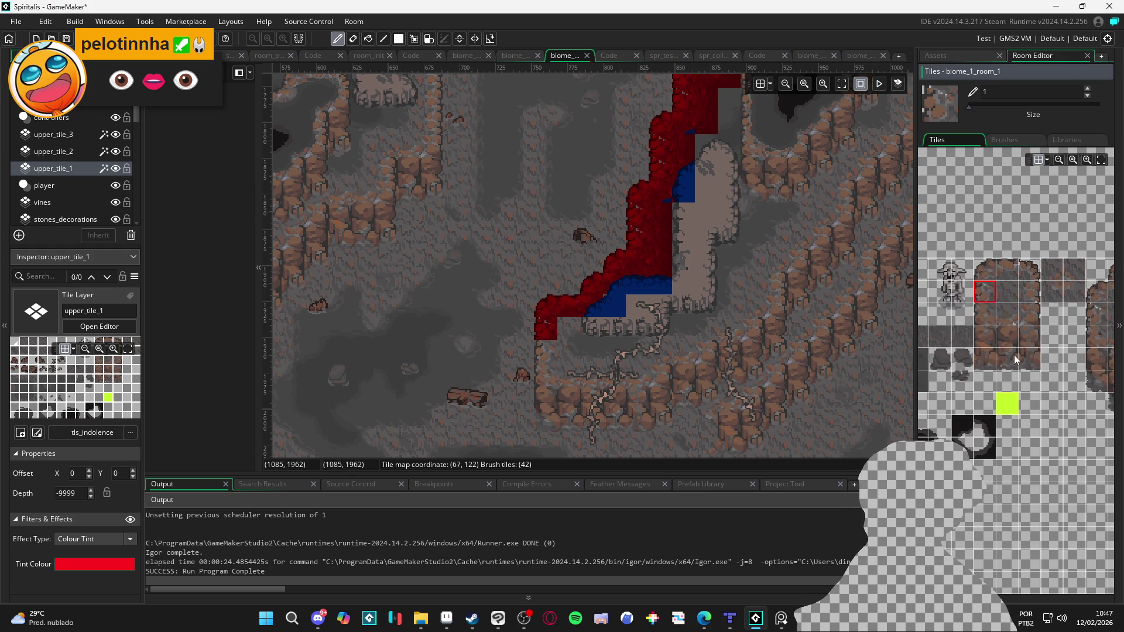
scroll(1019, 361, "left", 4)
scroll(1057, 362, "up", 2)
scroll(1036, 357, "left", 3)
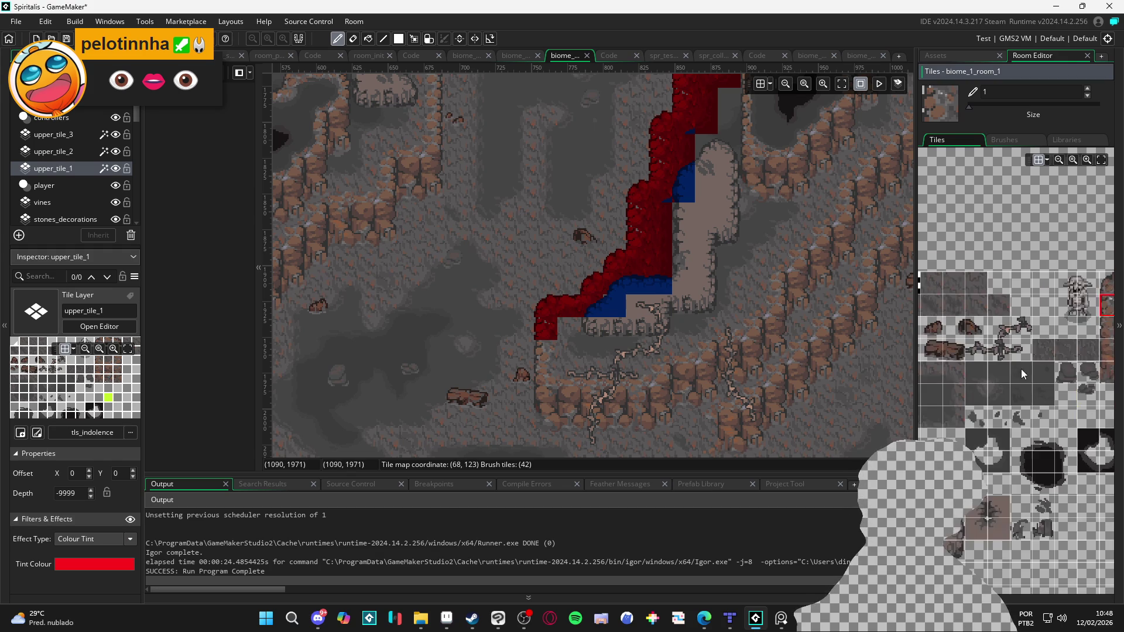
scroll(967, 387, "left", 2)
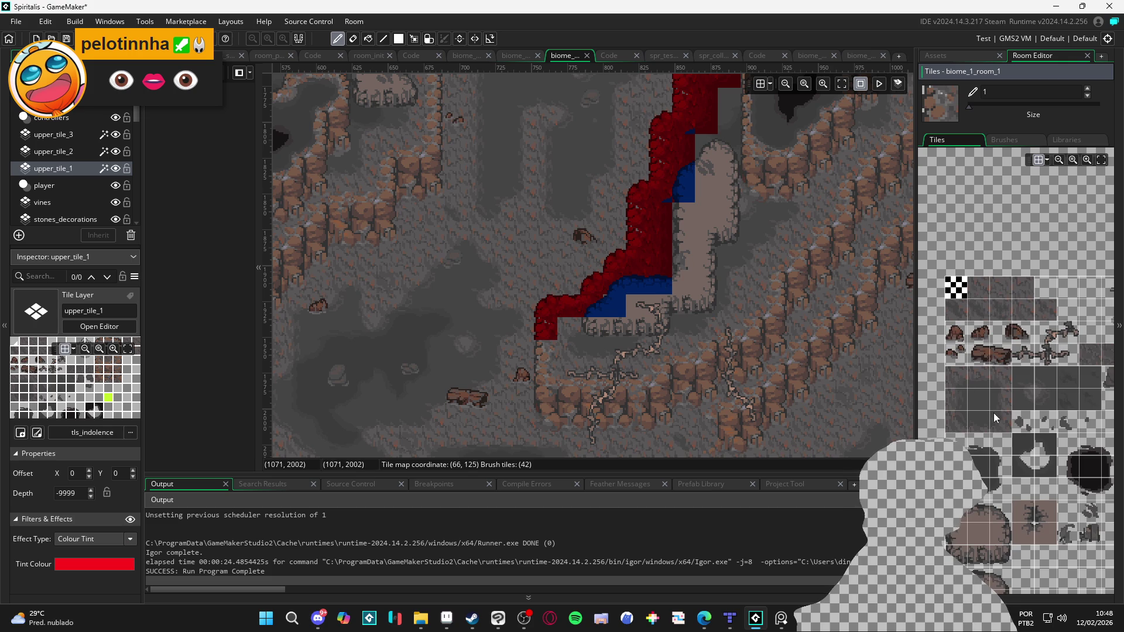
left_click(951, 380)
left_click_drag(563, 338, 575, 363)
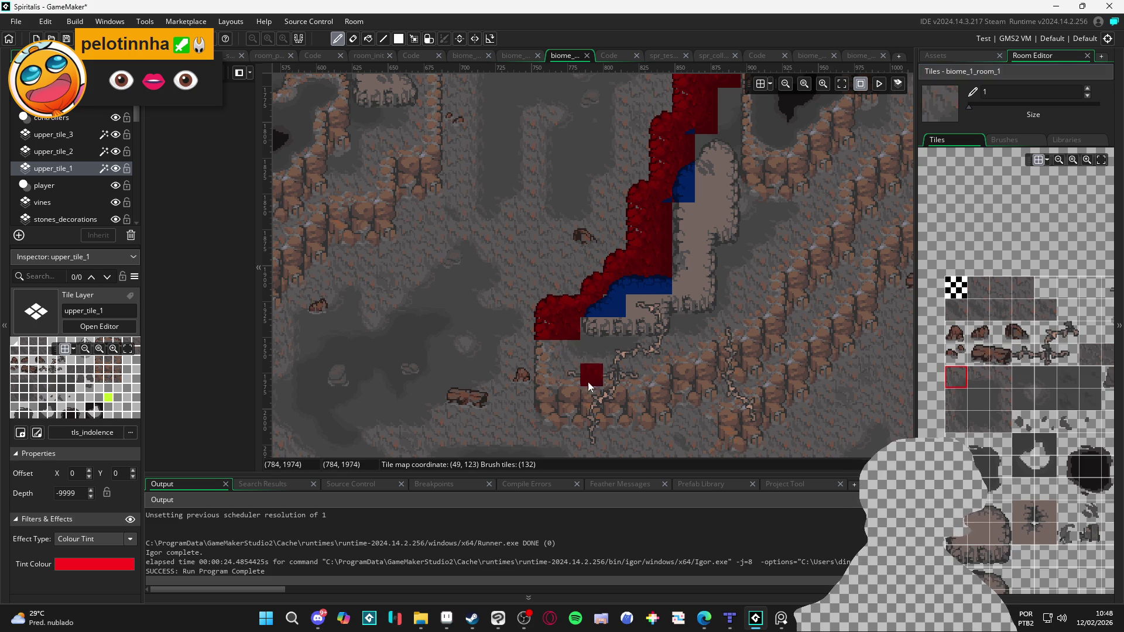
scroll(578, 371, "up", 5)
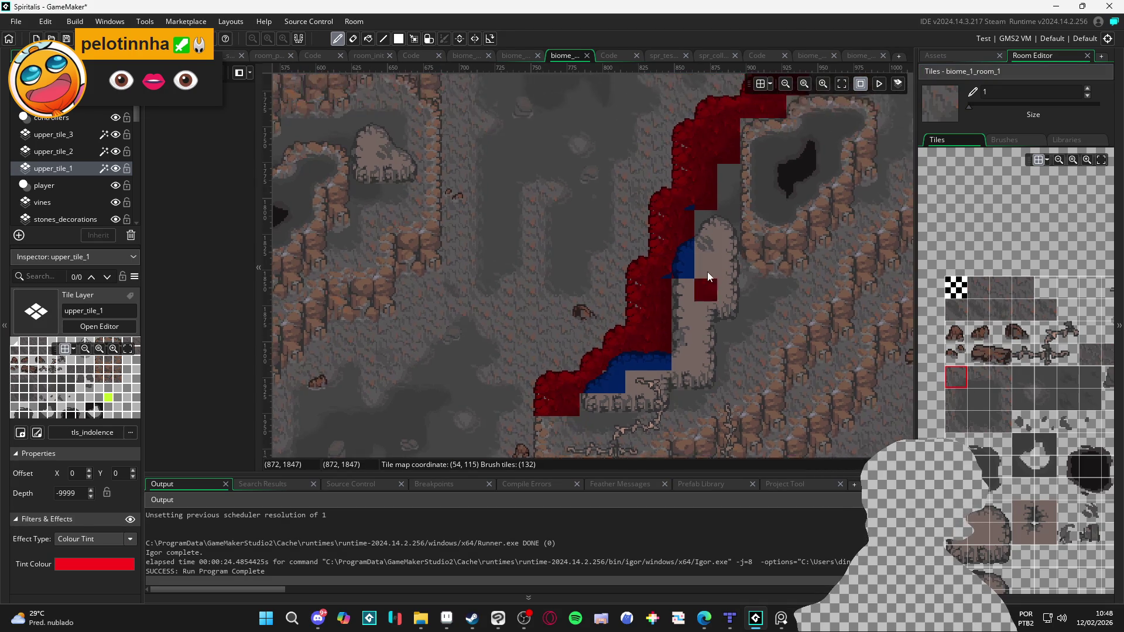
scroll(674, 345, "down", 3)
scroll(663, 340, "left", 2)
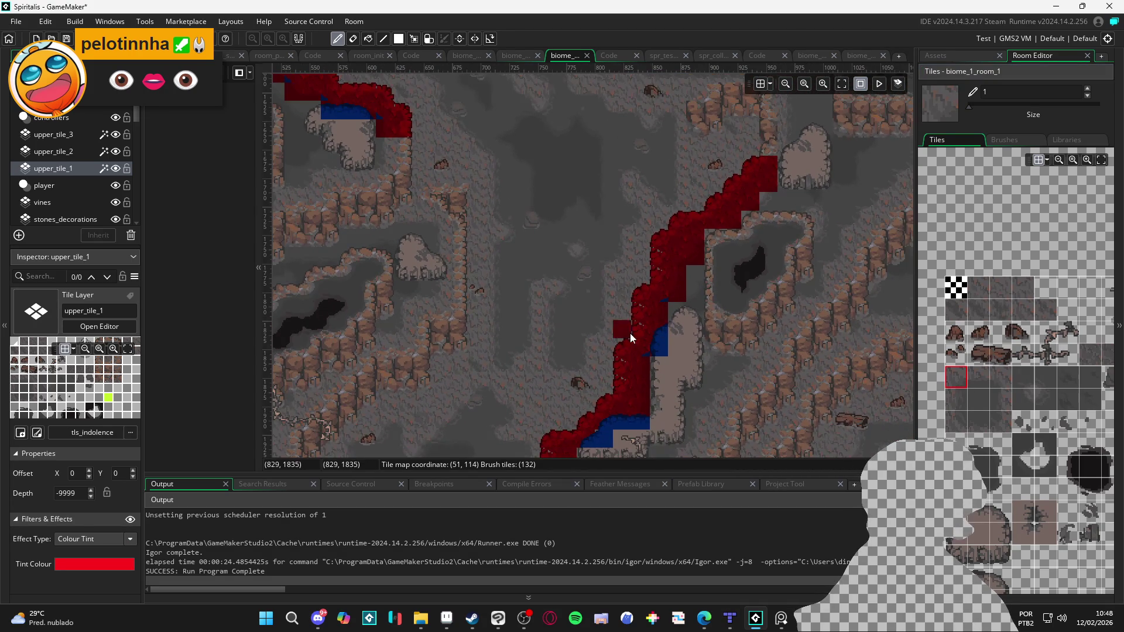
scroll(646, 307, "down", 10)
scroll(616, 254, "left", 2)
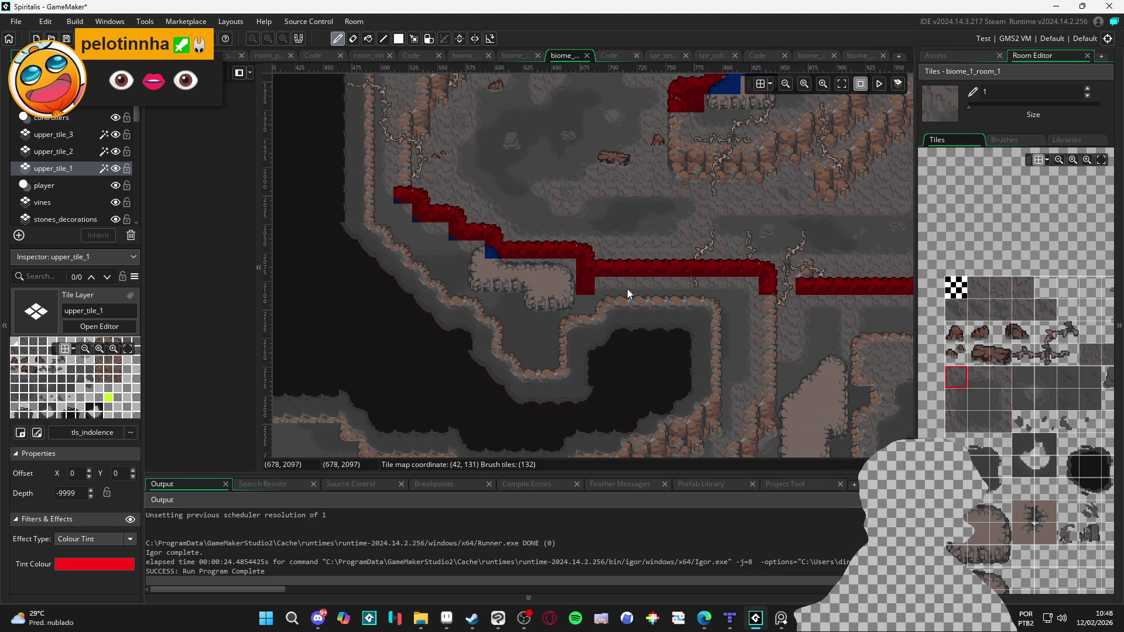
Step: Paint cliff tiles beneath the steps of the diagonal ridge
scroll(381, 227, "up", 2)
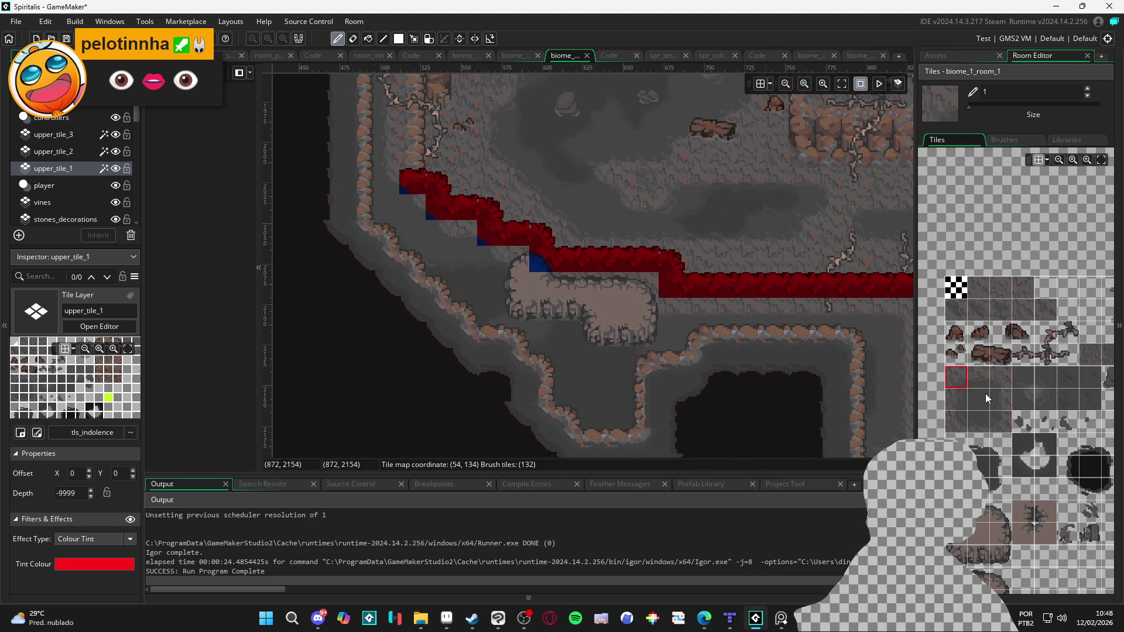
scroll(967, 413, "right", 1)
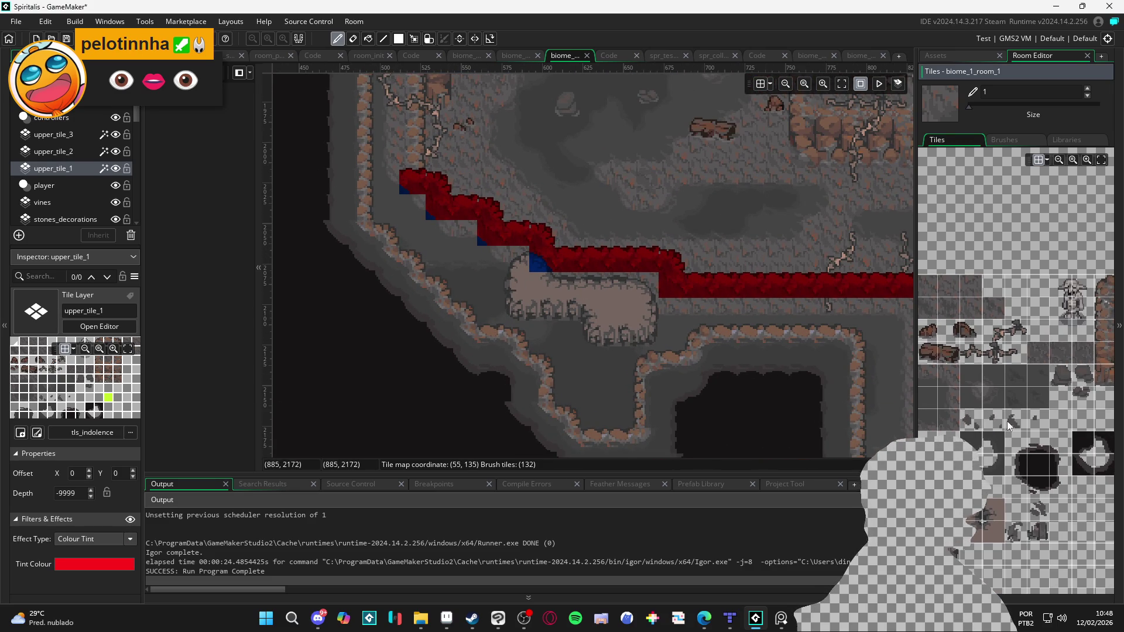
scroll(1008, 430, "left", 3)
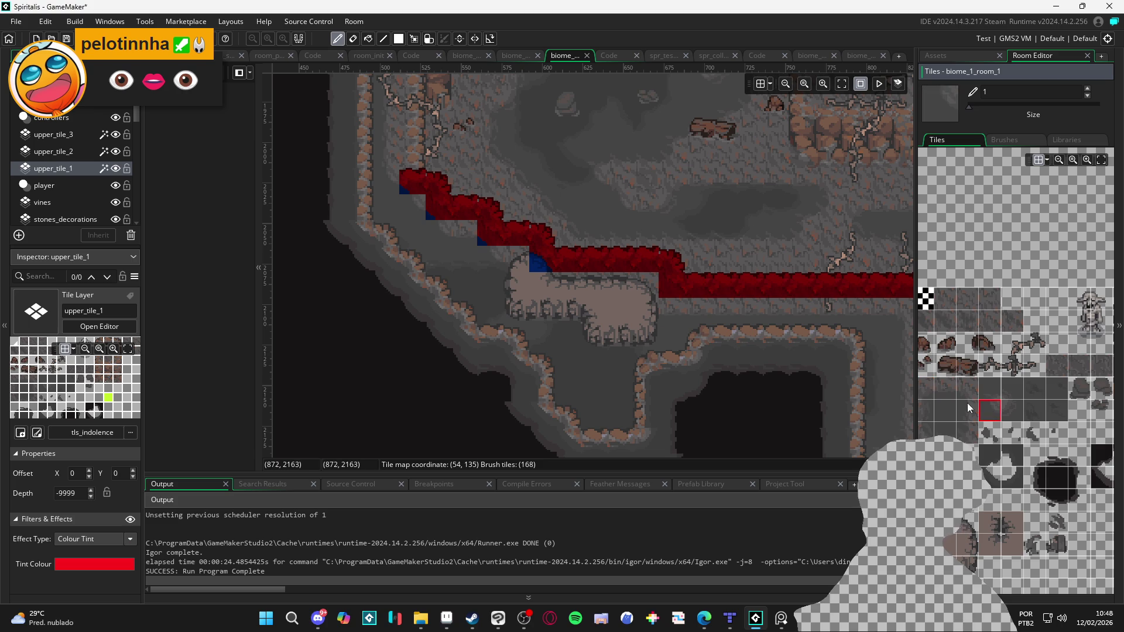
left_click(411, 218)
left_click(438, 233)
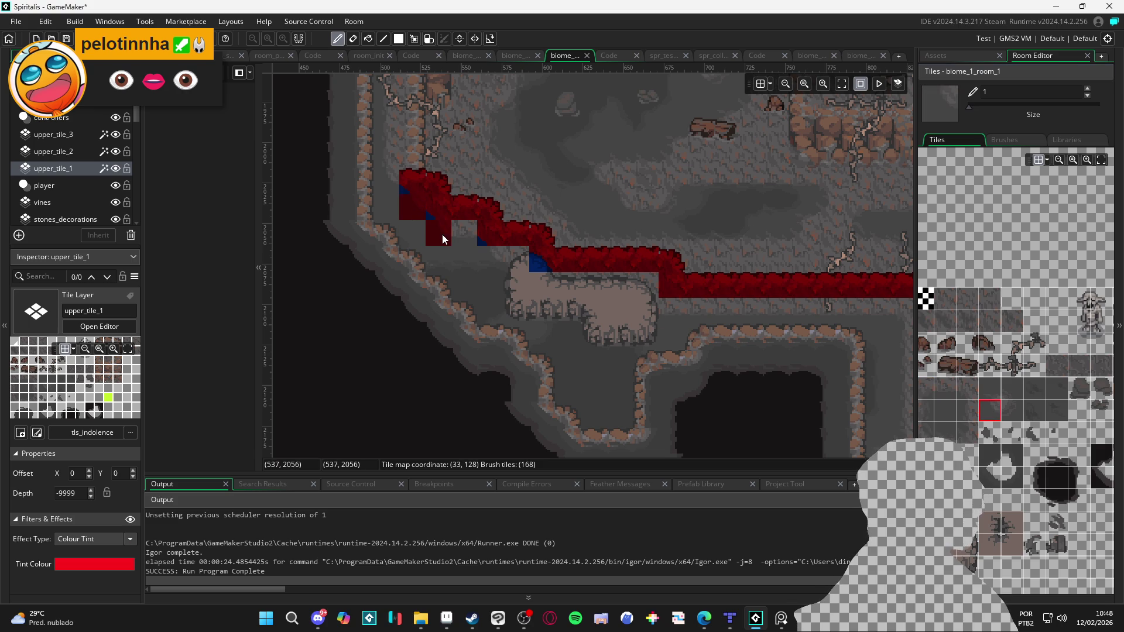
left_click(490, 259)
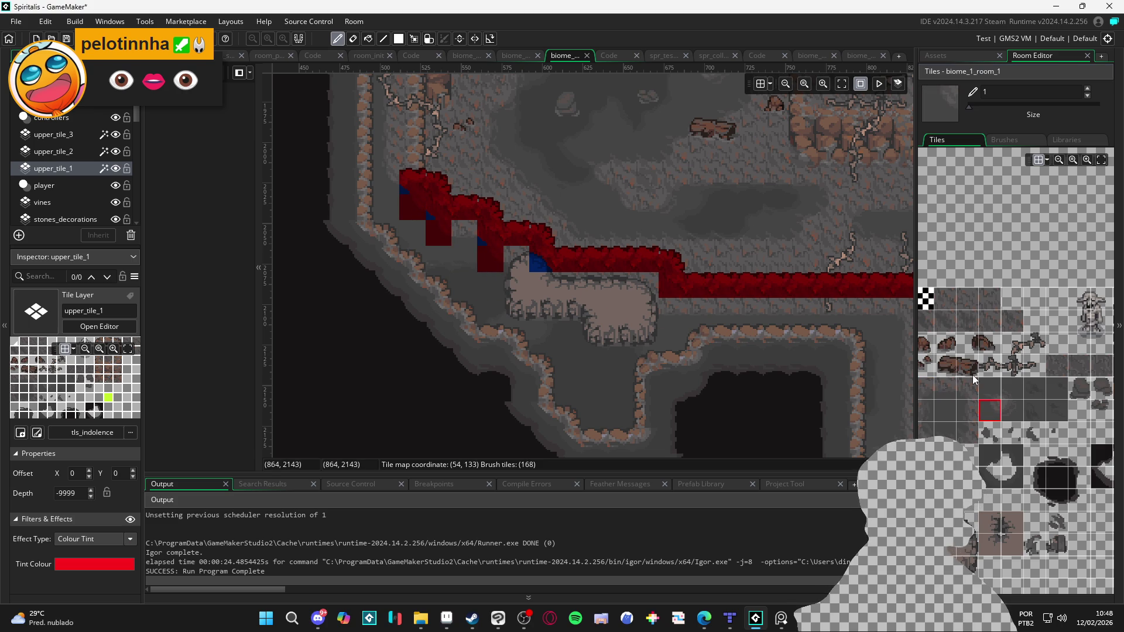
Step: Try several cliff-edge tiles from the tileset and paint one under the ridge's step
left_click_drag(975, 408, 1012, 404)
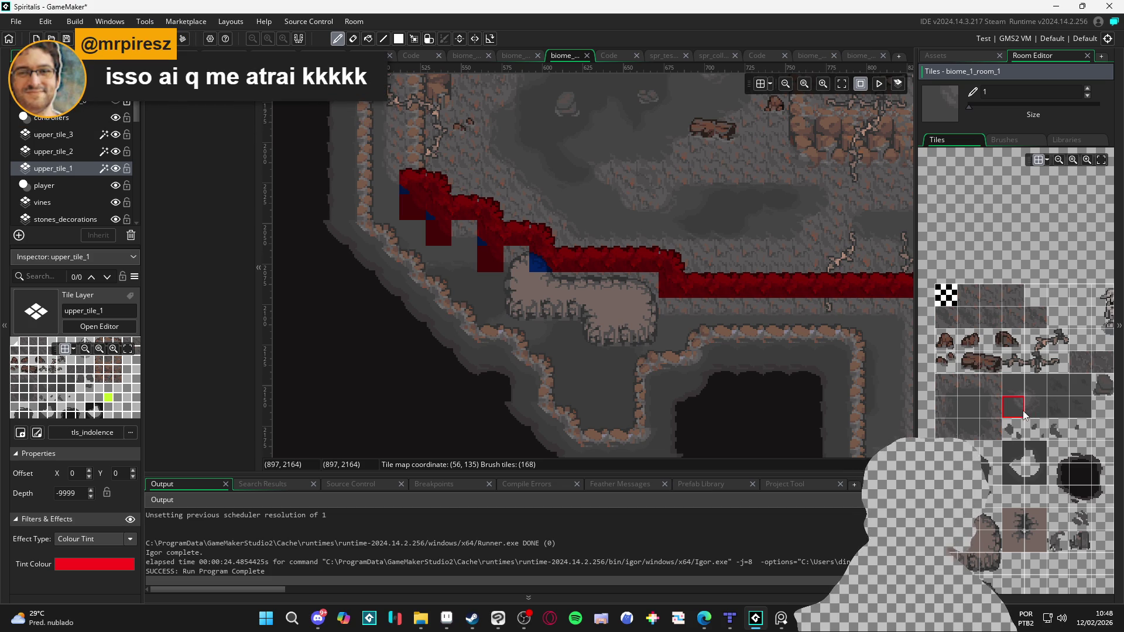
left_click(964, 391)
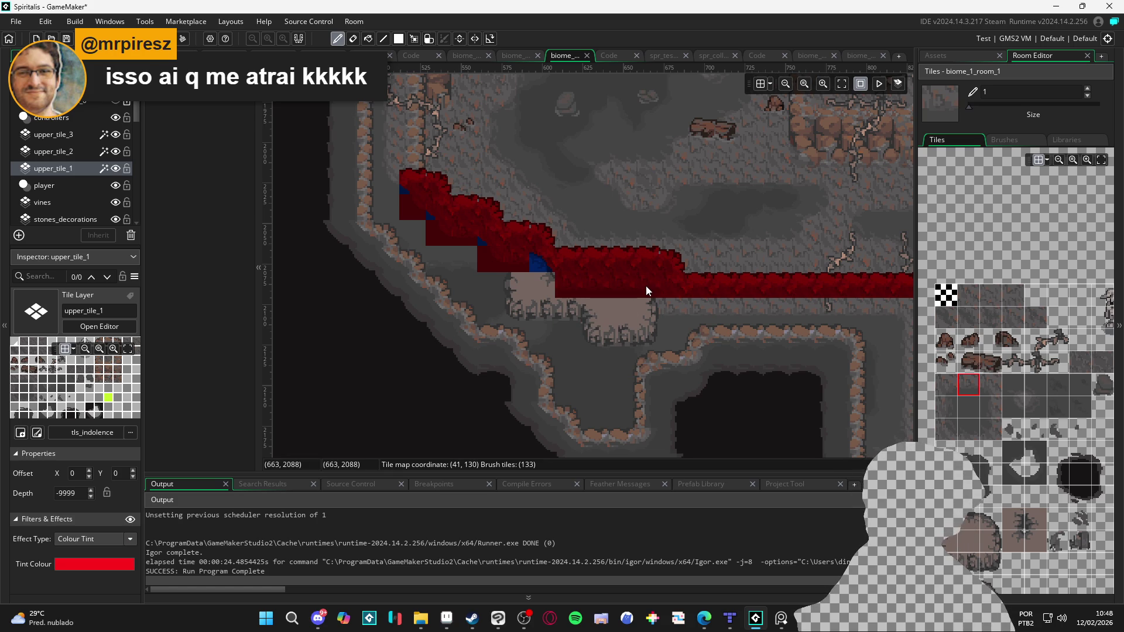
left_click(991, 387)
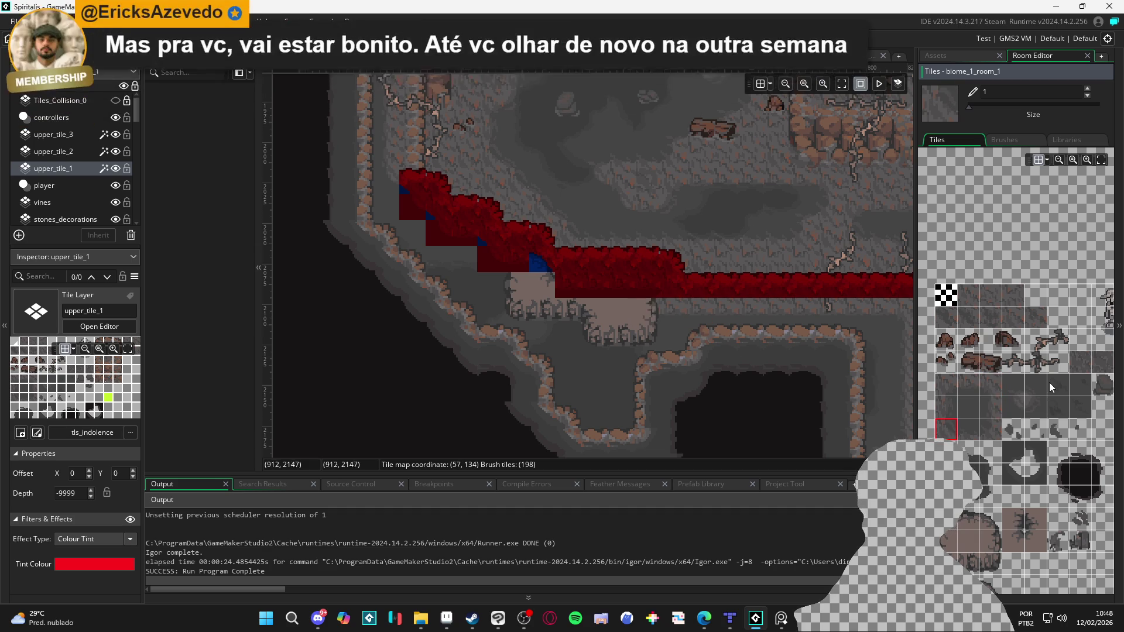
left_click(951, 411)
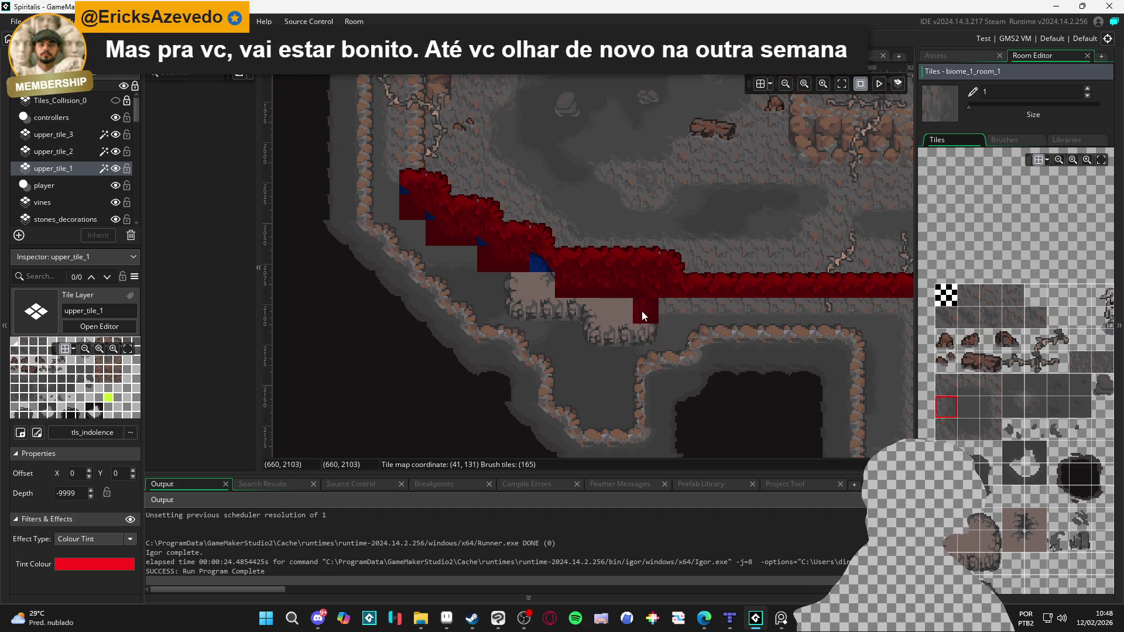
left_click(991, 410)
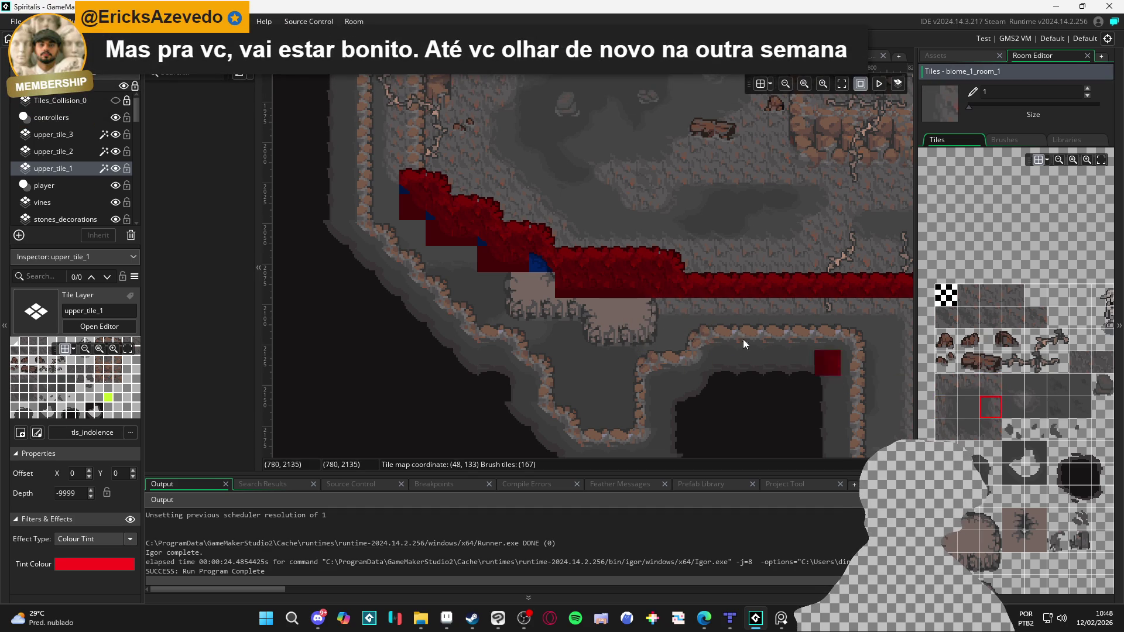
left_click(646, 310)
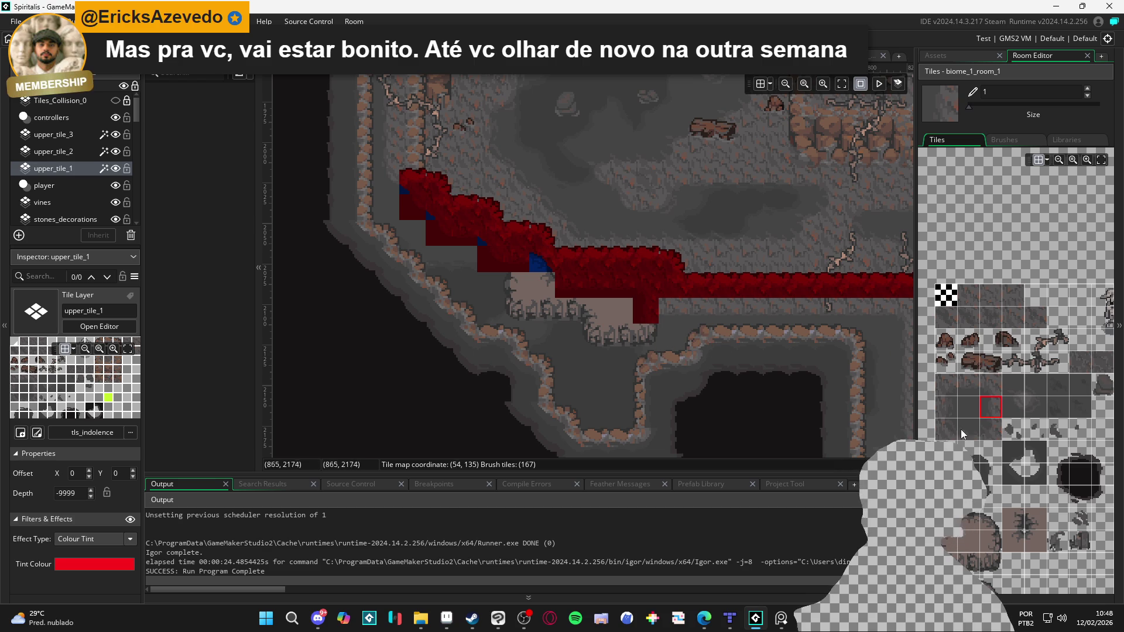
Step: Paint a row of plain cliff-edge tiles under the horizontal ridge
left_click(735, 336, "ctrl")
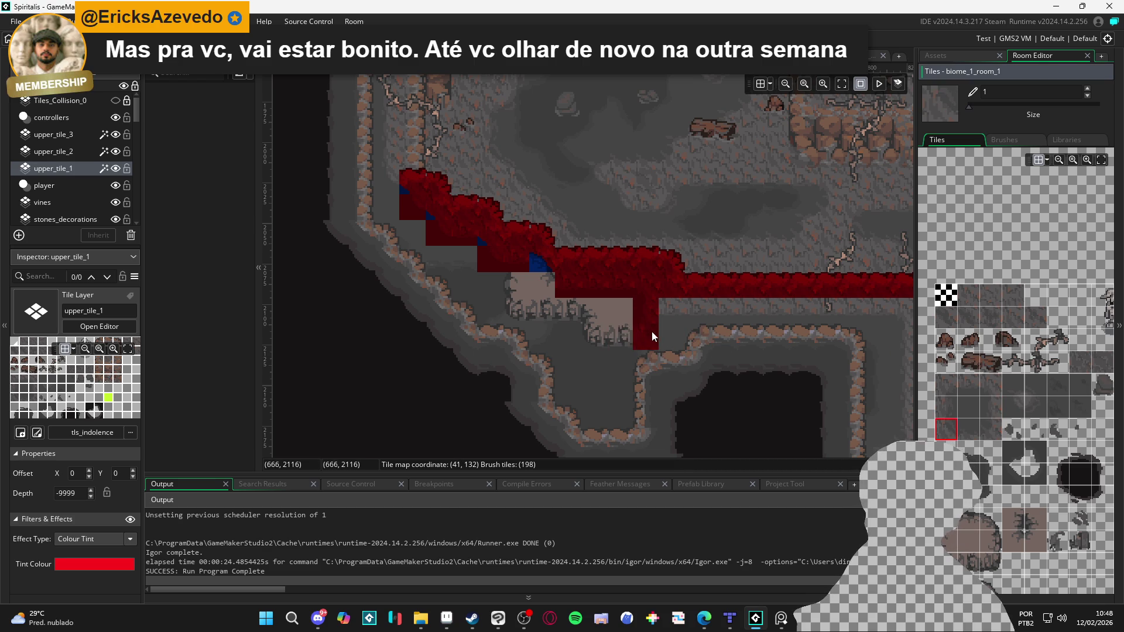
left_click(969, 426)
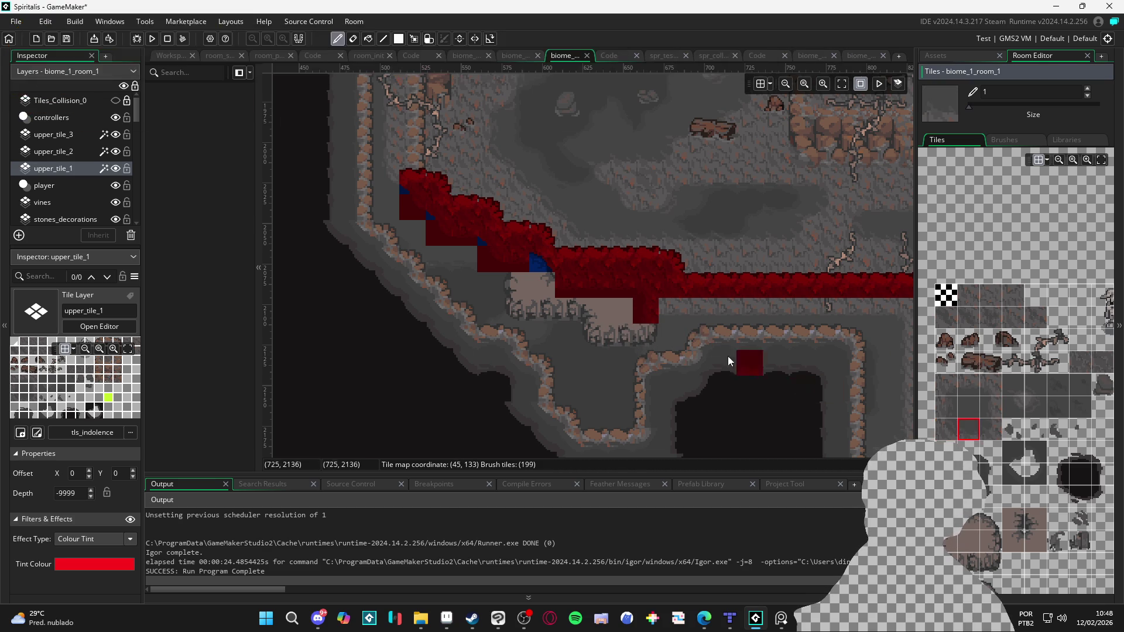
left_click(978, 390)
left_click_drag(668, 317, 713, 314)
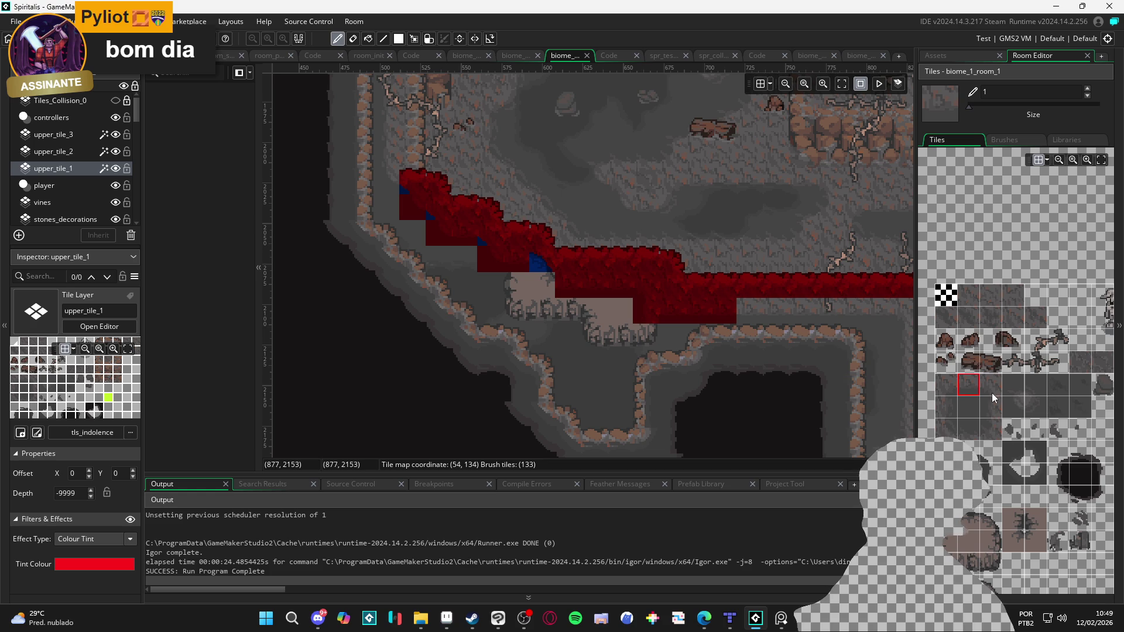
Step: Add a single cliff tile below the ridge, undo the stray one, and pan right
left_click(948, 424)
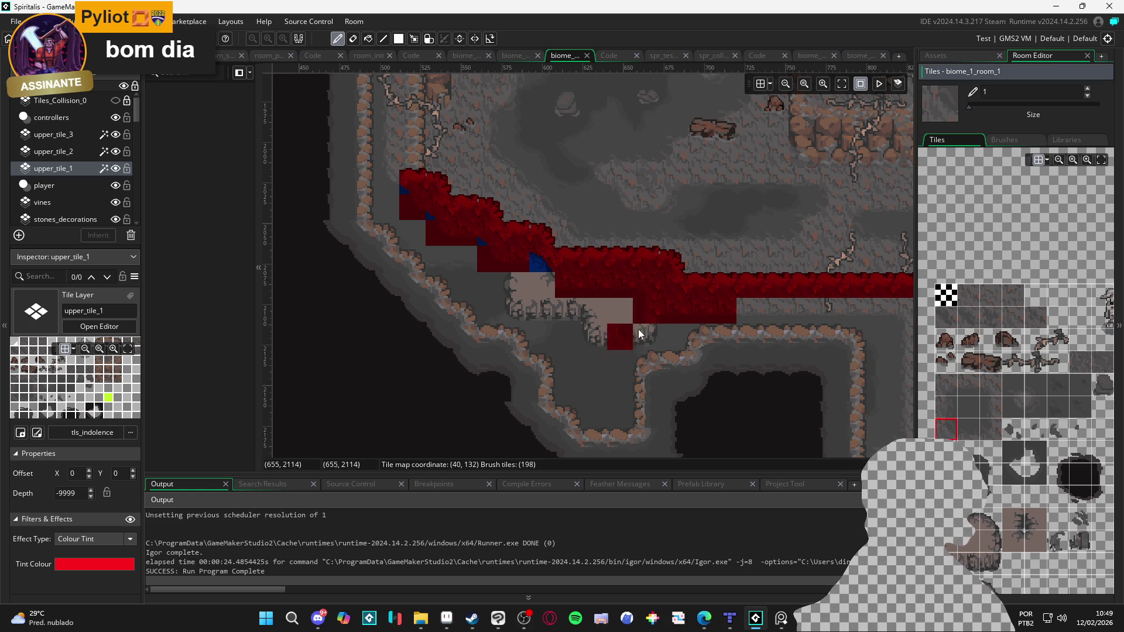
left_click(989, 394)
left_click(746, 445)
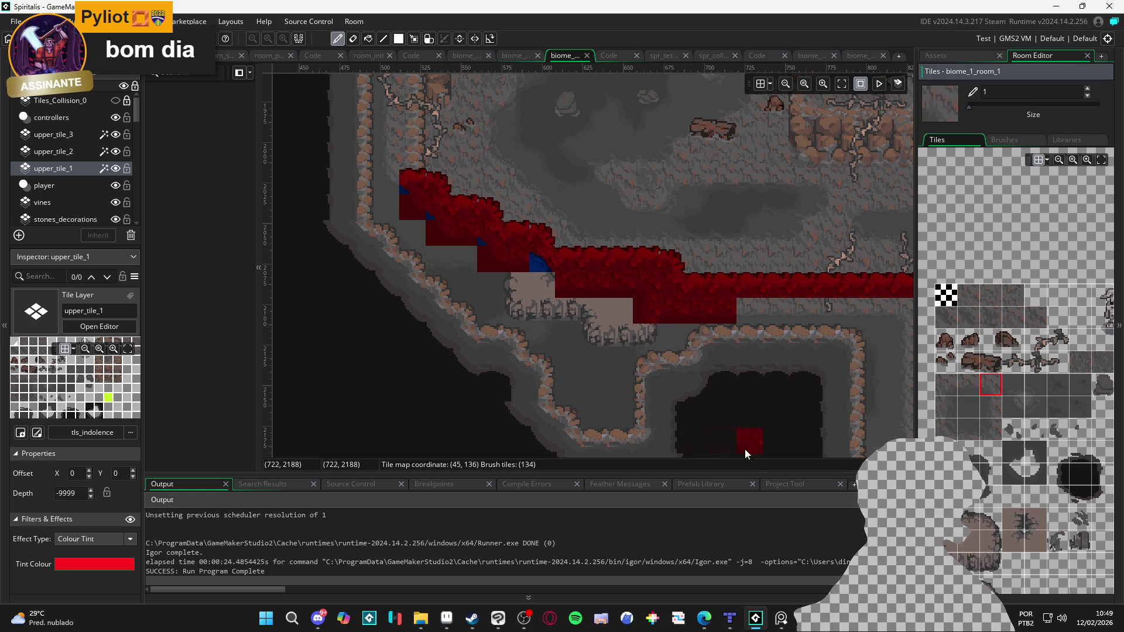
key("ctrl+z")
left_click(1013, 407)
left_click_drag(777, 373, 669, 386)
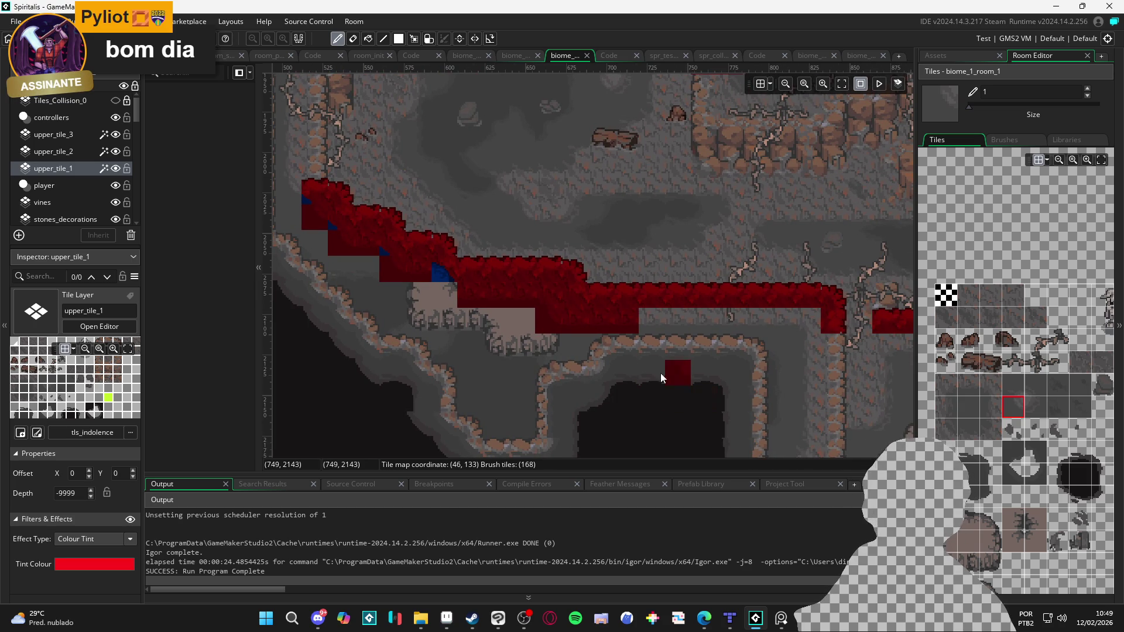
left_click_drag(659, 342, 644, 337)
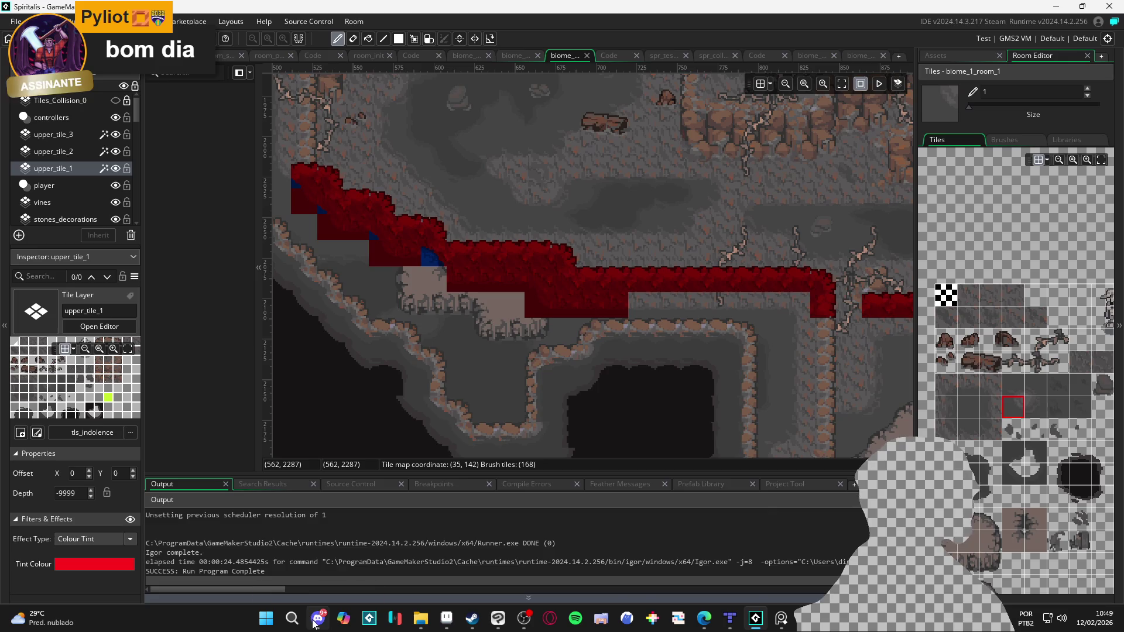
Step: Switch away from GameMaker to bring up The Last Good Boy artwork
key("alt+Tab")
key("alt+Tab")
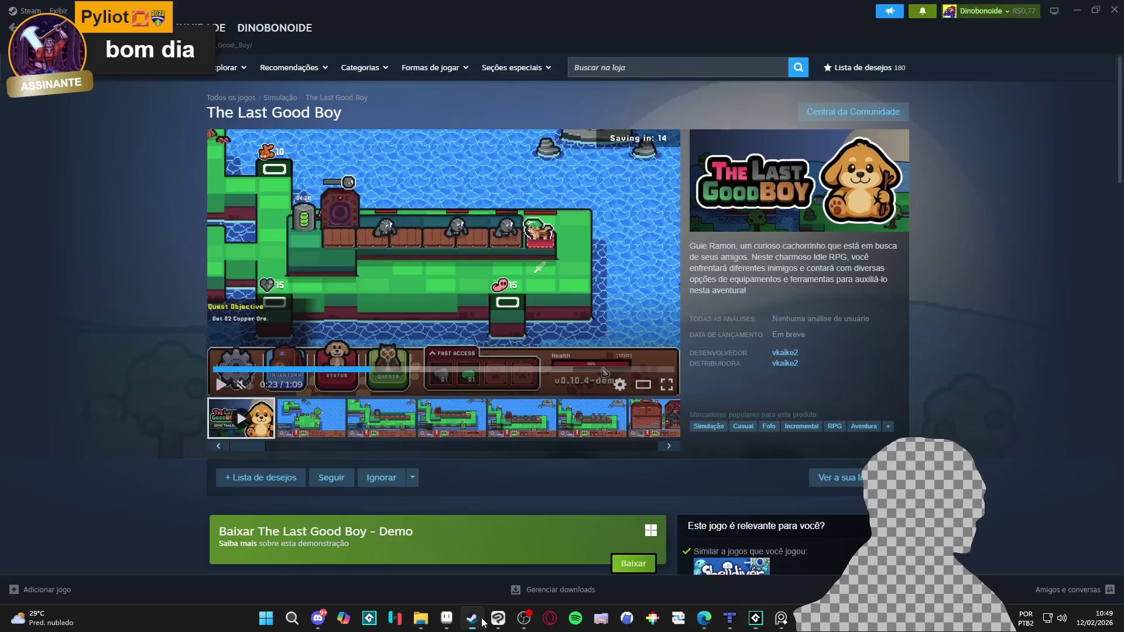
left_click(481, 621)
left_click(484, 622)
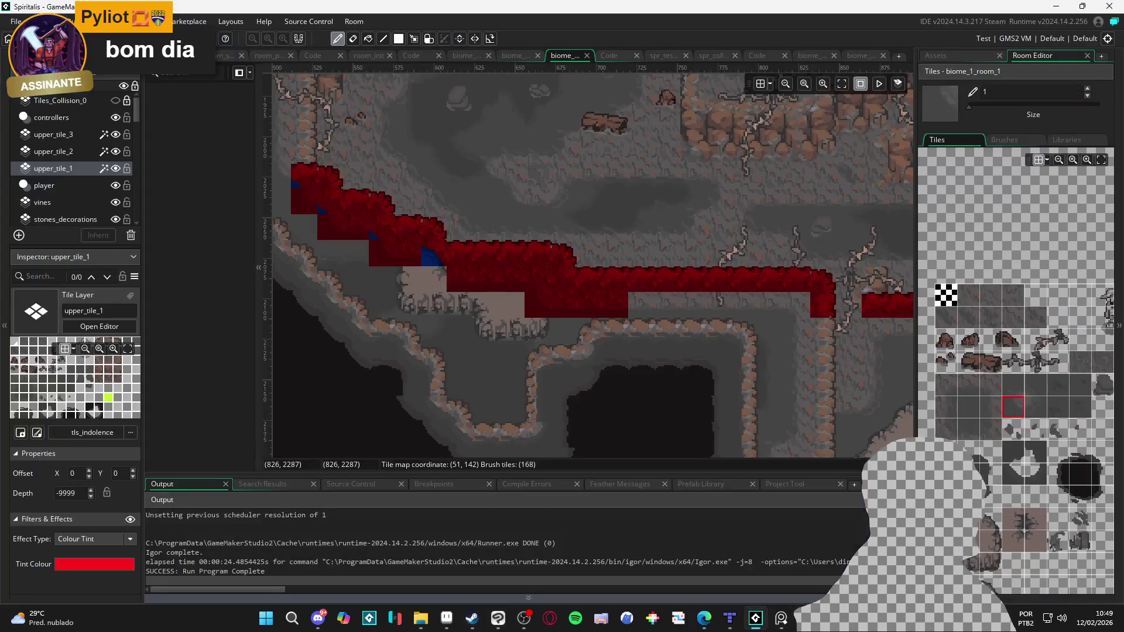
left_click(501, 621)
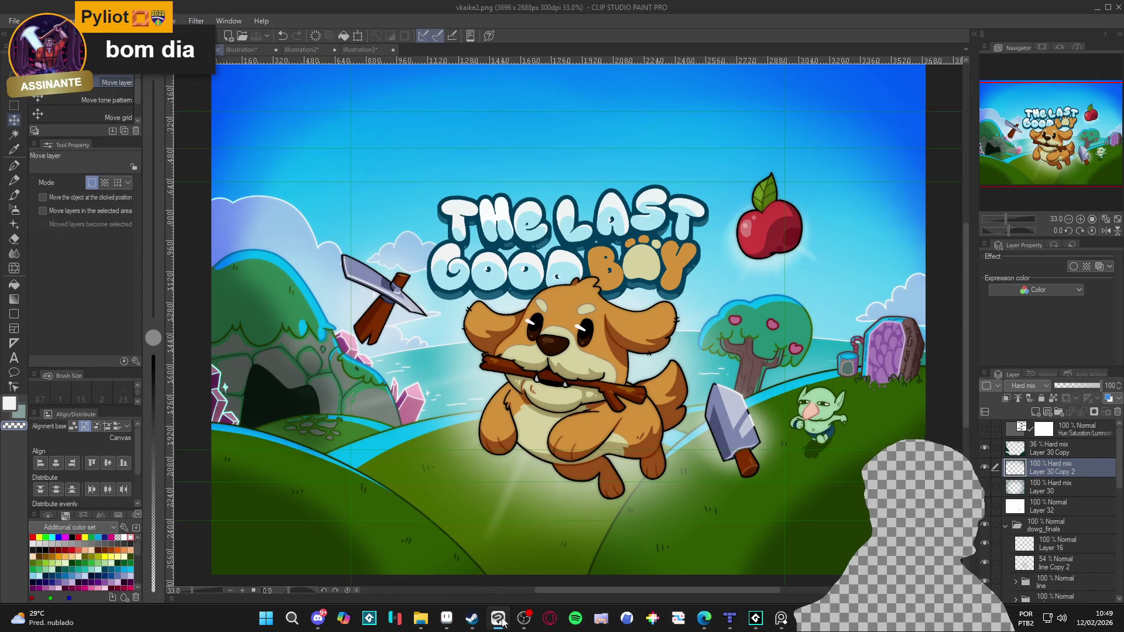
left_click(502, 621)
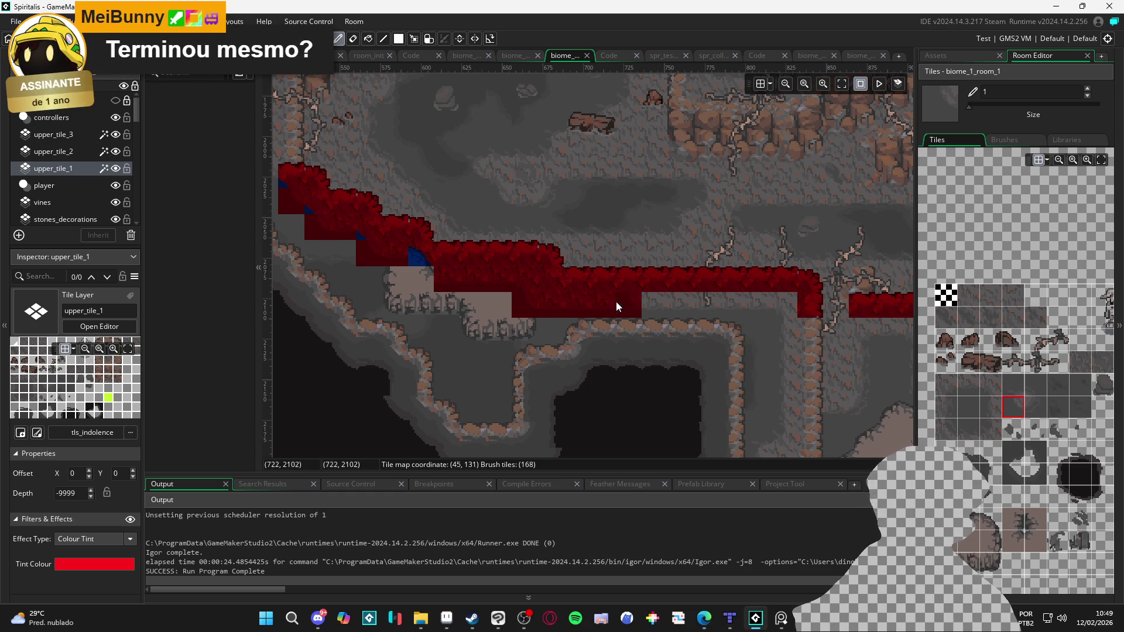
Step: Paint a row of cliff tiles along the lower ridge strip and fill the notch near its right end
scroll(627, 303, "up", 1)
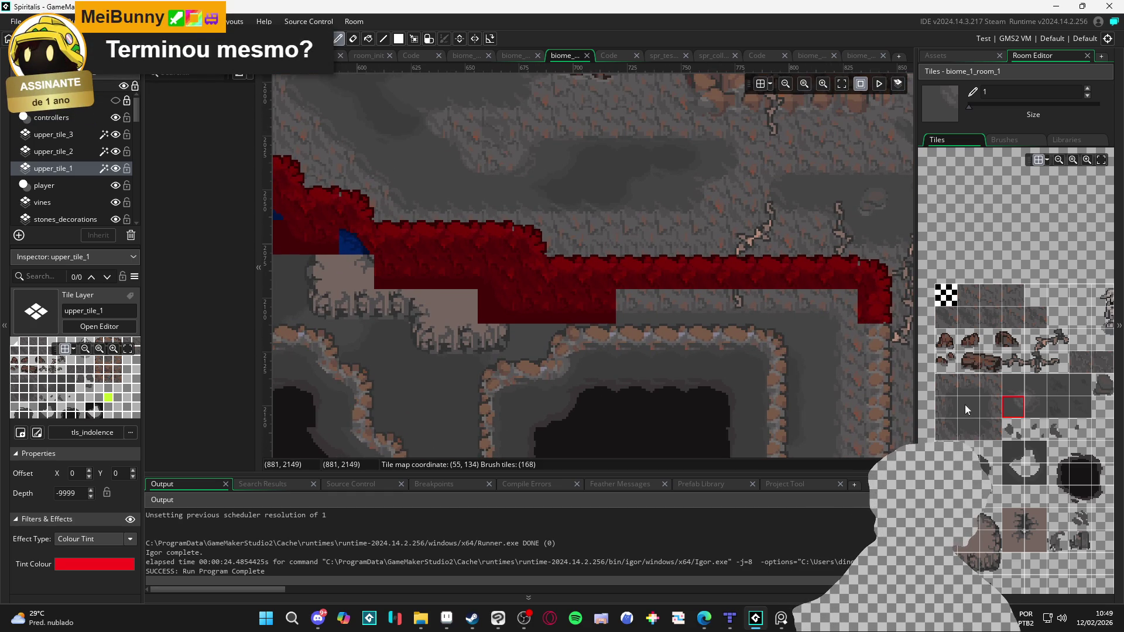
left_click_drag(625, 306, 782, 308)
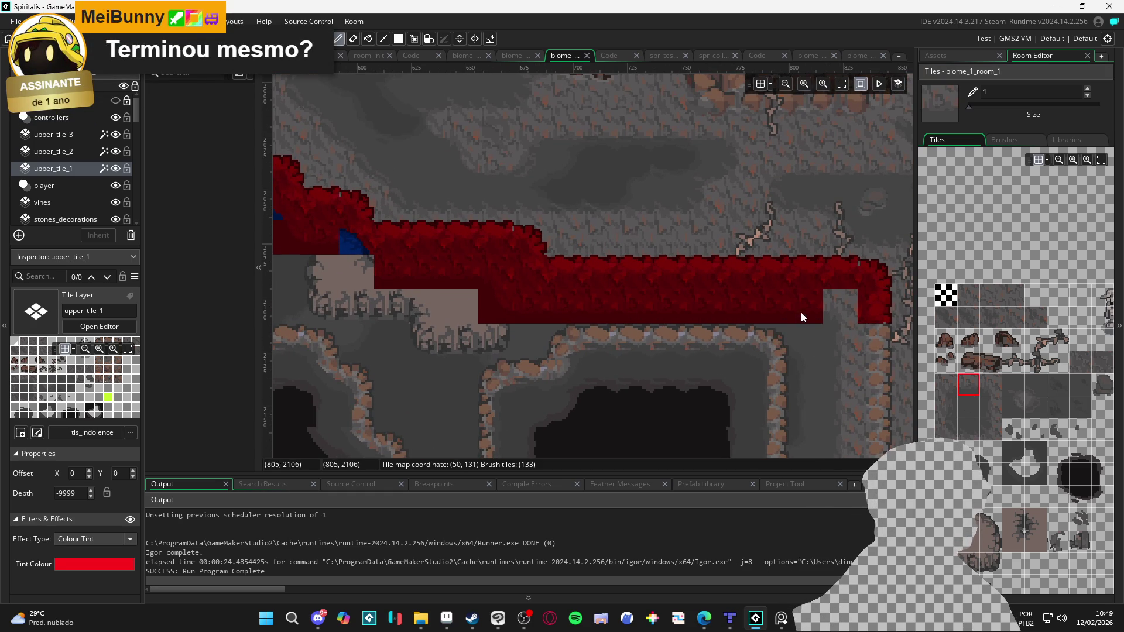
left_click(991, 389)
left_click(841, 306)
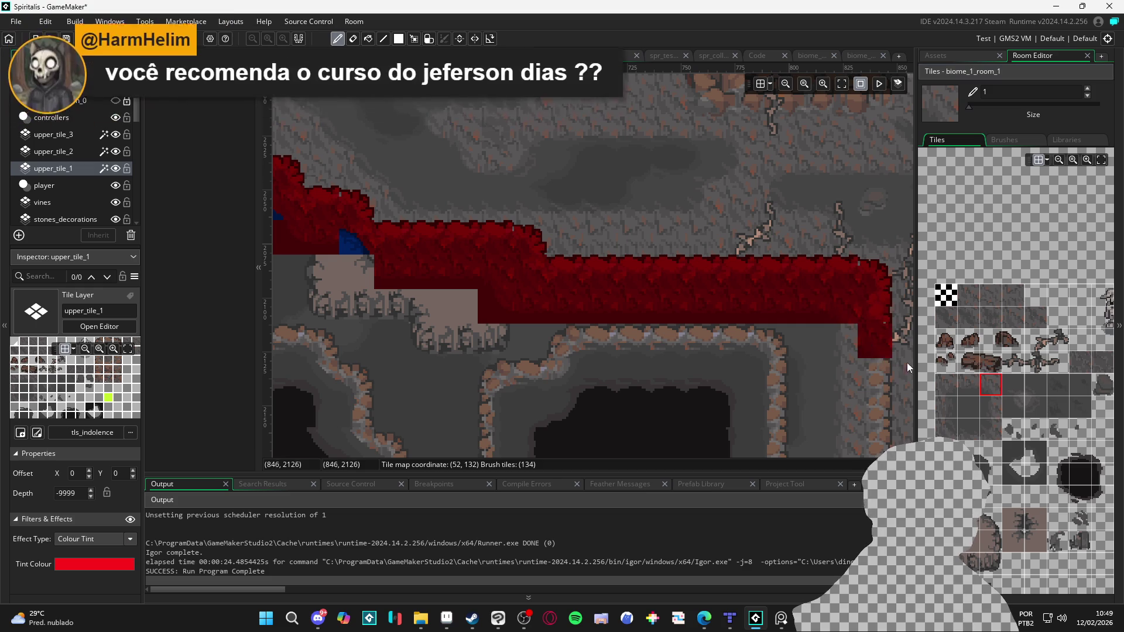
Step: Switch the side panel to the asset browser and then back to the tileset
left_click_drag(877, 372, 770, 359)
scroll(984, 398, "down", 2)
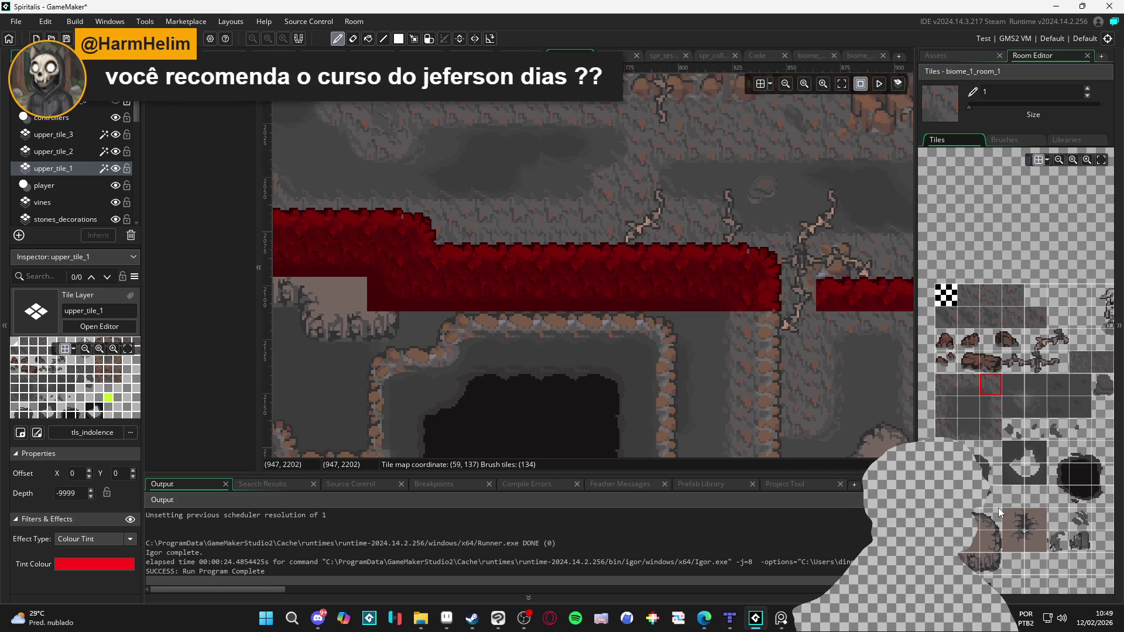
scroll(984, 398, "down", 2)
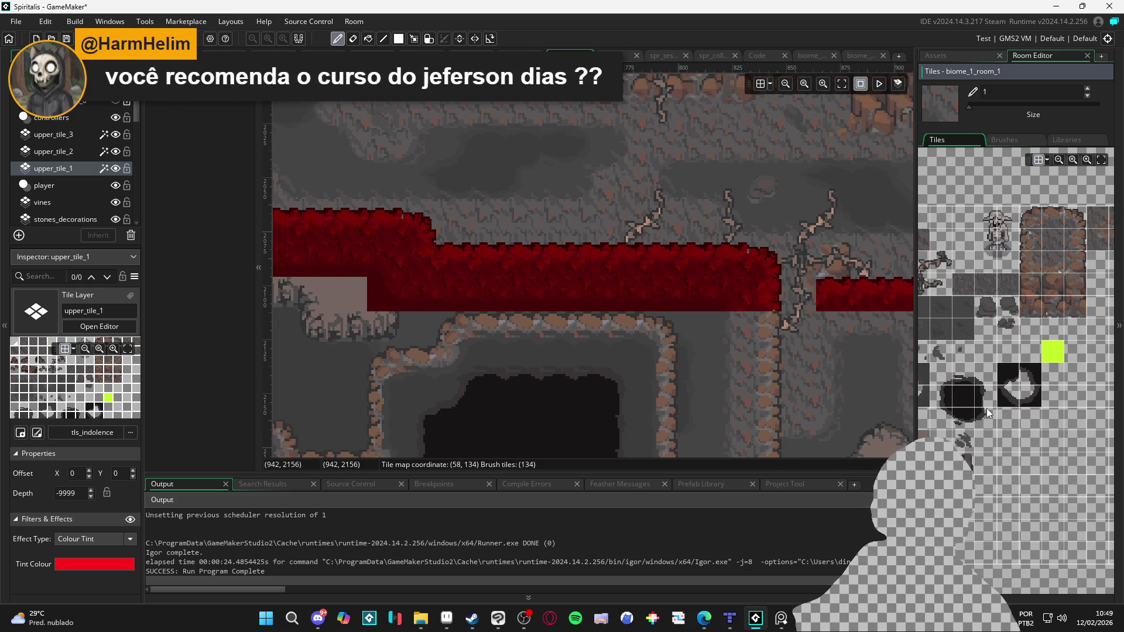
left_click(965, 55)
left_click(1043, 55)
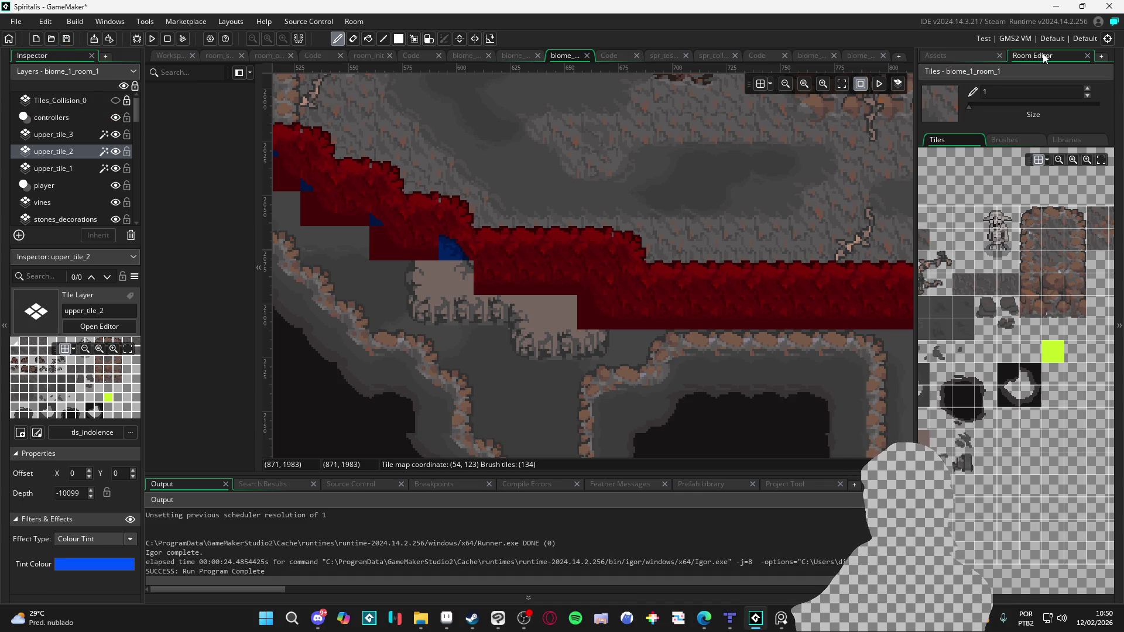
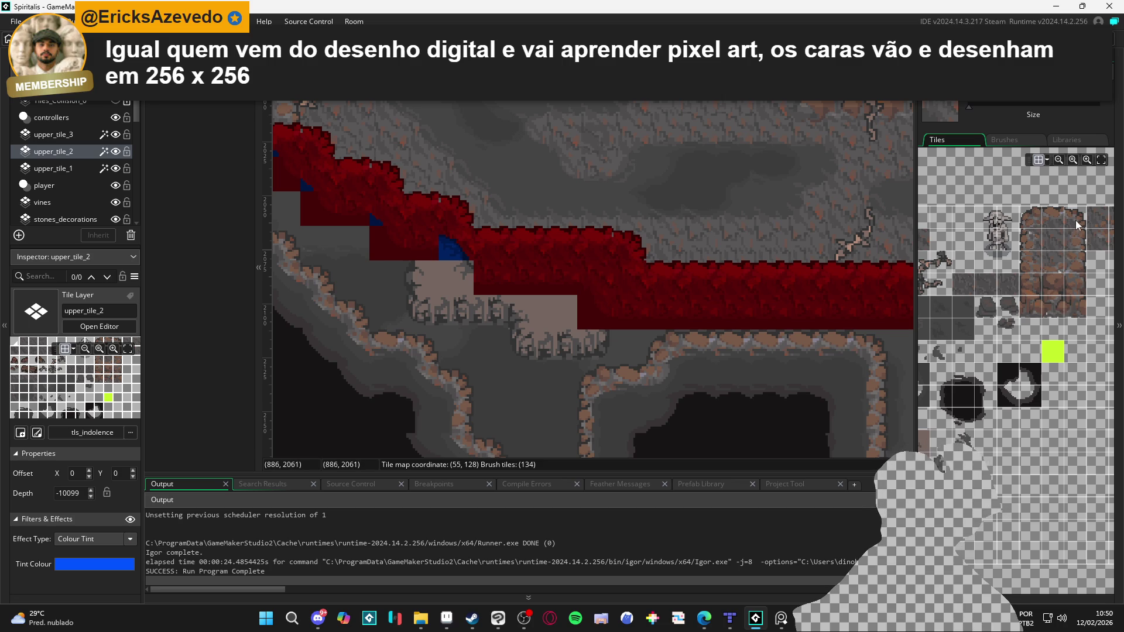
Step: Paint blue corner and edge tiles along the ledge edge, ending in a rounded end
scroll(1042, 293, "down", 3)
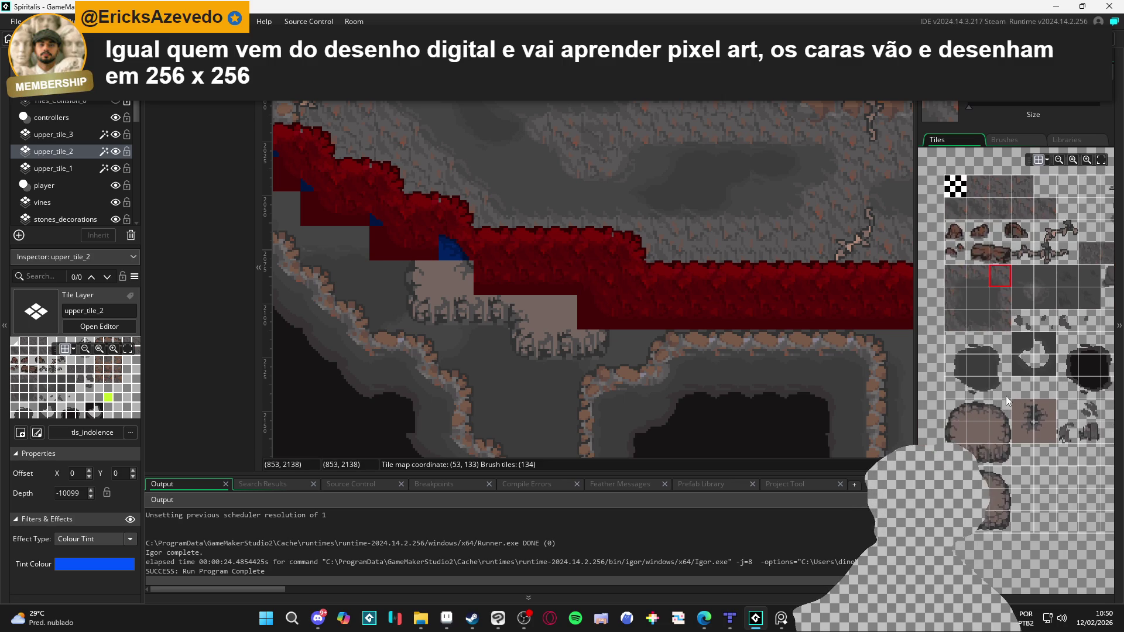
left_click(994, 419)
left_click(591, 287)
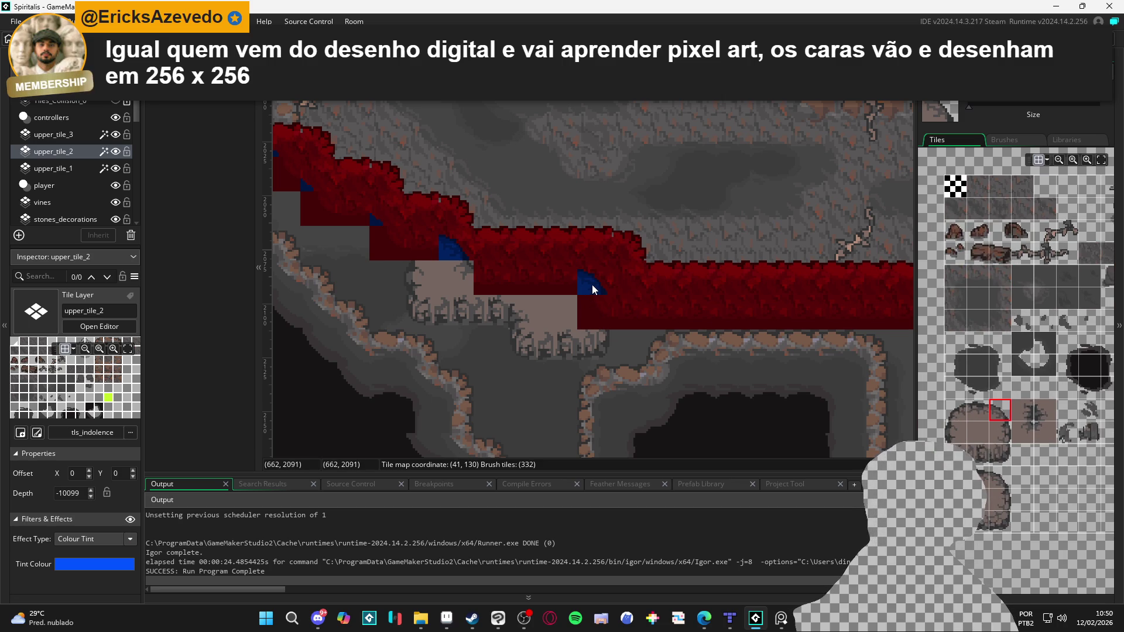
left_click(979, 412)
left_click(556, 282)
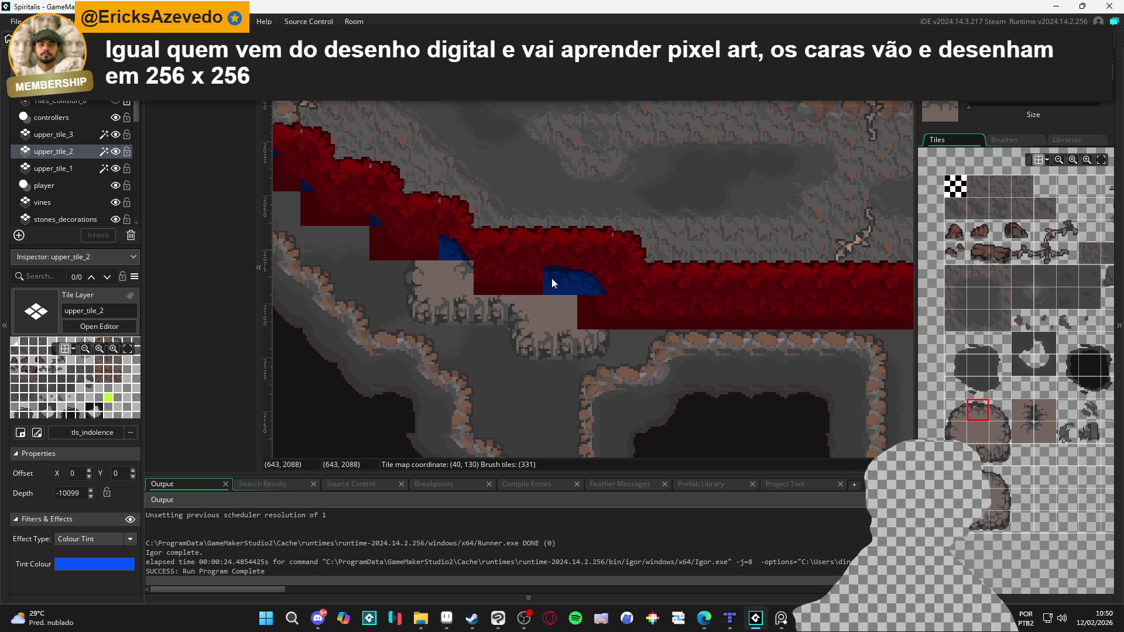
left_click(1001, 410)
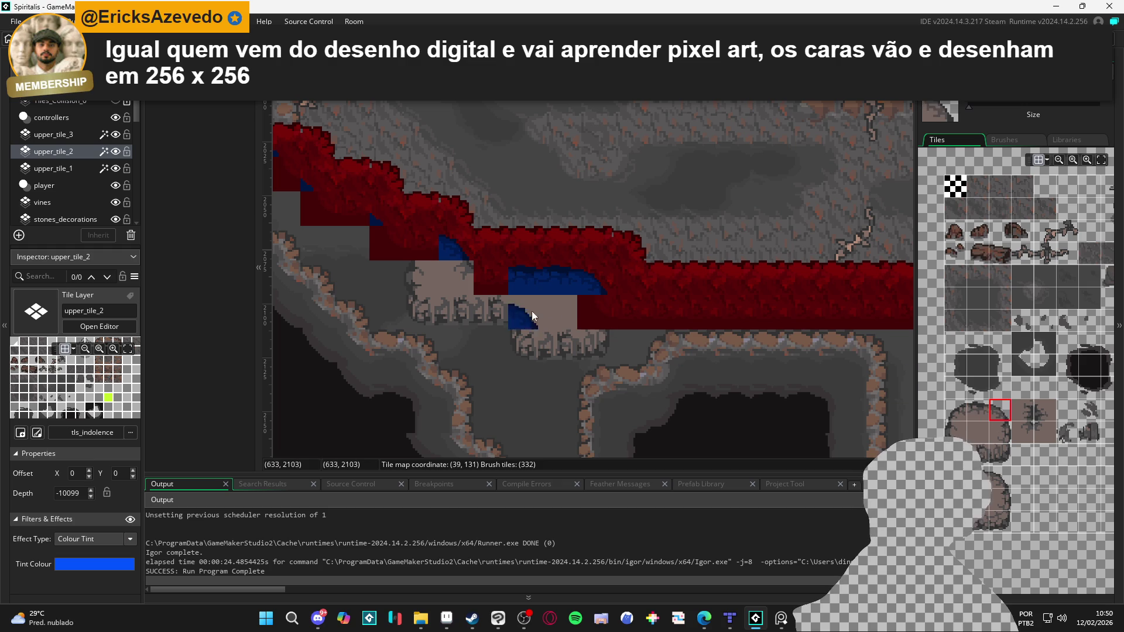
left_click(1000, 432)
left_click(588, 316)
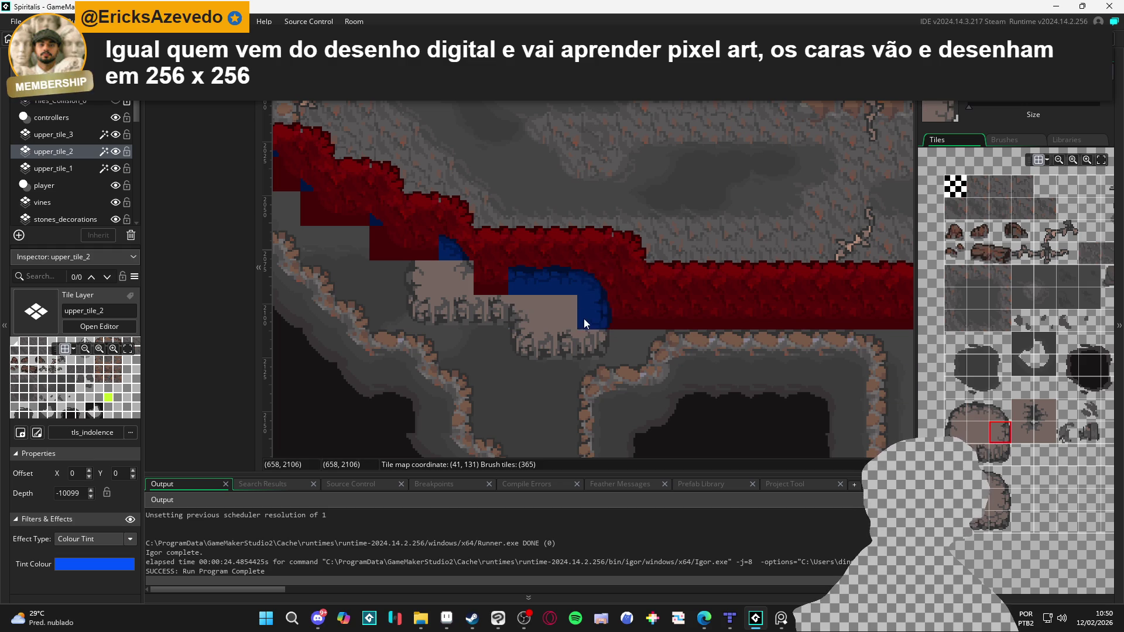
Step: Add a rounded blue cap at the ledge's left end plus another blue edge tile
left_click(978, 410)
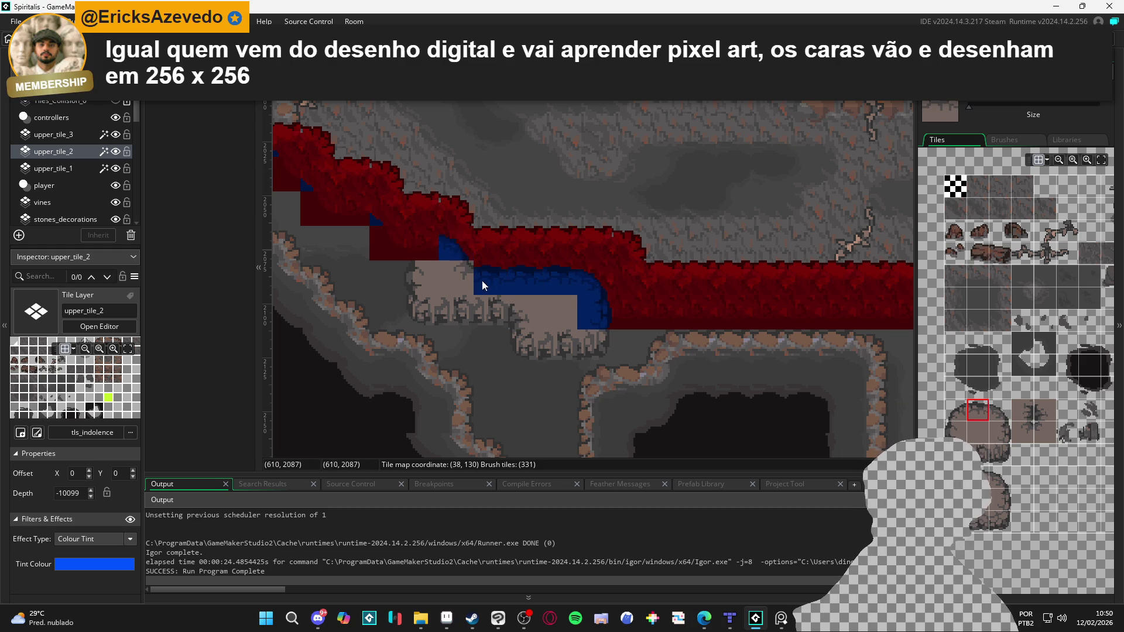
key("Left")
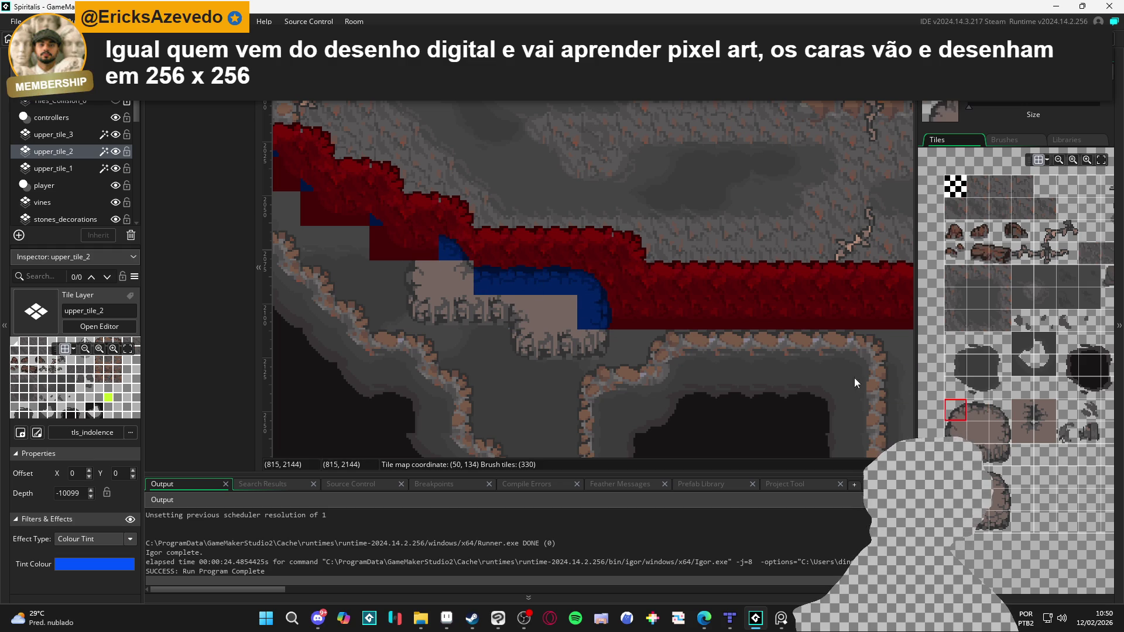
left_click(422, 249)
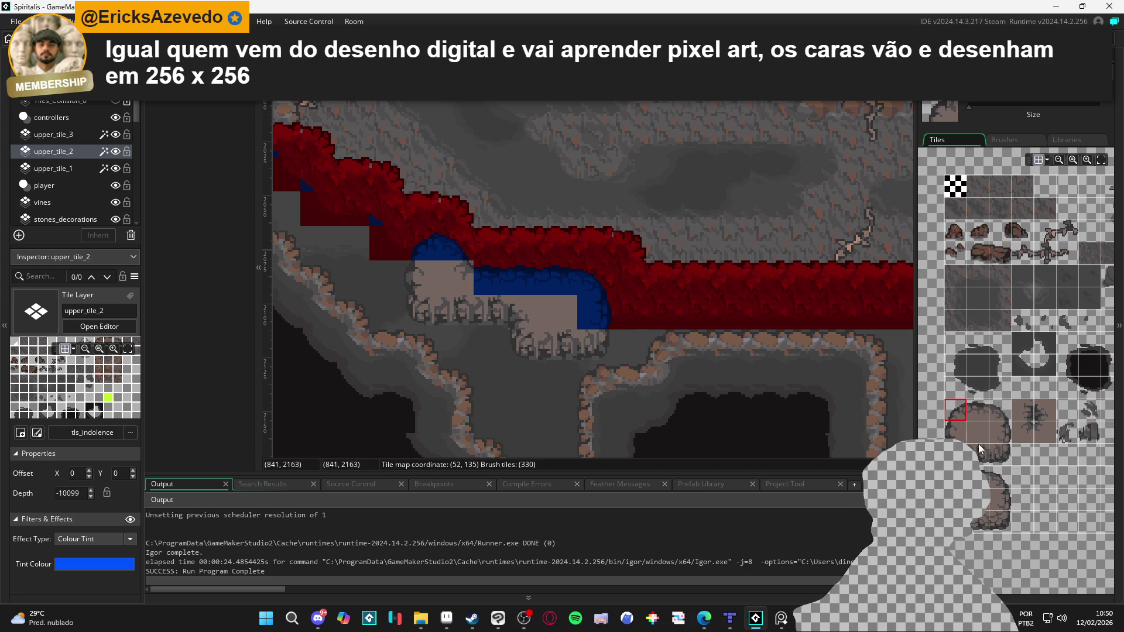
left_click(1026, 432)
left_click(459, 279)
Step: Survey the cave, choose the plain top-row tile and make upper_tile_1 the active layer
scroll(635, 368, "down", 2)
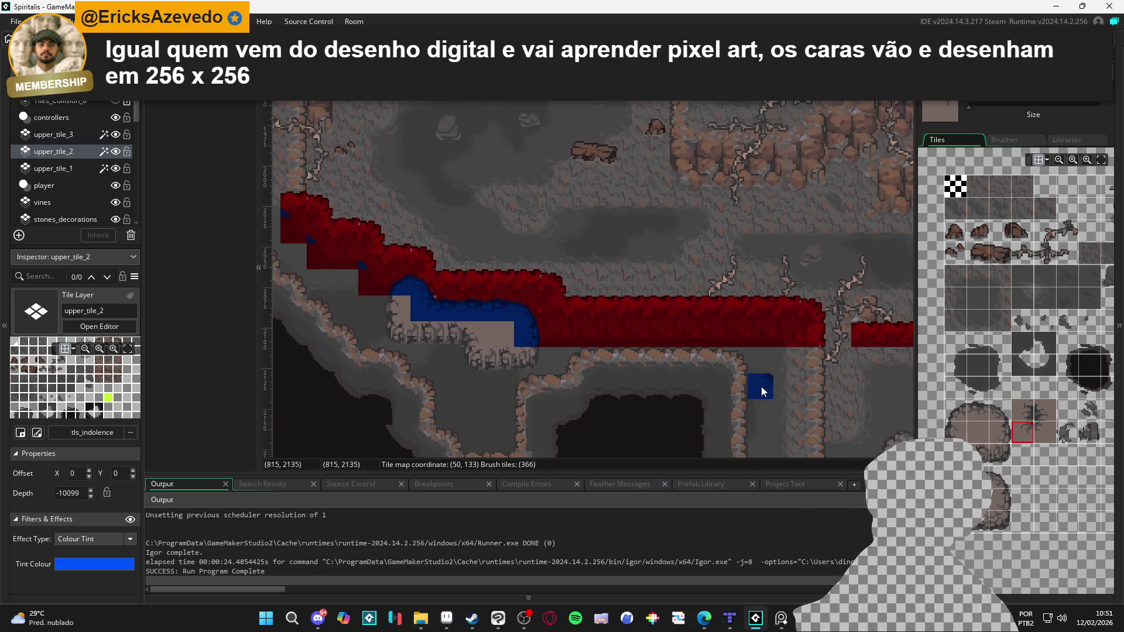
scroll(698, 375, "down", 1)
left_click_drag(748, 370, 619, 377)
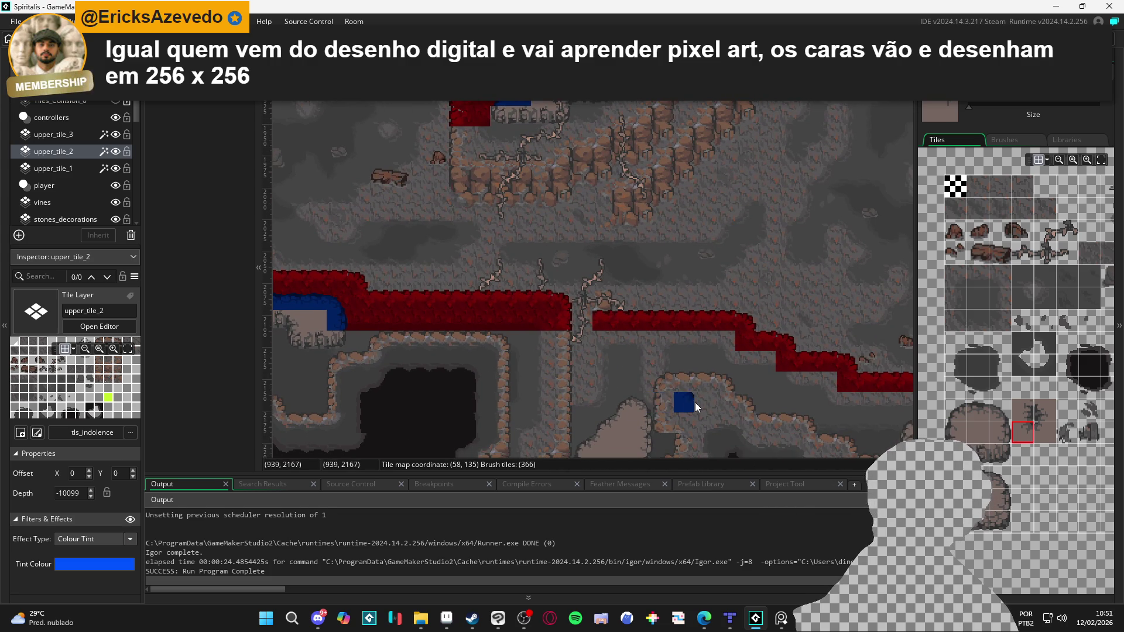
scroll(591, 357, "down", 1)
left_click_drag(514, 332, 677, 325)
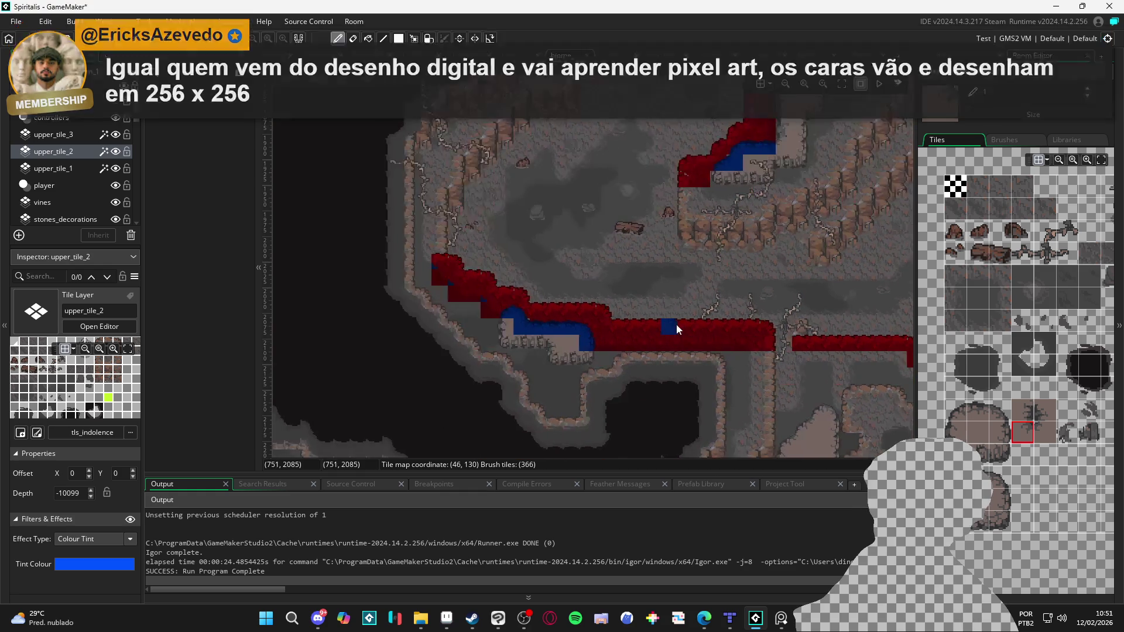
scroll(673, 327, "up", 1)
scroll(703, 343, "up", 1)
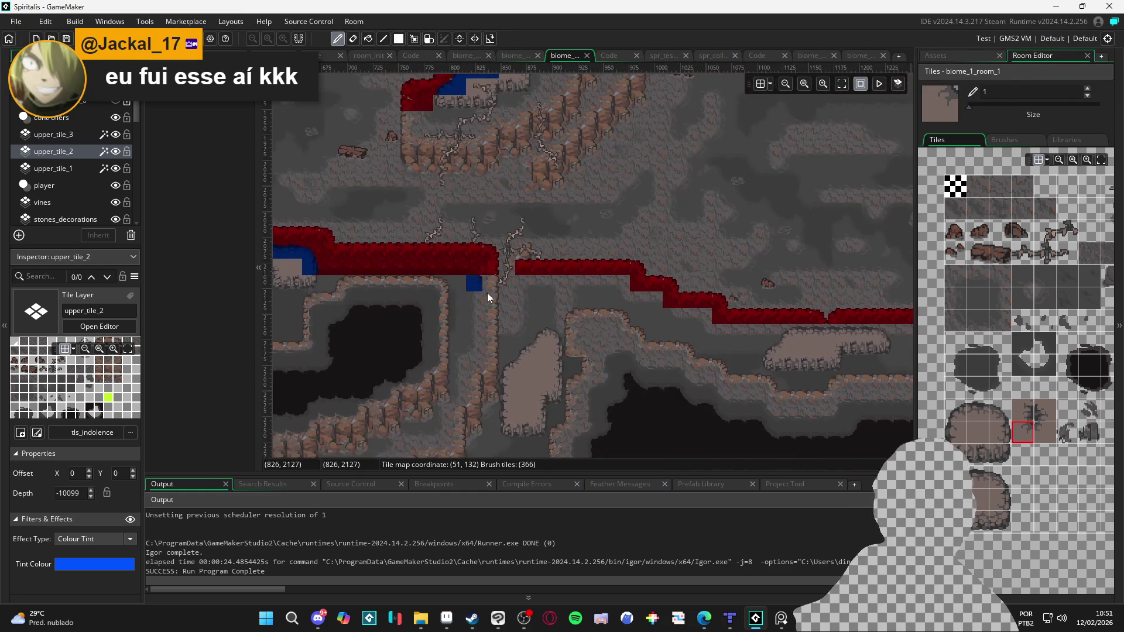
scroll(477, 290, "up", 1)
scroll(532, 296, "up", 1)
scroll(522, 303, "up", 1)
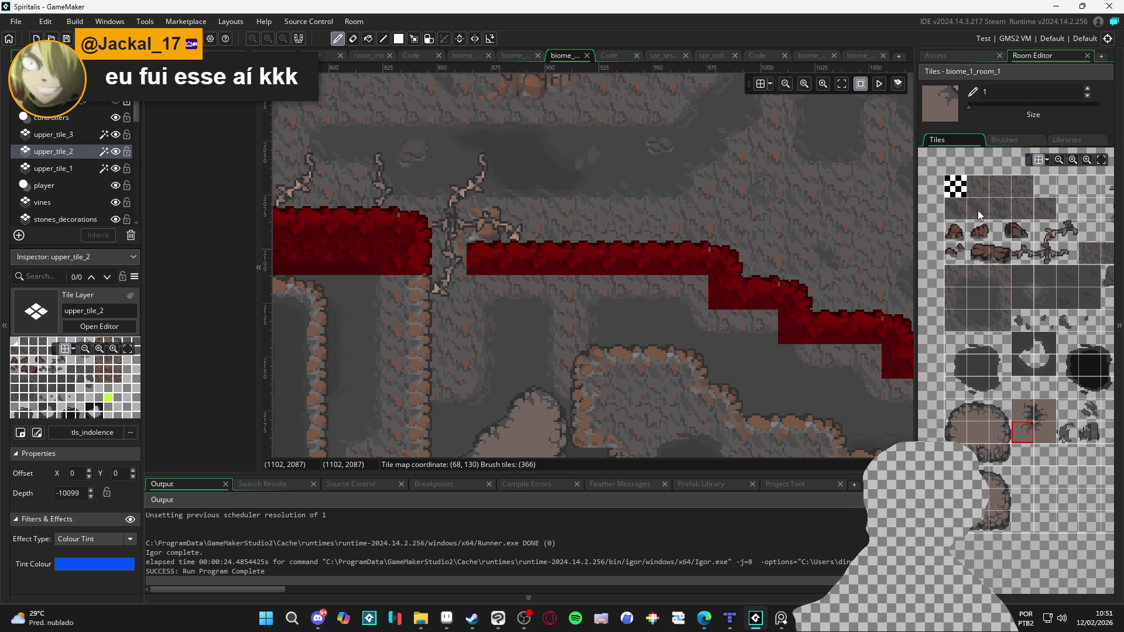
left_click(980, 186)
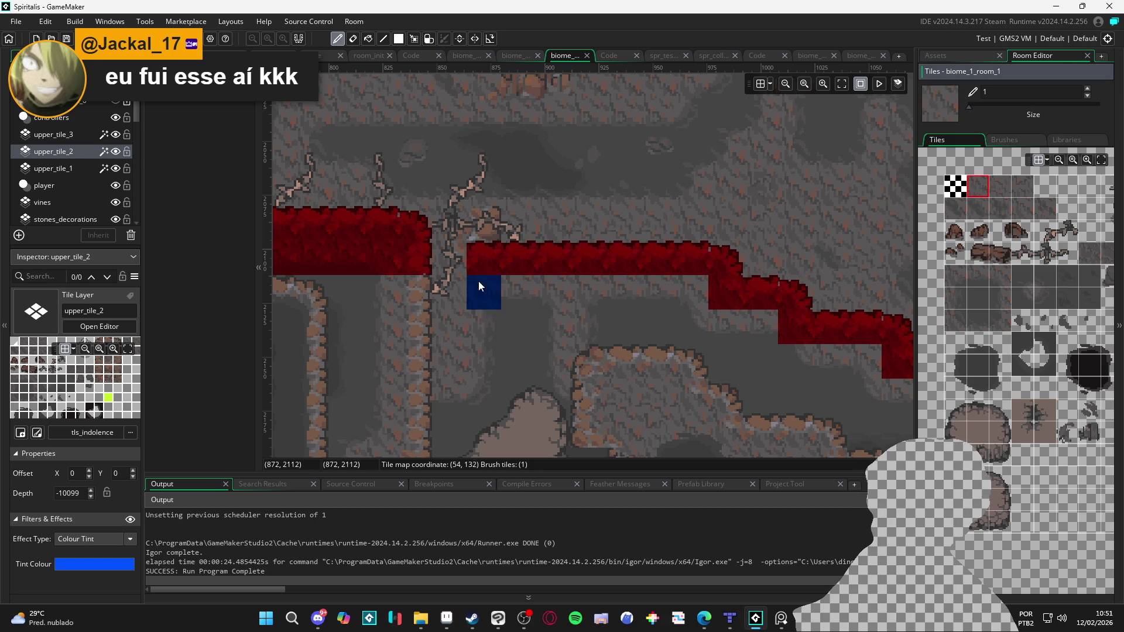
left_click(86, 170)
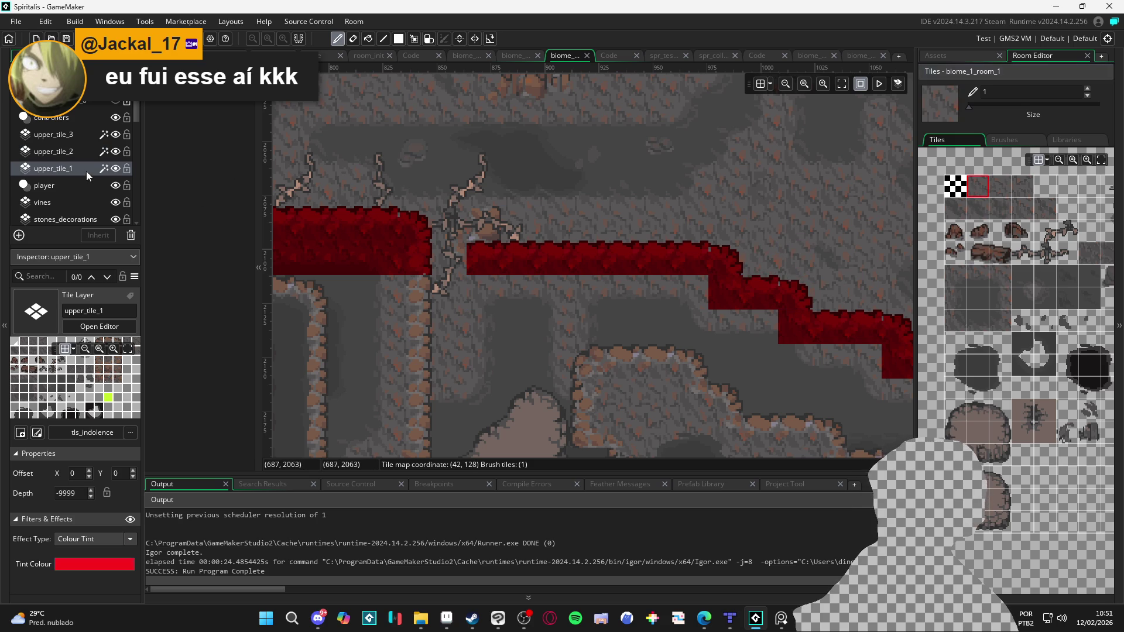
Step: Paint a row of red upper_tile_1 tiles under the existing red strip
left_click(702, 303)
left_click_drag(700, 298, 486, 293)
left_click(701, 357)
left_click_drag(701, 357, 639, 361)
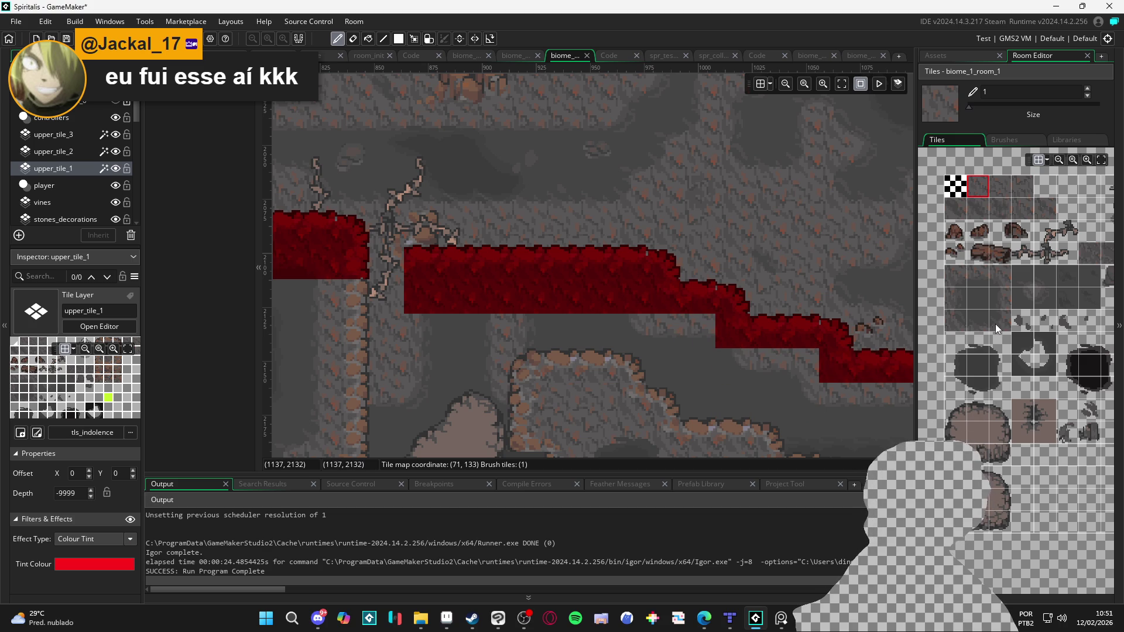
Step: Try several rock tiles from the tileset and paint a red tile below the step
left_click(1006, 277)
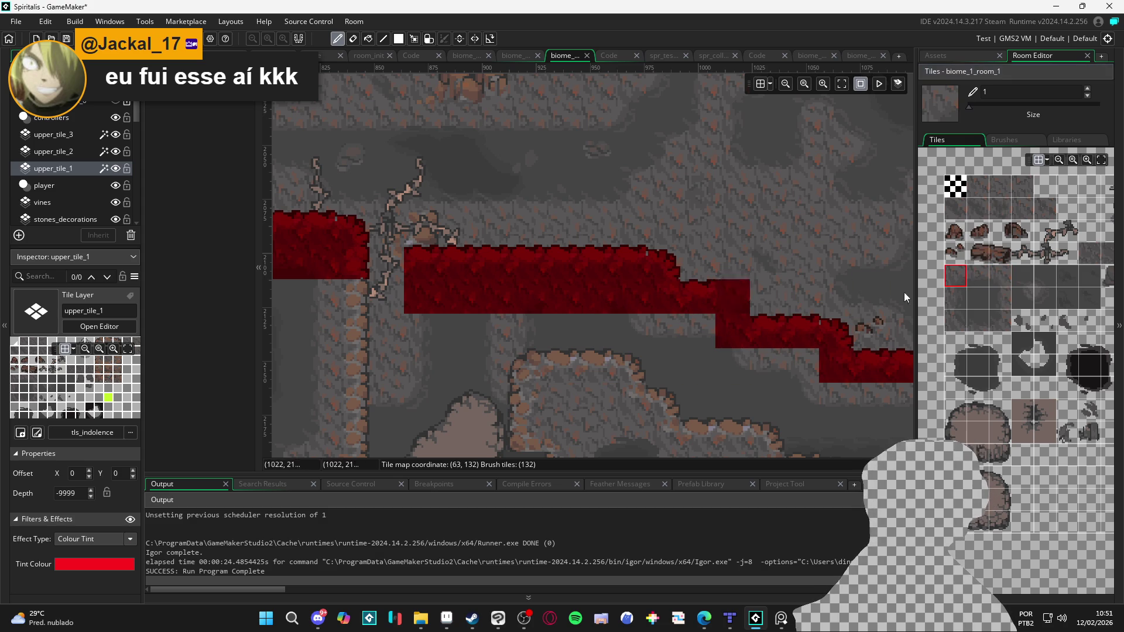
left_click(987, 278)
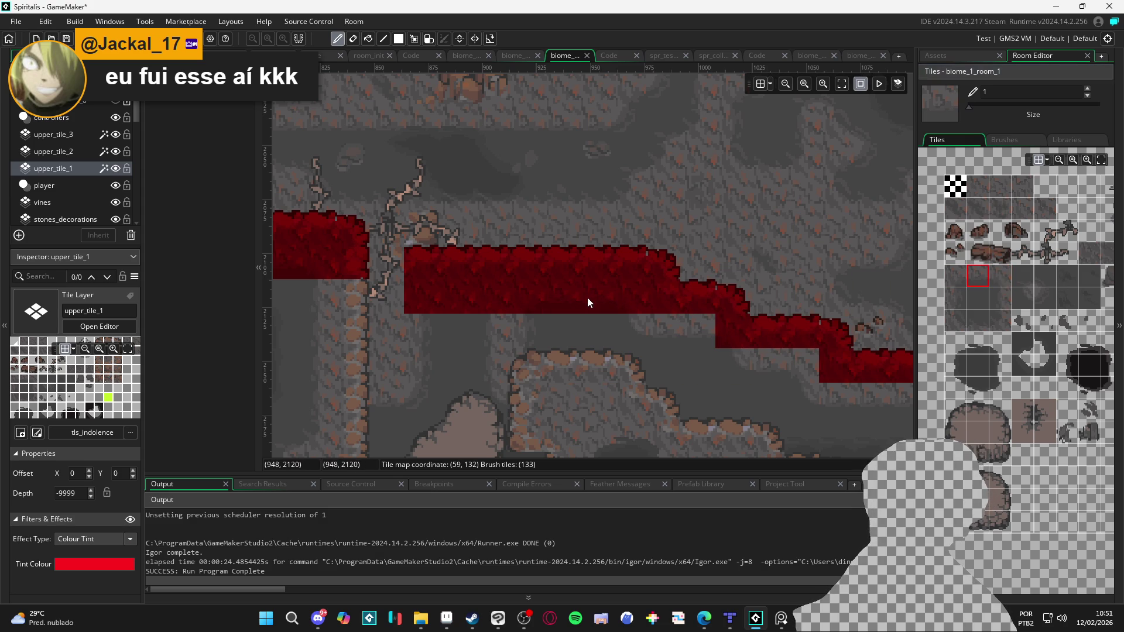
left_click(1000, 281)
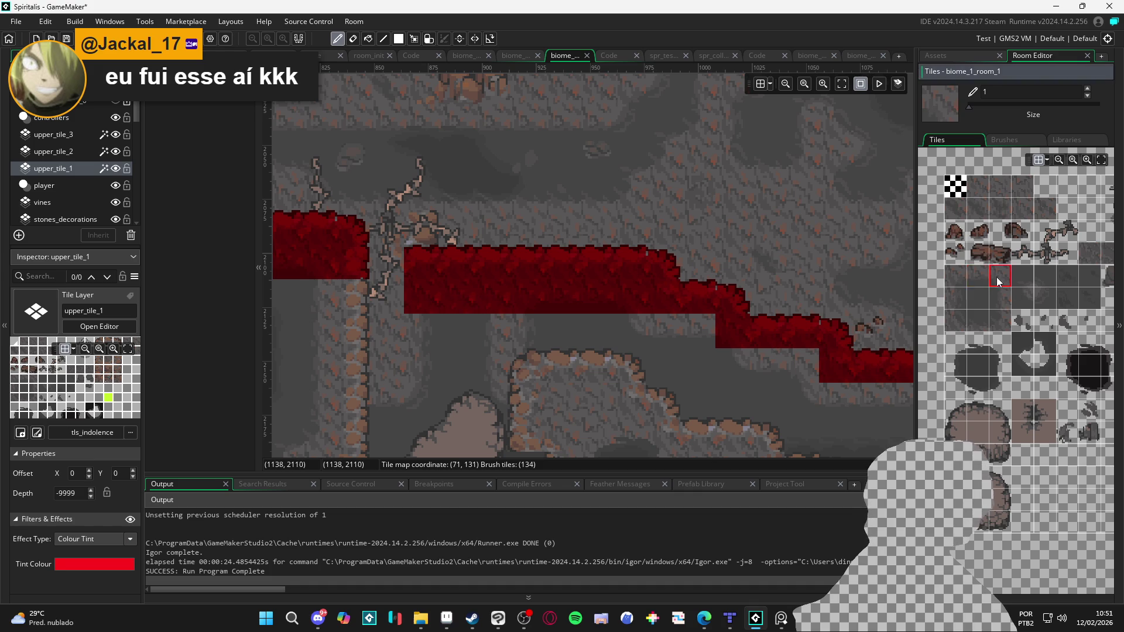
left_click(978, 276)
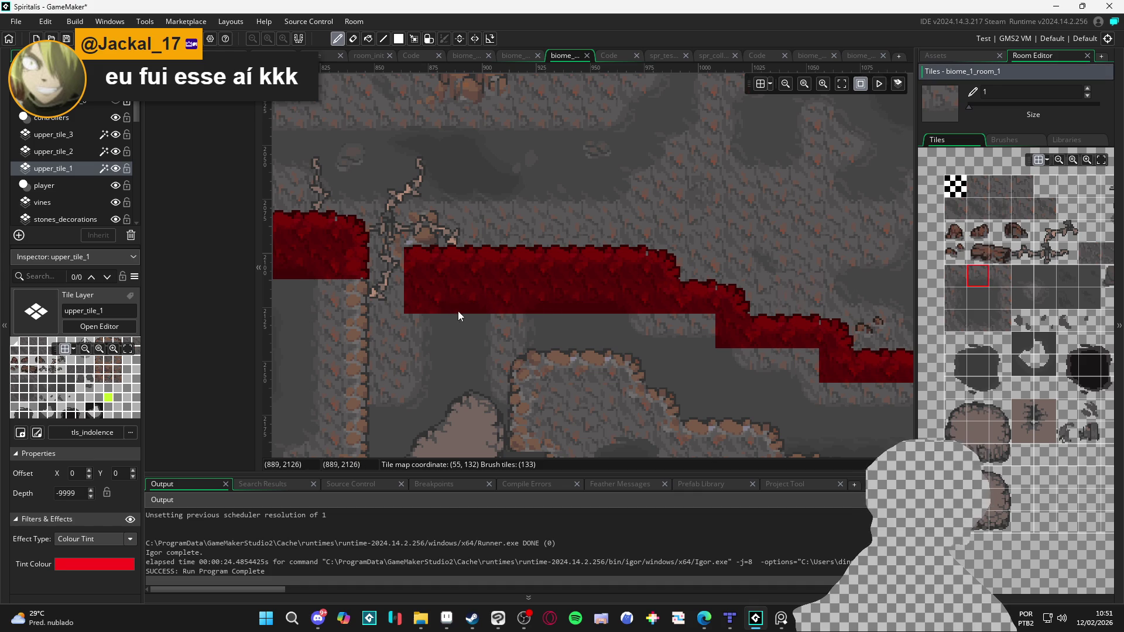
left_click(965, 281)
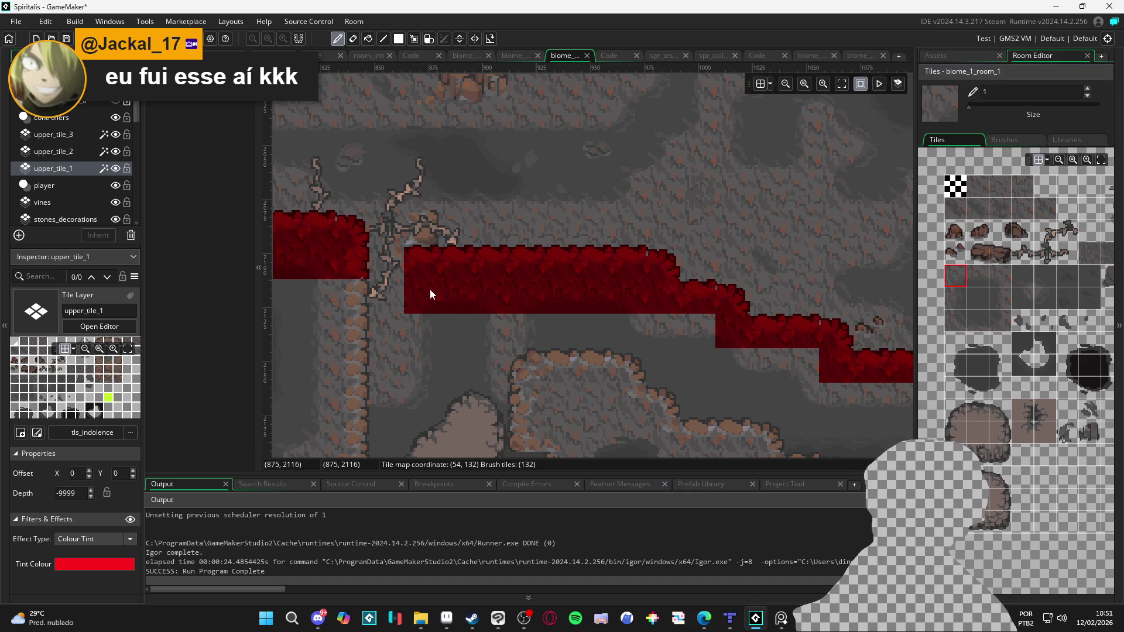
left_click(732, 366)
scroll(734, 375, "right", 3)
scroll(599, 349, "down", 1)
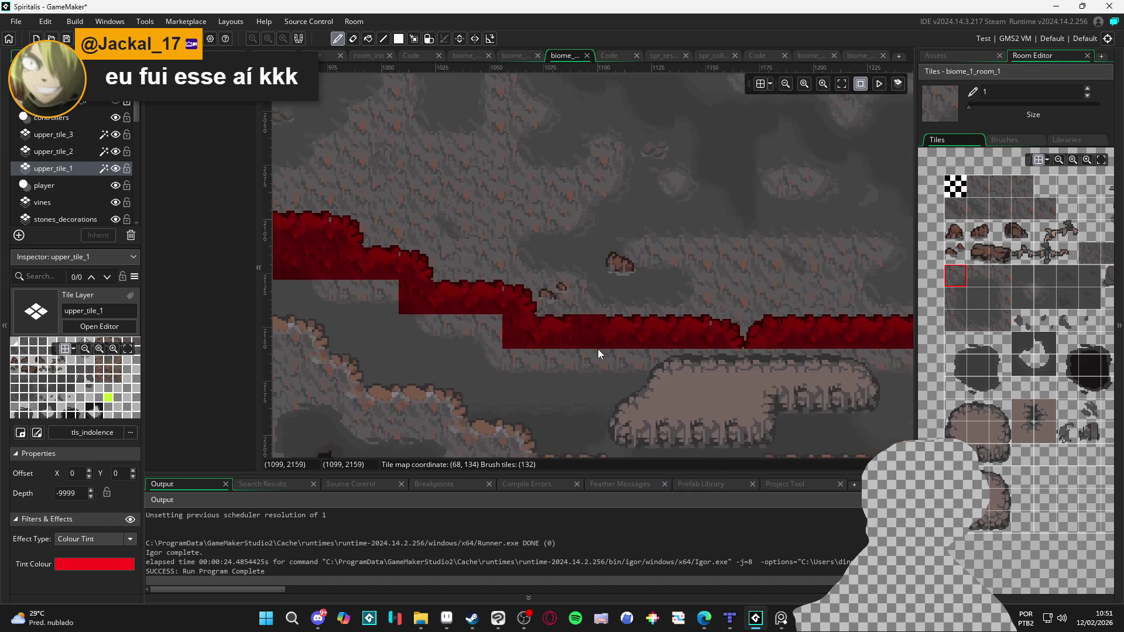
scroll(584, 356, "right", 2)
scroll(504, 355, "left", 2)
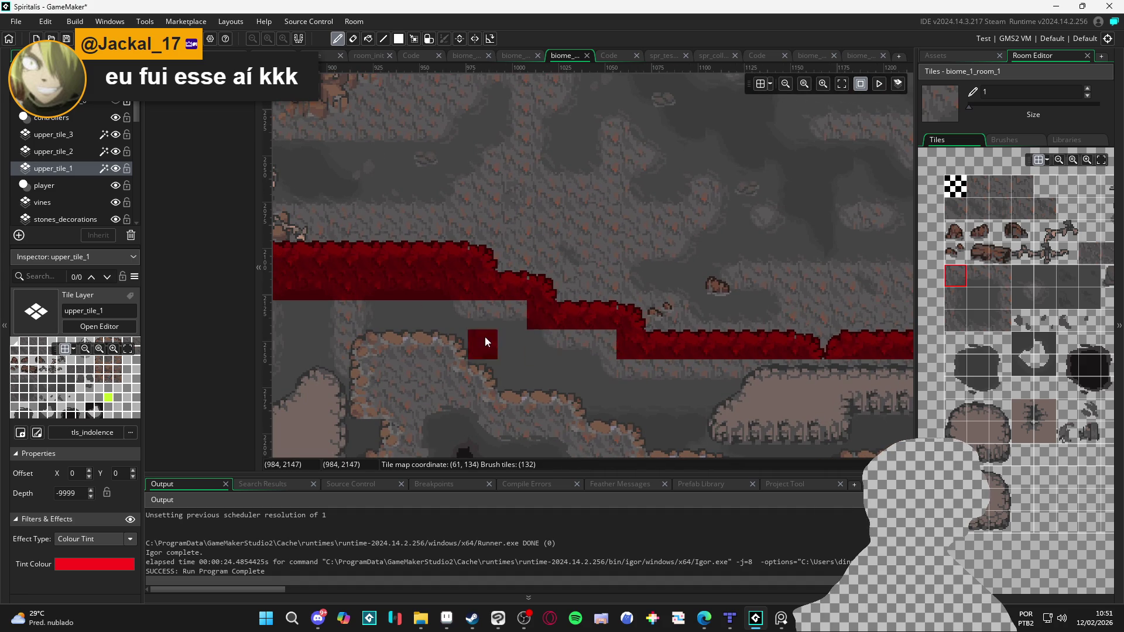
Step: Paint red tiles under the ledge and fill the gap in the red strip
left_click(957, 319)
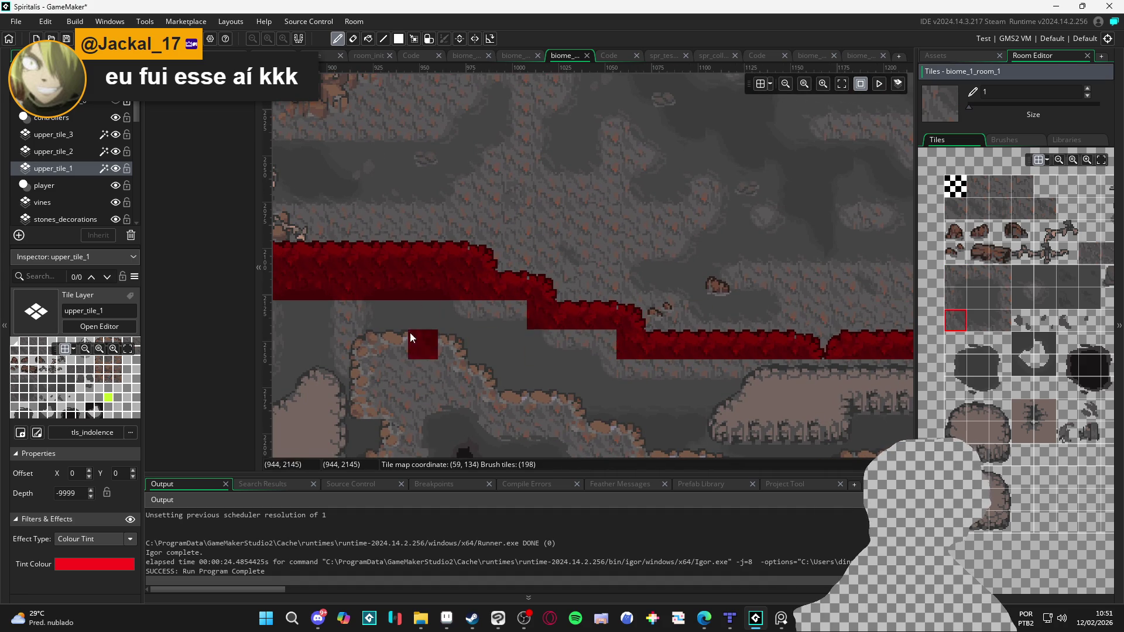
left_click(454, 316)
left_click(781, 376)
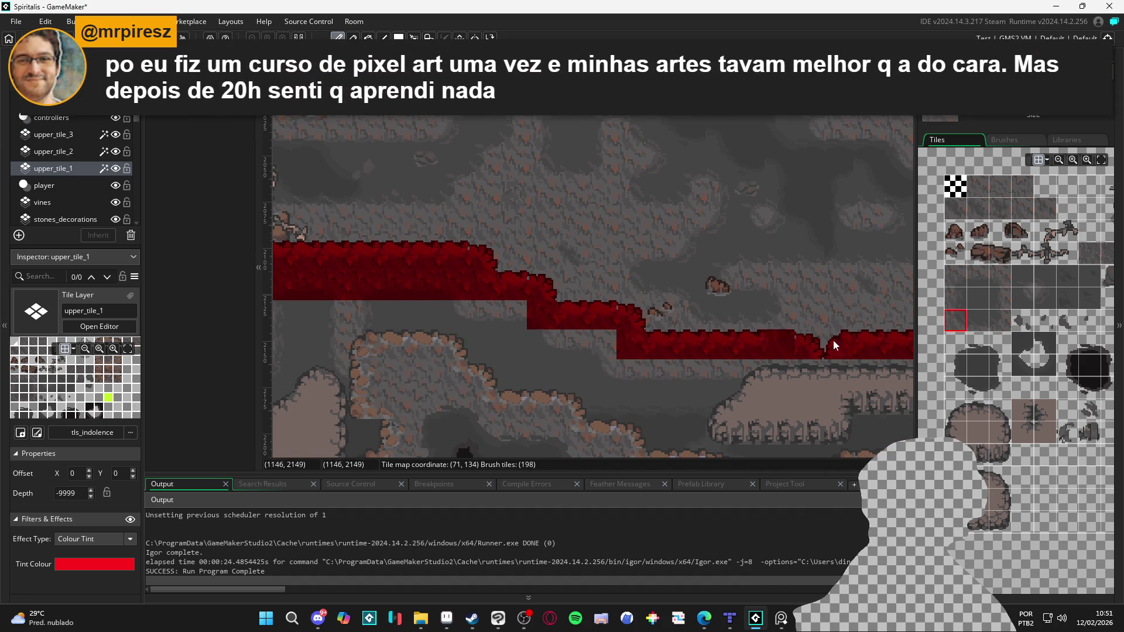
left_click(997, 277)
left_click(478, 312)
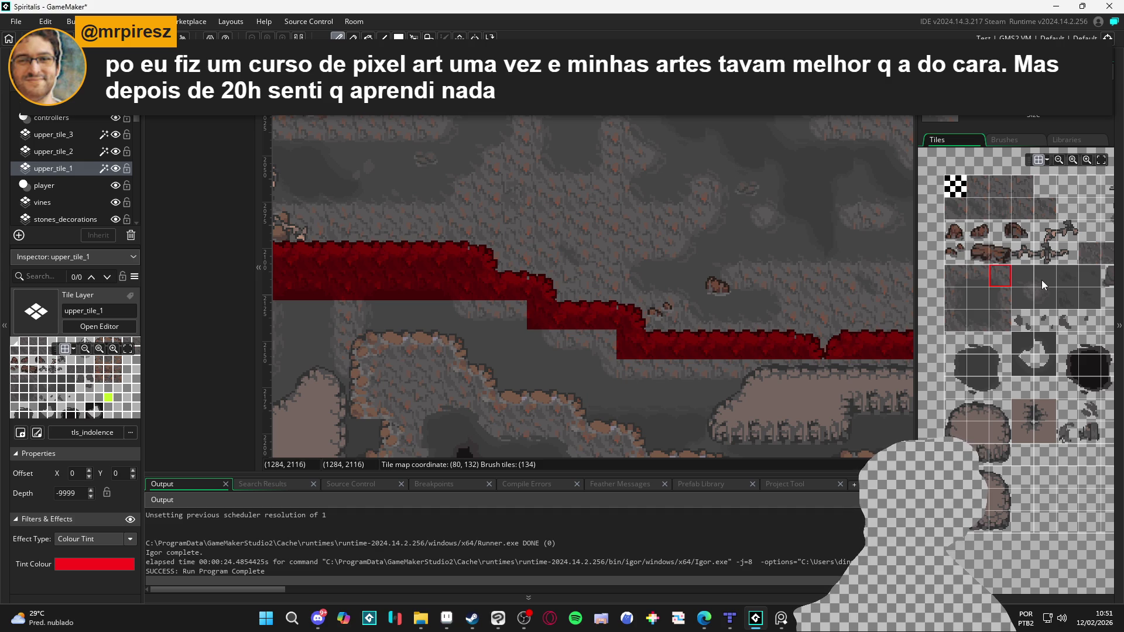
left_click(1023, 298)
left_click(428, 314)
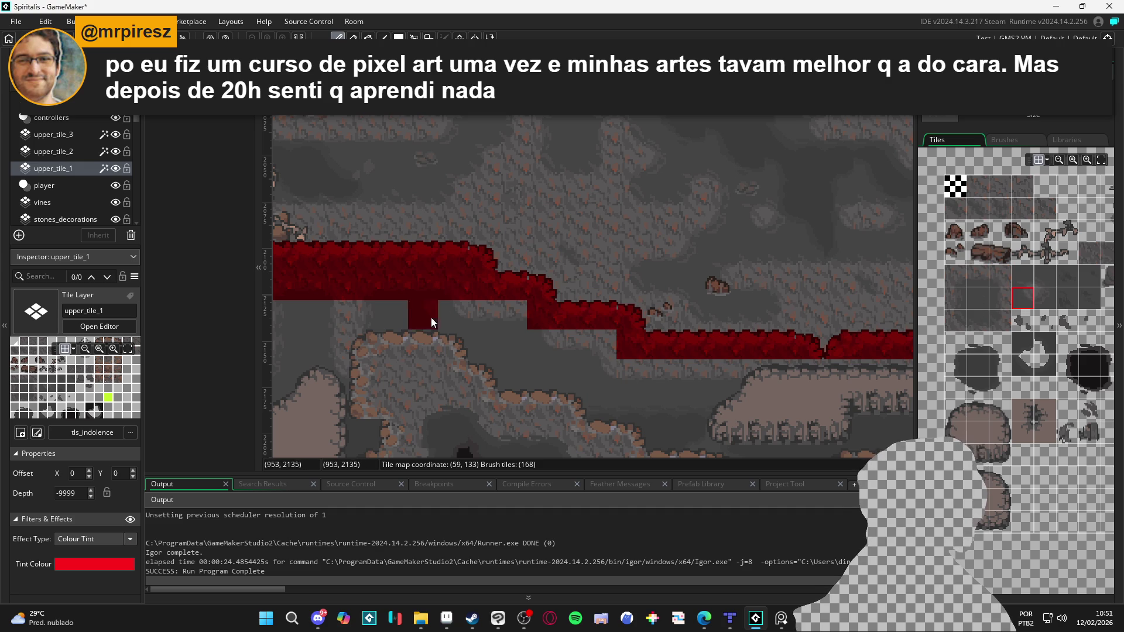
Step: Fill the empty gap under the strip and add another red tile below the step
left_click(982, 323)
left_click(504, 328)
left_click(978, 276)
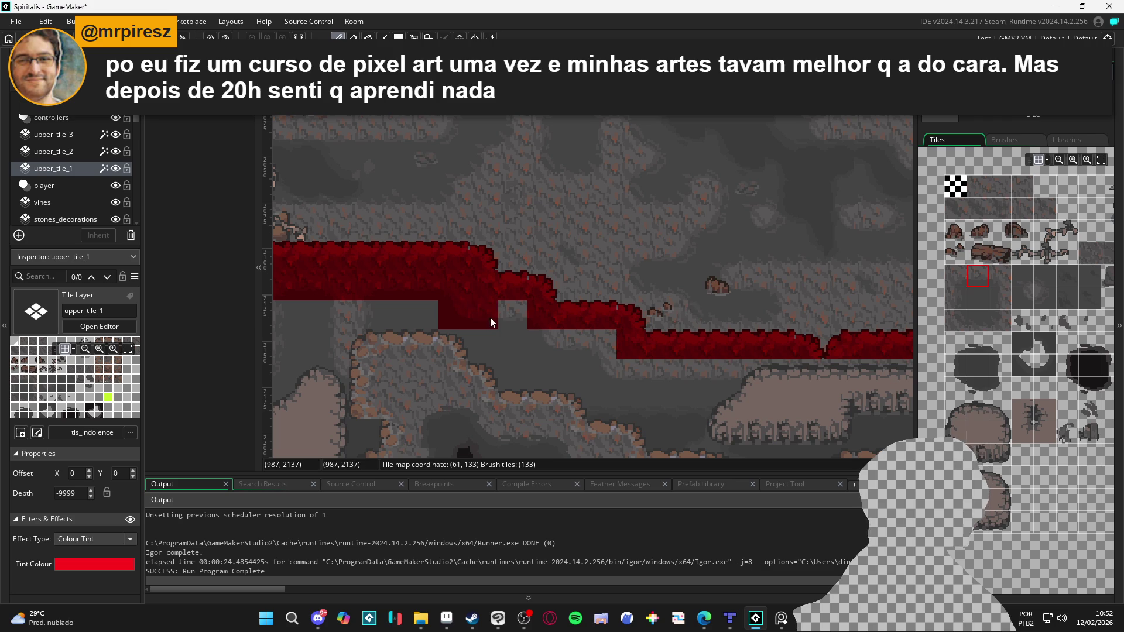
left_click(507, 318)
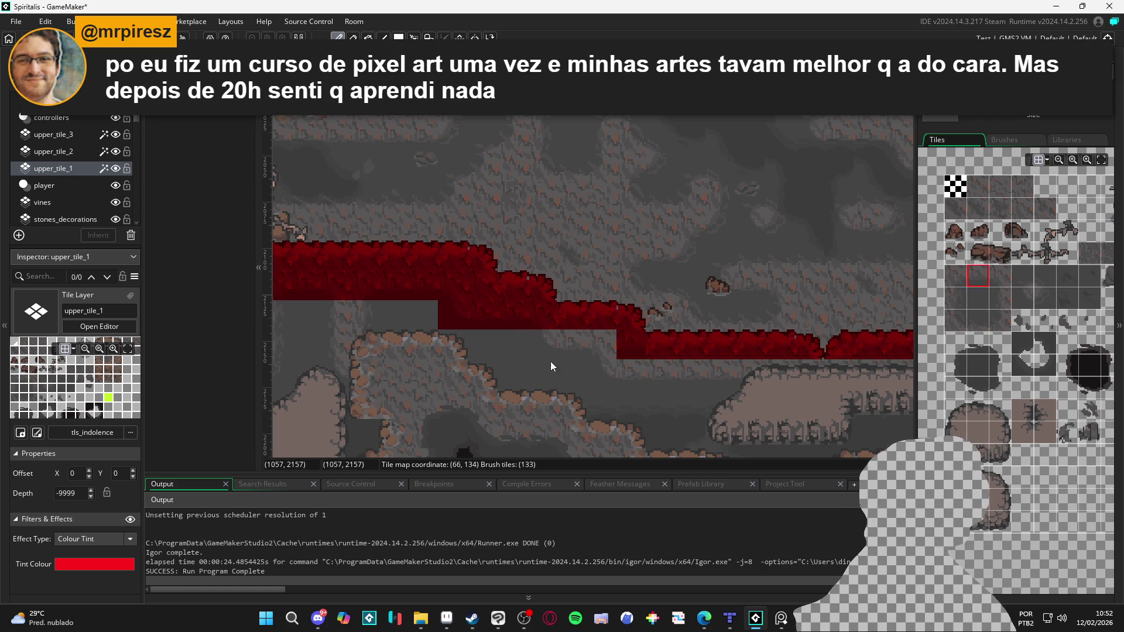
left_click(576, 347)
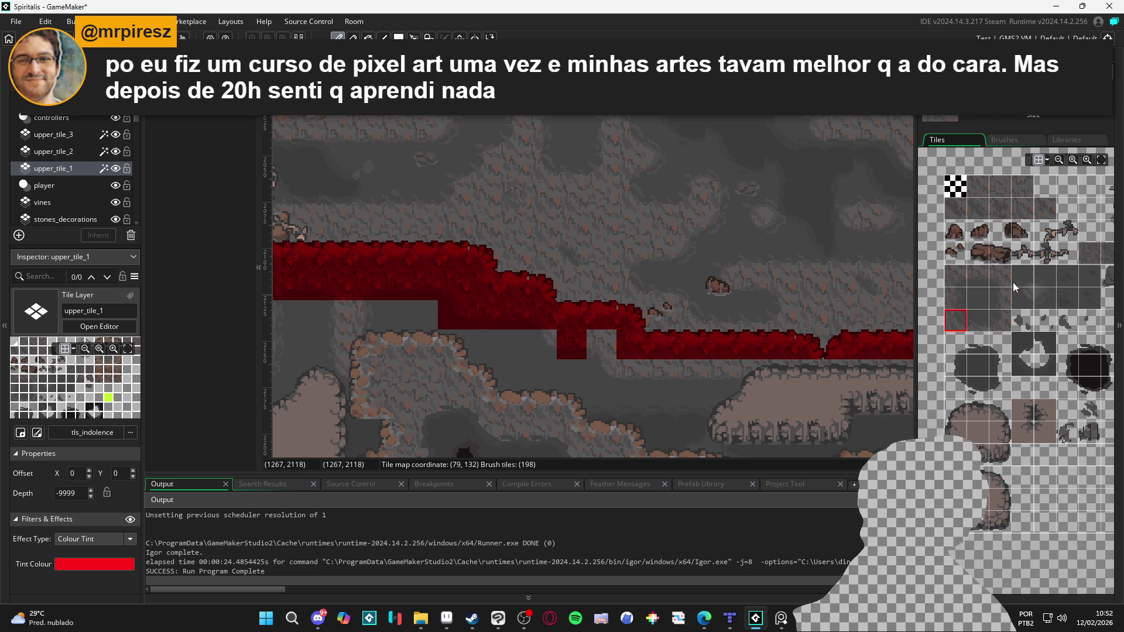
left_click(1046, 285)
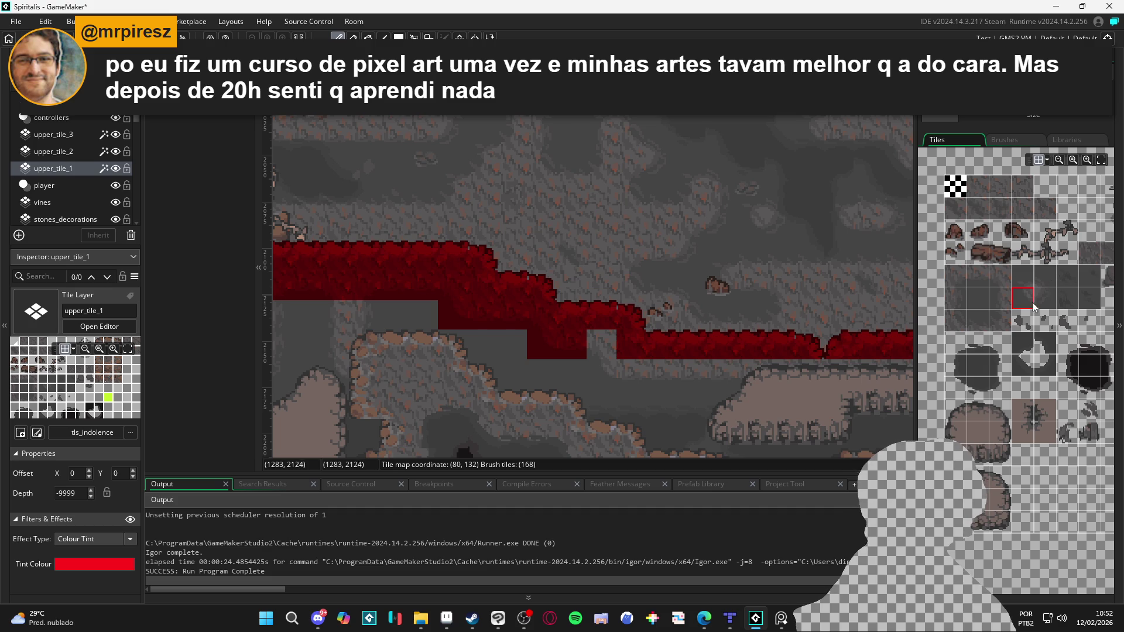
left_click(957, 322)
Step: Paint a first wall tile into the red upper_tile_1 layer, trying several wall tiles
left_click(1000, 276)
left_click(957, 320)
left_click(544, 378)
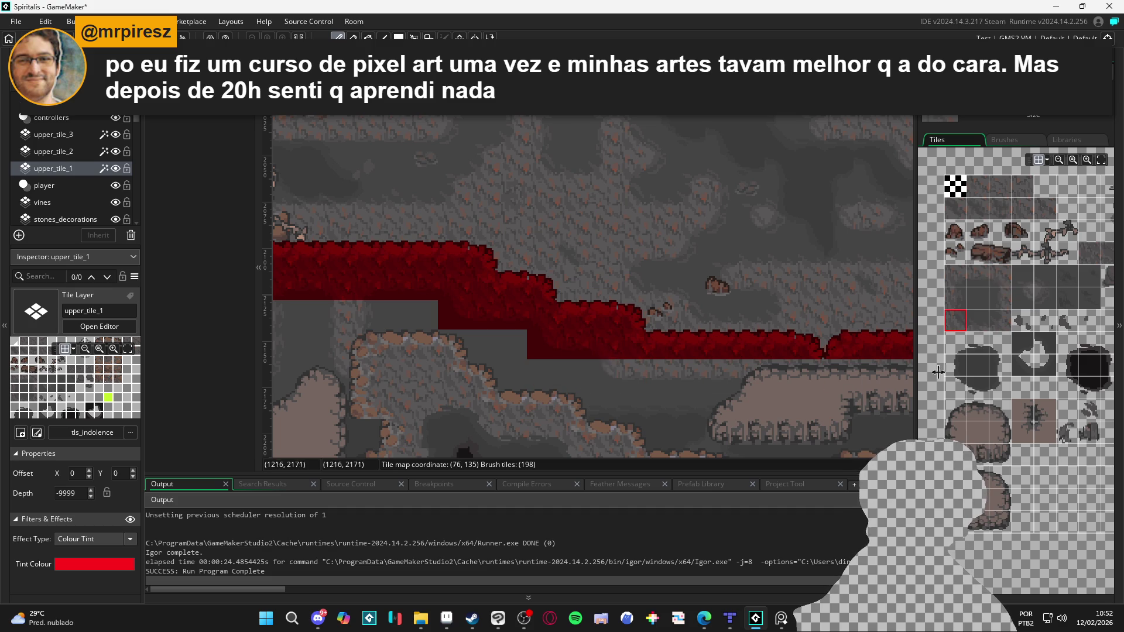
left_click(1000, 276)
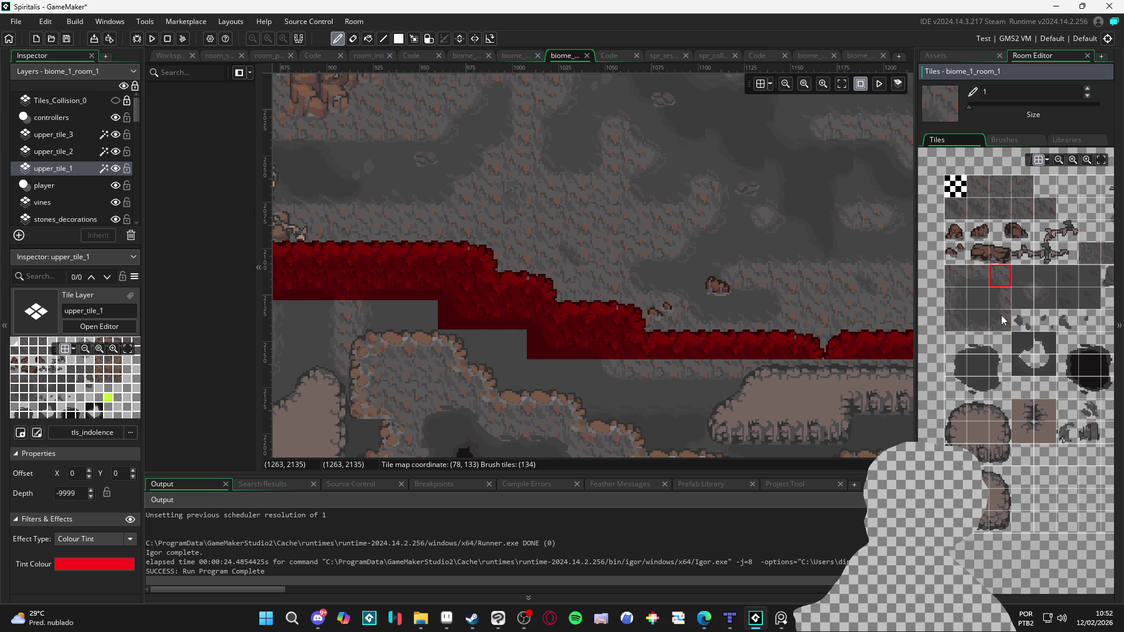
left_click(1002, 319)
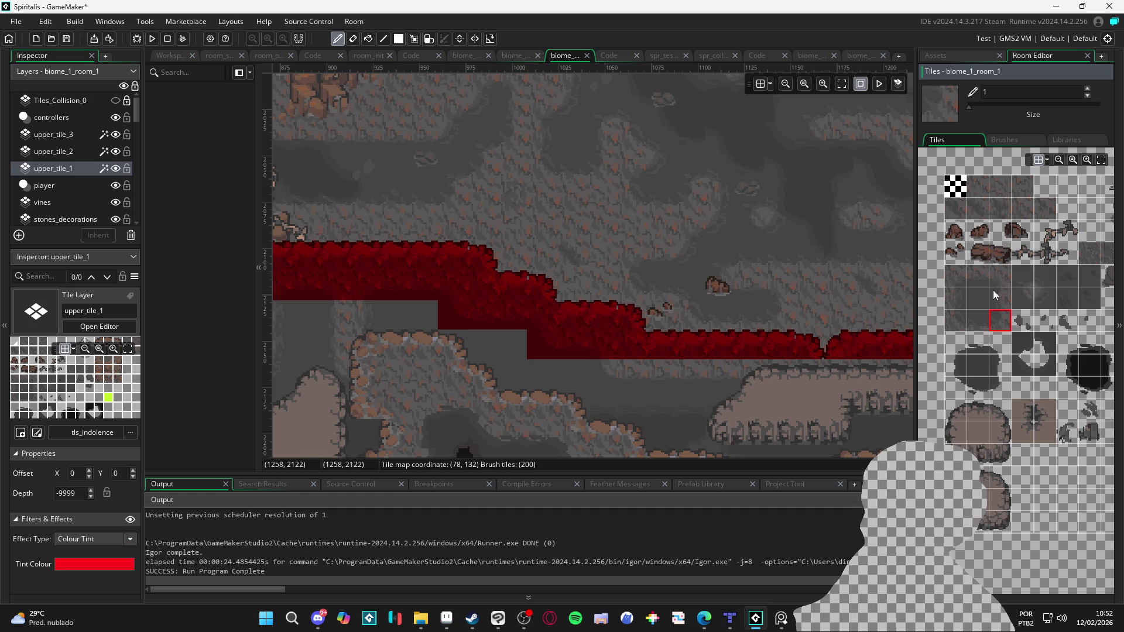
left_click(1000, 276)
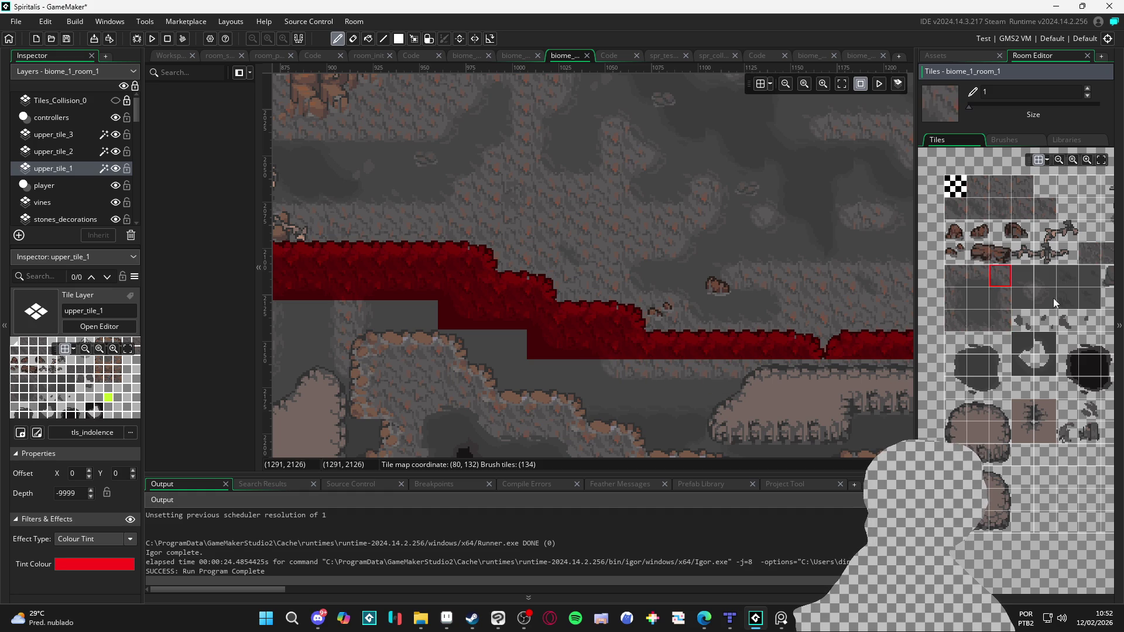
left_click(1031, 297)
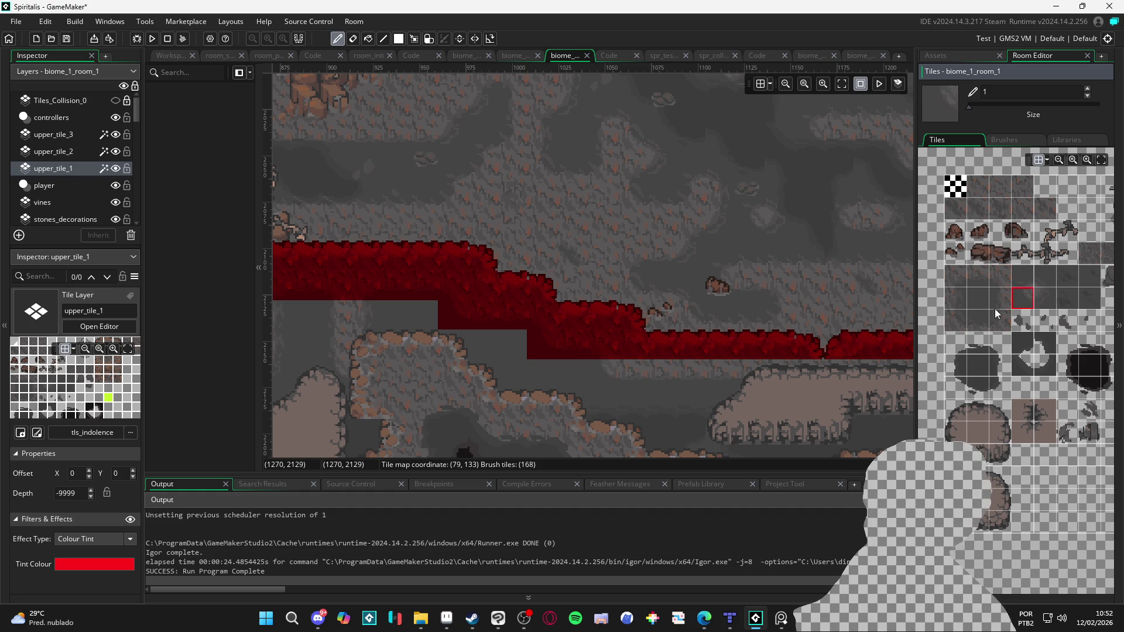
Step: Paint wall tile blocks under the red ledge, extending them rightward along the lower row
scroll(783, 384, "right", 1)
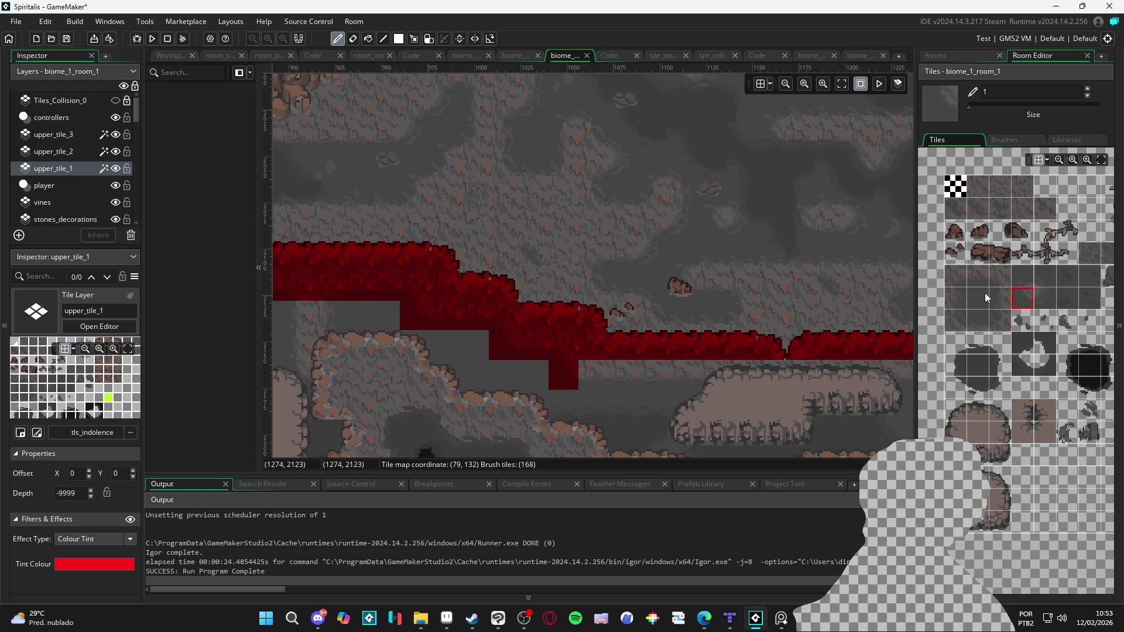
left_click(976, 316)
left_click(980, 277)
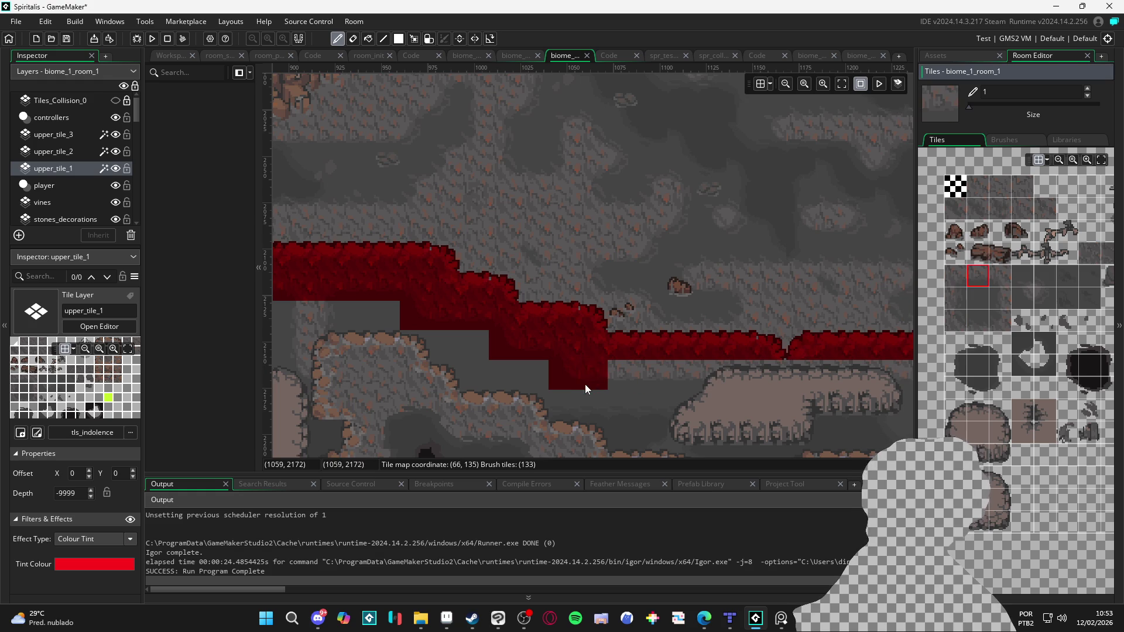
left_click(637, 375)
mouse_move(733, 381)
left_mouse_down()
mouse_move(802, 374)
mouse_move(564, 402)
mouse_move(557, 389)
mouse_move(772, 385)
mouse_move(723, 380)
left_mouse_up()
left_click(1000, 321)
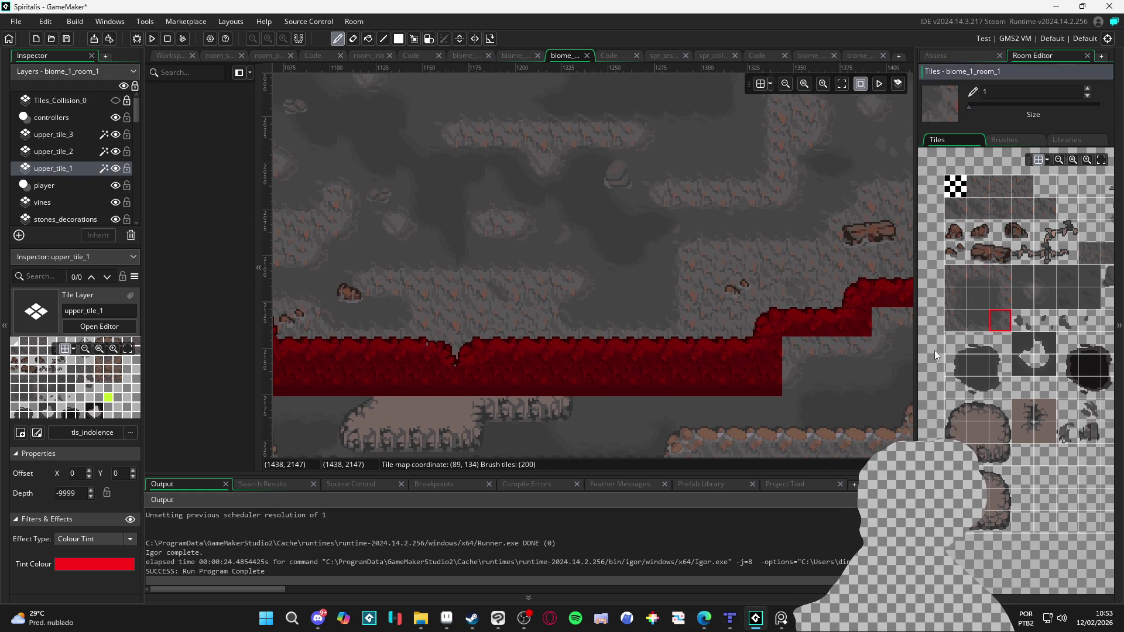
Step: Fill the step in the red ledge with plain wall tiles
left_click(955, 275)
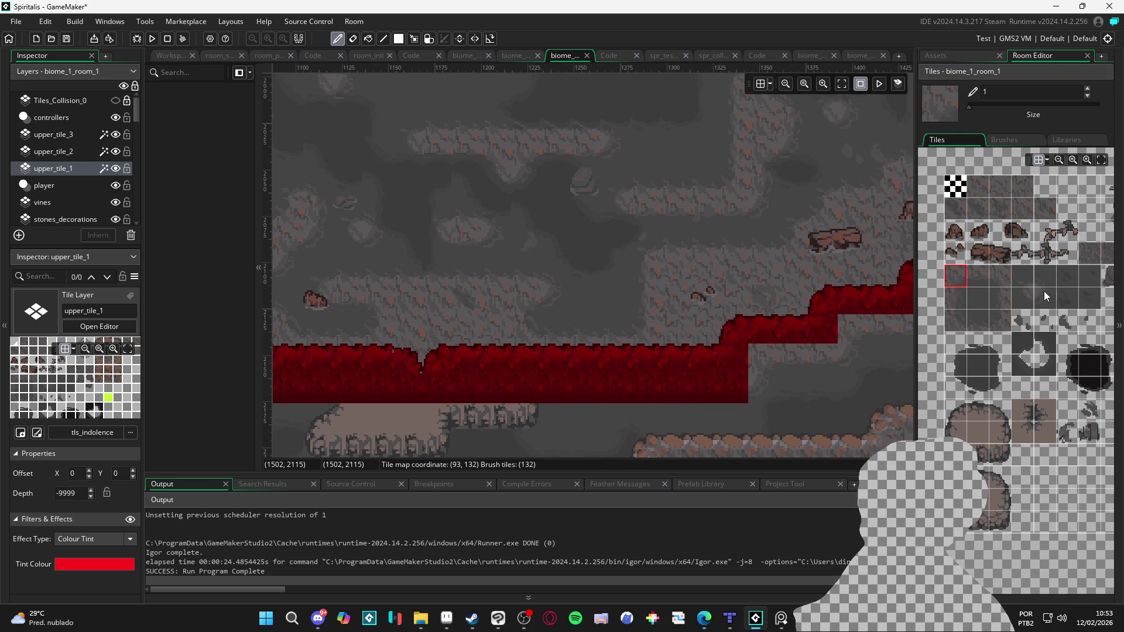
left_click(1045, 298)
left_click(752, 385)
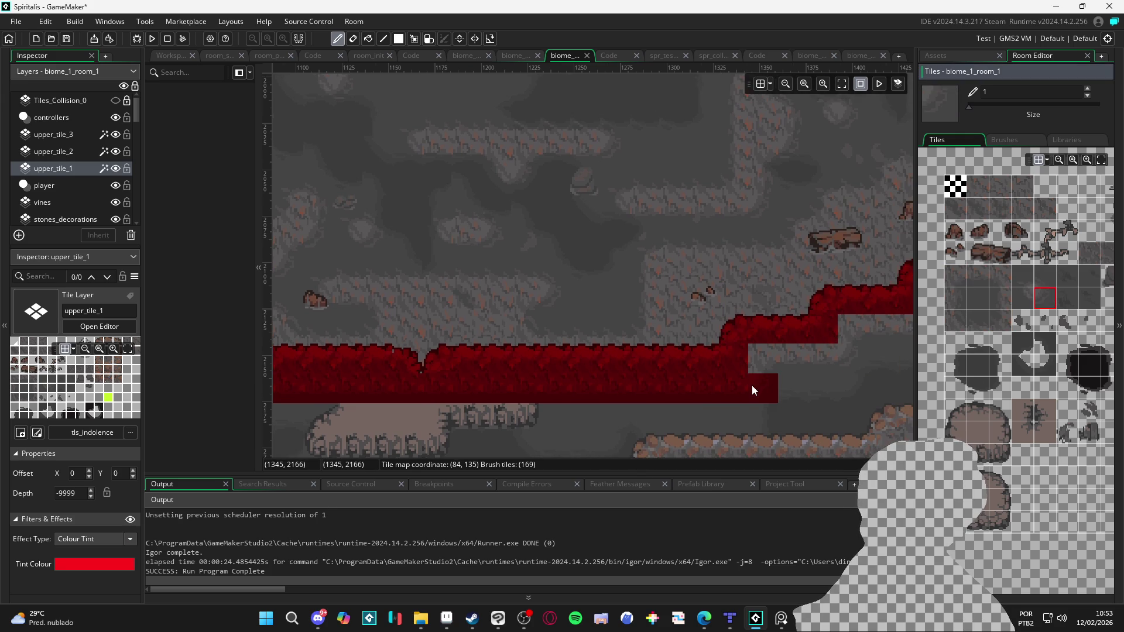
left_click(1023, 278)
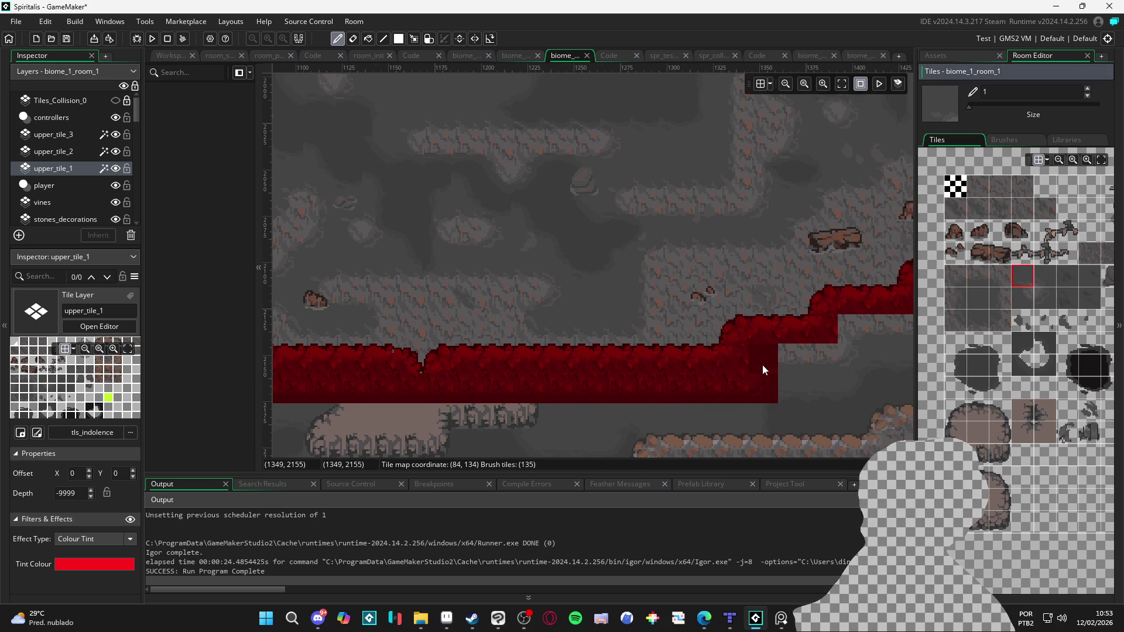
left_click(1039, 300)
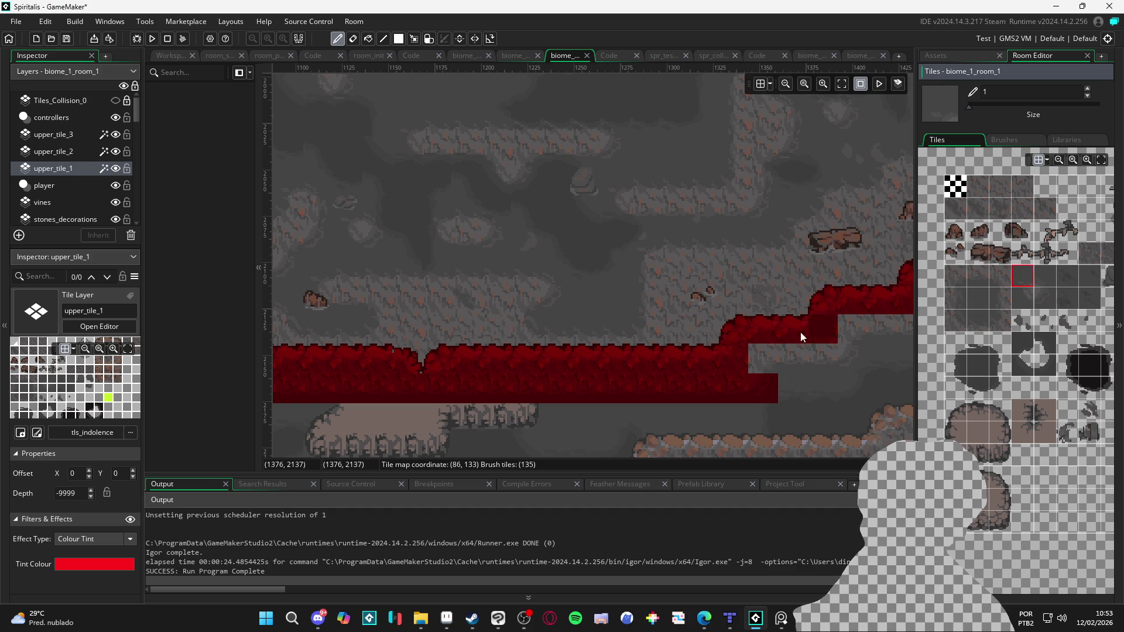
left_click(1023, 278)
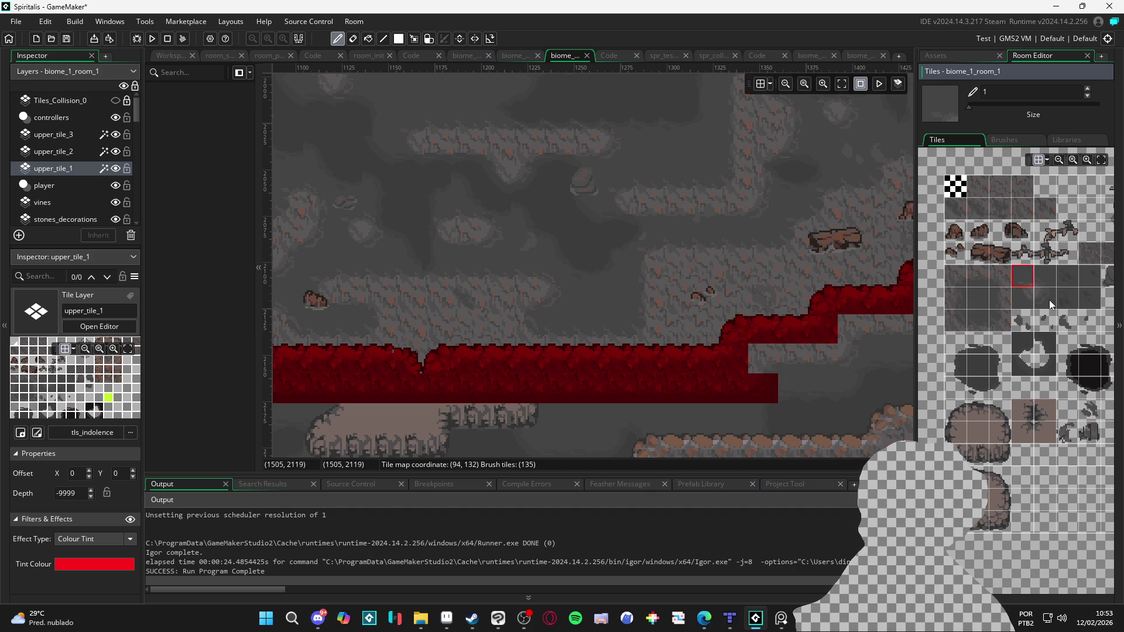
left_click(958, 285)
left_click(979, 280)
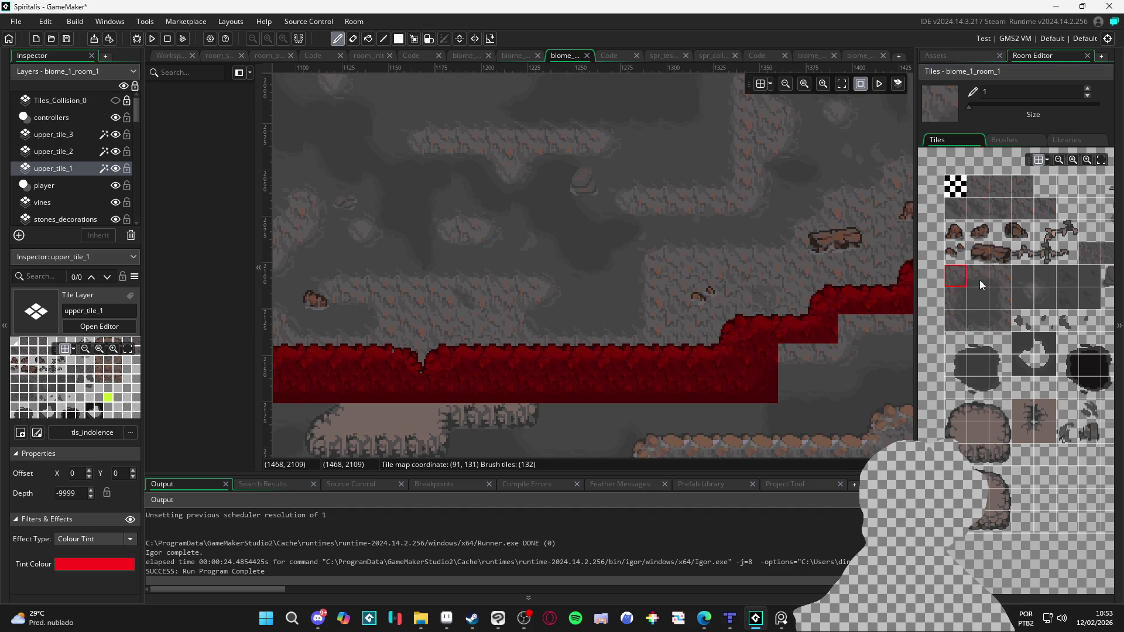
left_click_drag(797, 346, 811, 358)
Step: Paint a wall tile near the rock slope
scroll(823, 359, "right", 3)
scroll(824, 359, "up", 1)
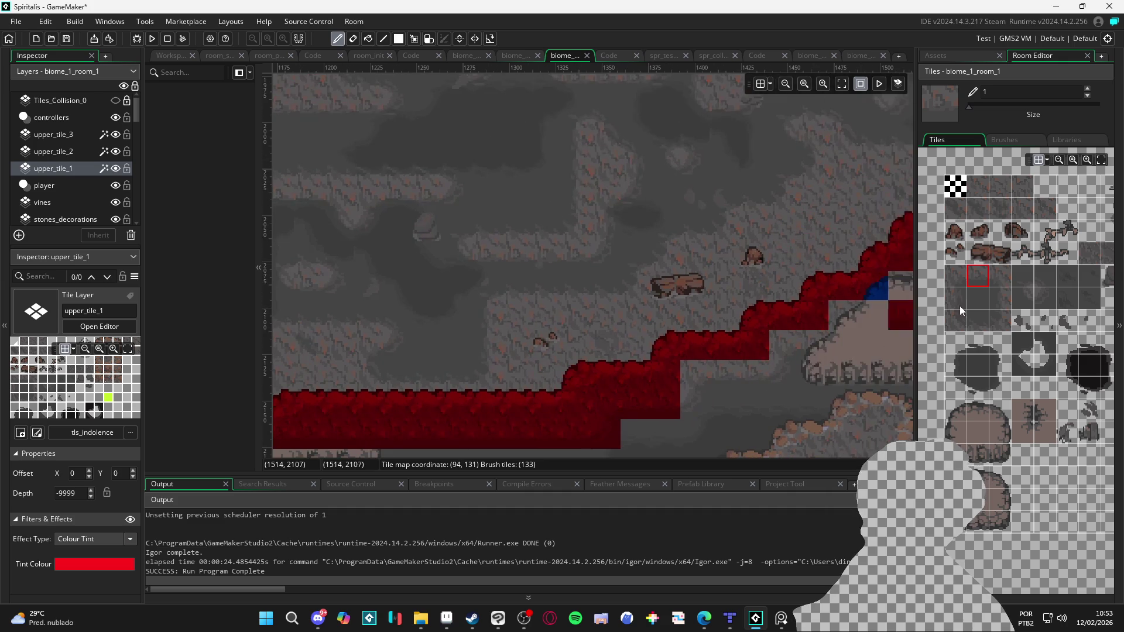
left_click(1045, 298)
left_click(687, 406)
left_click(998, 299)
left_click(964, 299)
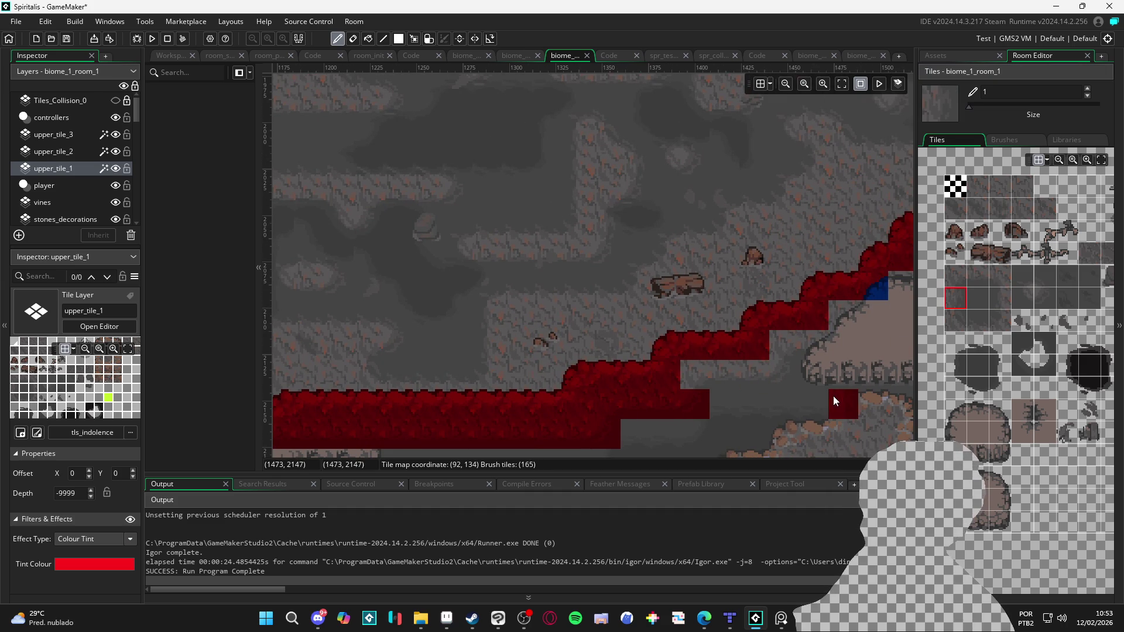
Step: Fill the grey gap beside the isolated red tile and the remaining ledge gap
left_click(965, 278)
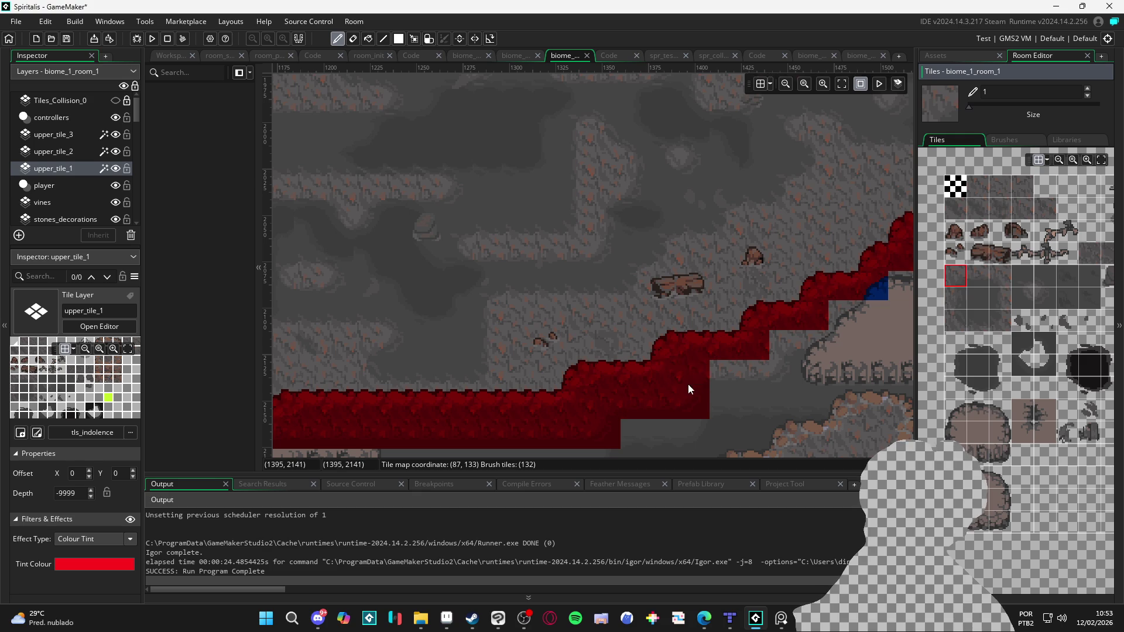
left_click(978, 277)
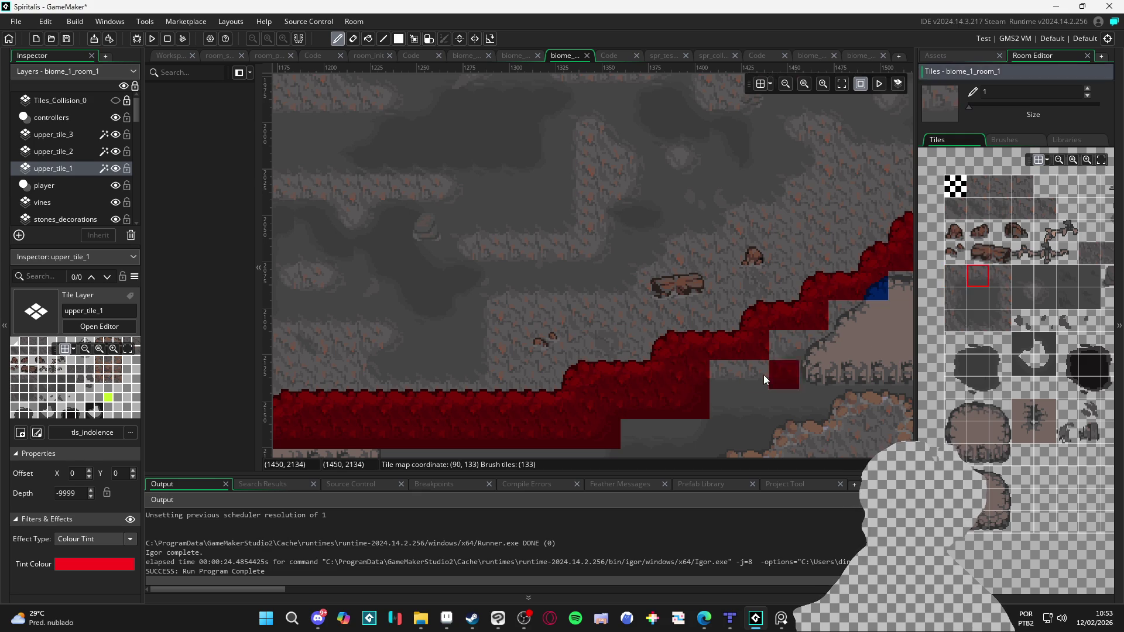
left_click(1009, 318)
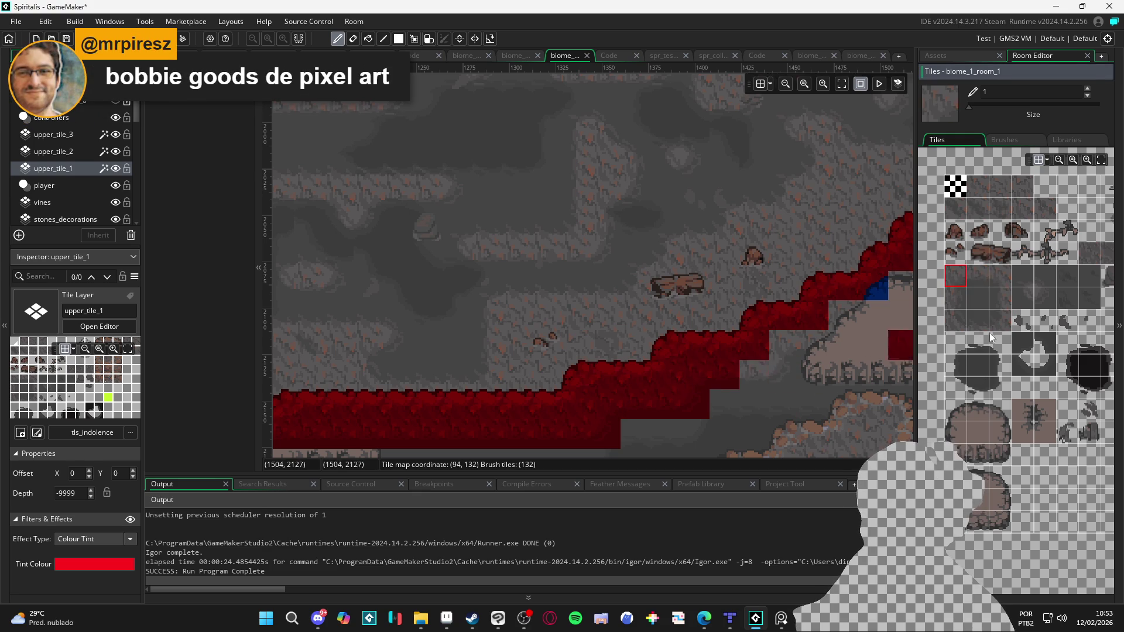
left_click(1035, 302)
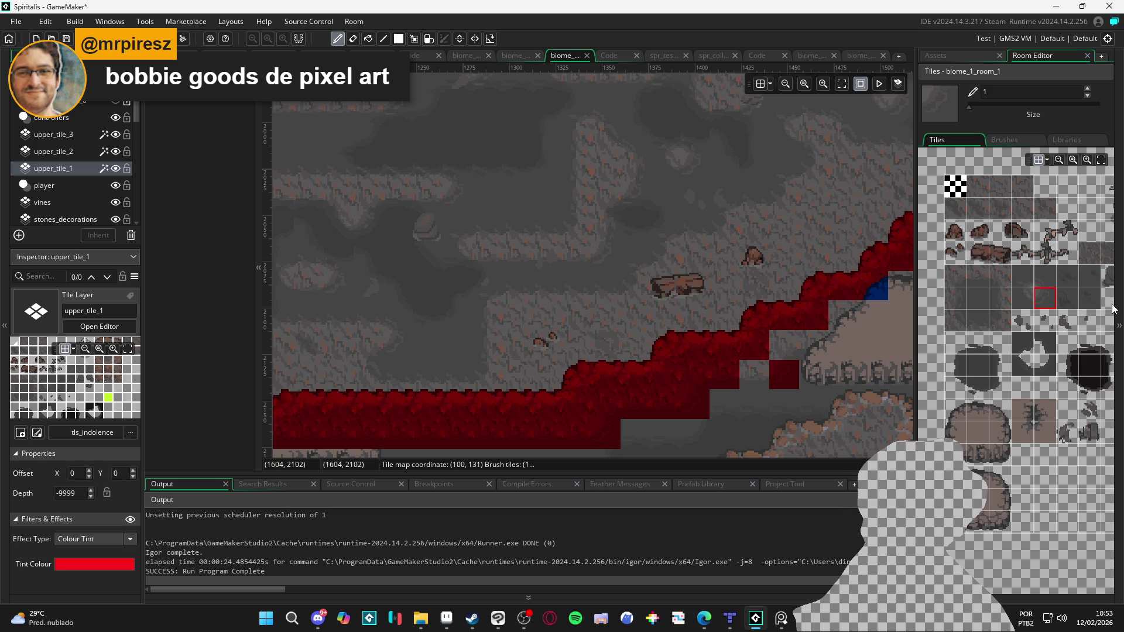
left_click(741, 375)
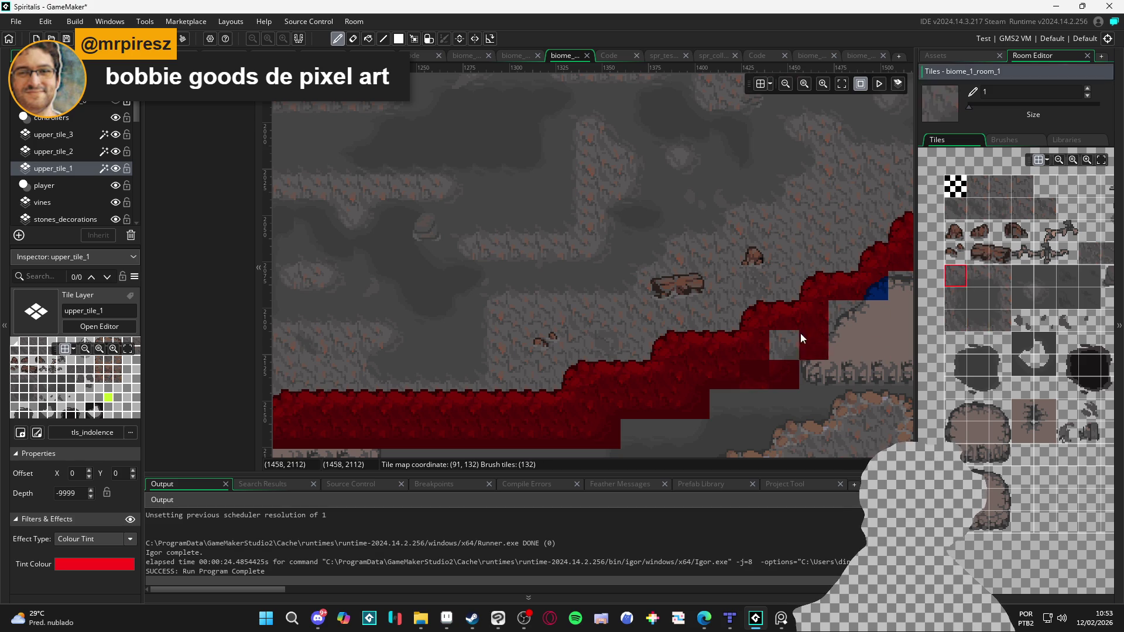
left_click(787, 342)
left_click(986, 280)
left_click_drag(816, 352, 729, 380)
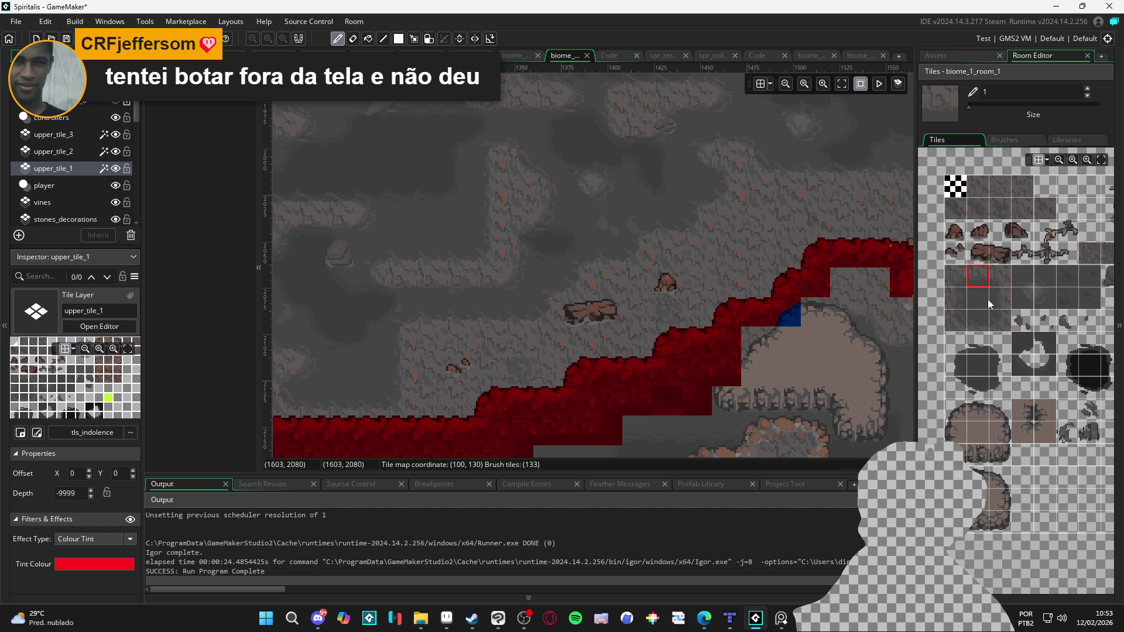
Step: Fill the gaps around the blue block and in the red tile row, then switch to upper_tile_2
left_click(956, 276)
left_click(772, 342)
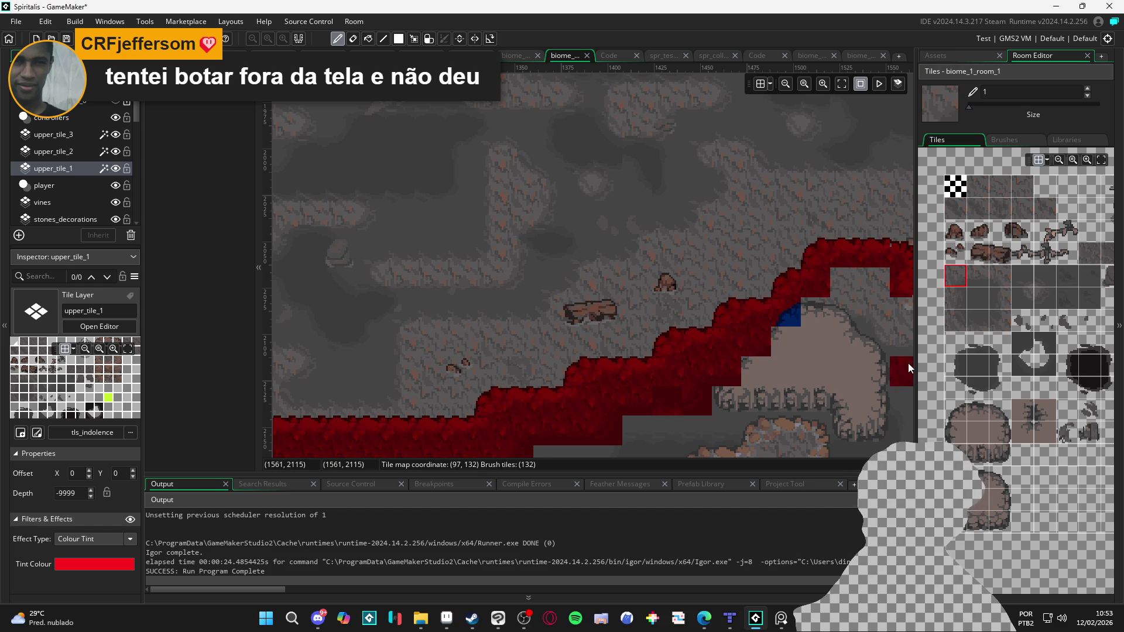
left_click(982, 281)
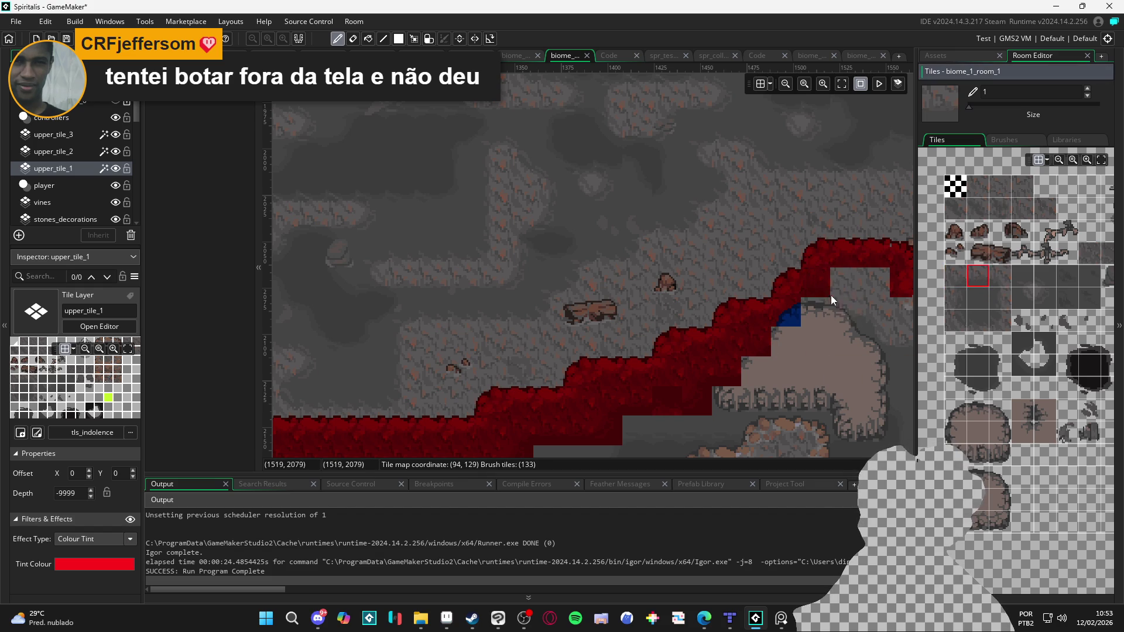
left_click_drag(832, 283, 864, 280)
scroll(802, 285, "right", 4)
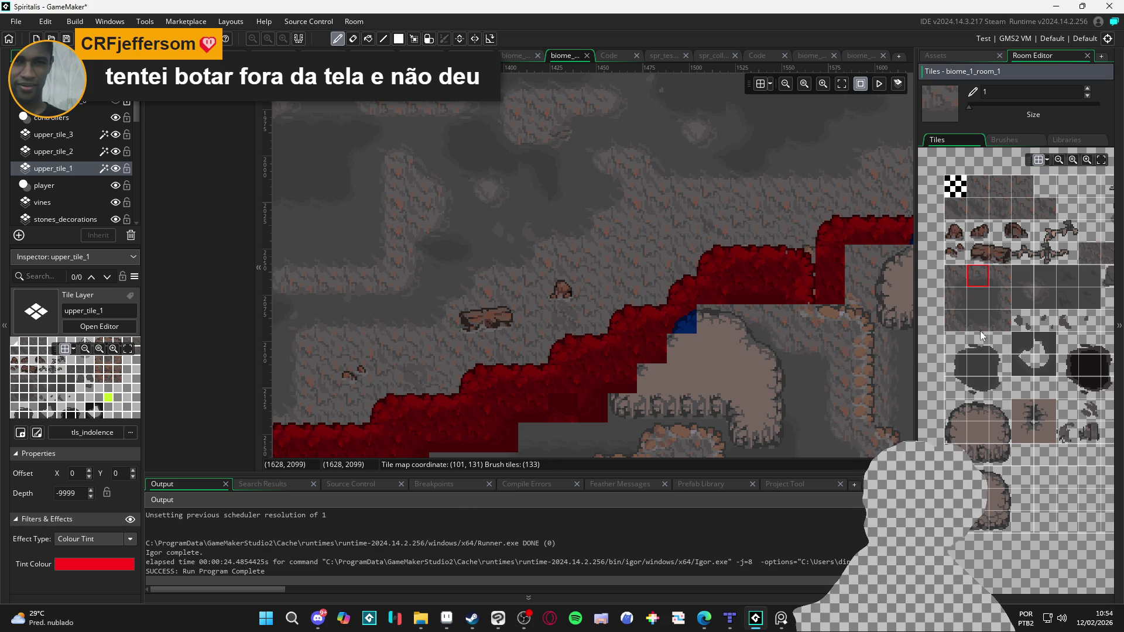
left_click(716, 312)
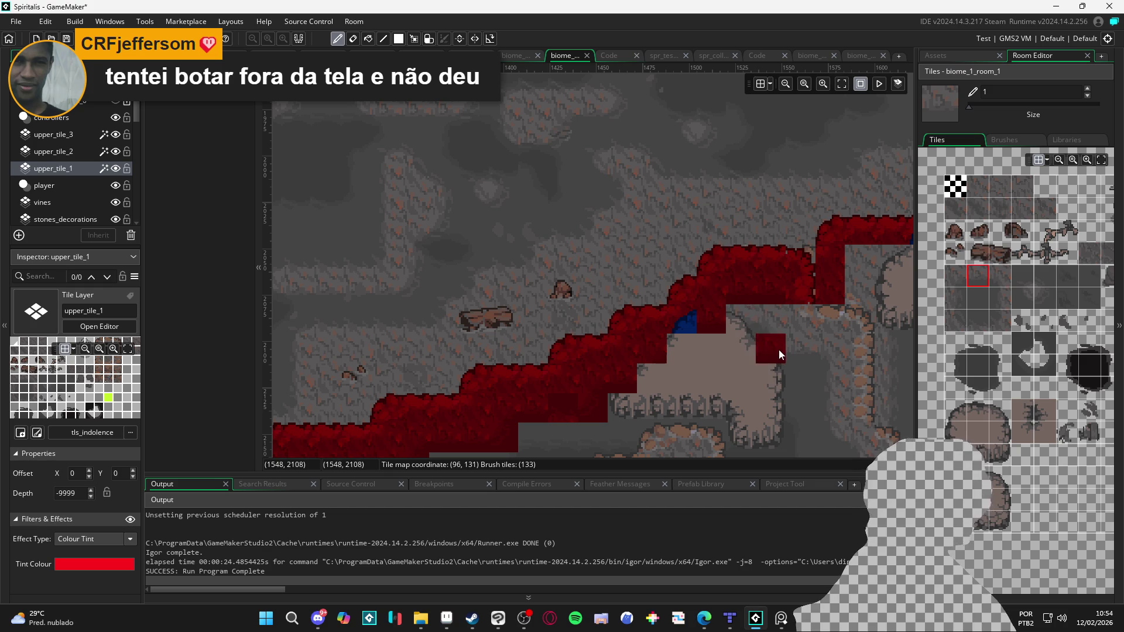
scroll(617, 394, "down", 1)
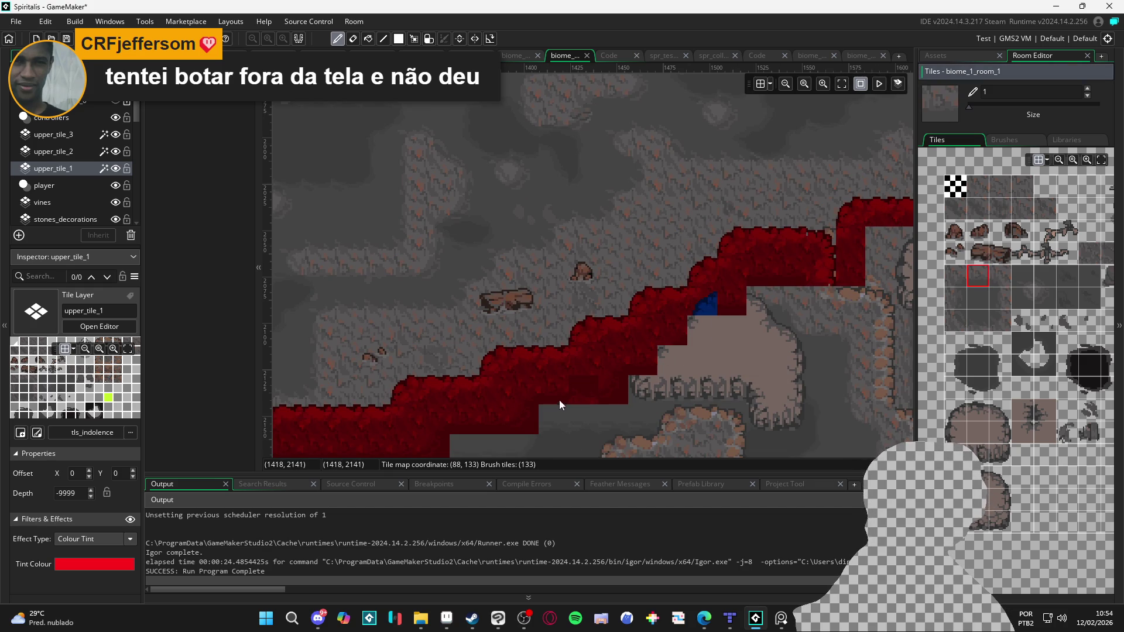
scroll(717, 381, "down", 2)
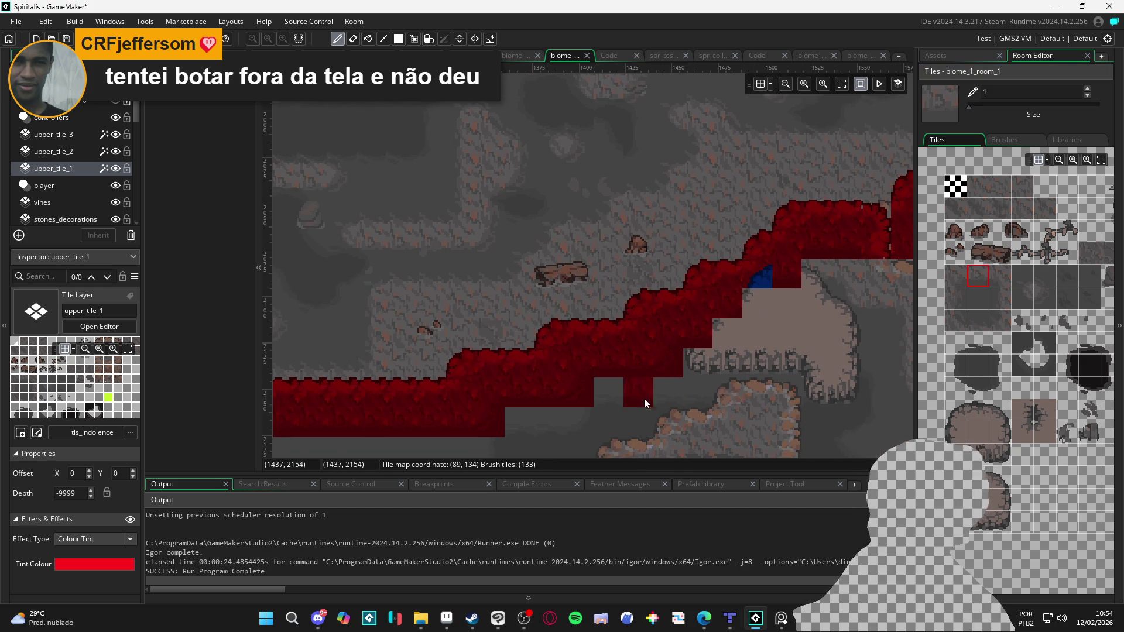
left_click_drag(651, 398, 676, 385)
left_click_drag(592, 399, 681, 335)
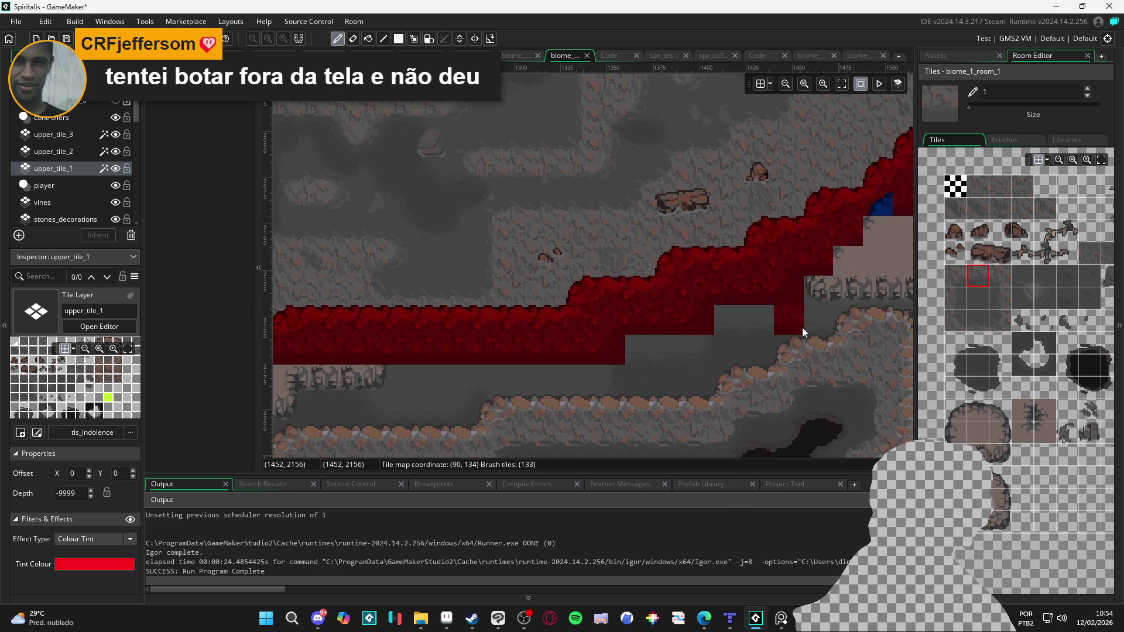
left_click(88, 154)
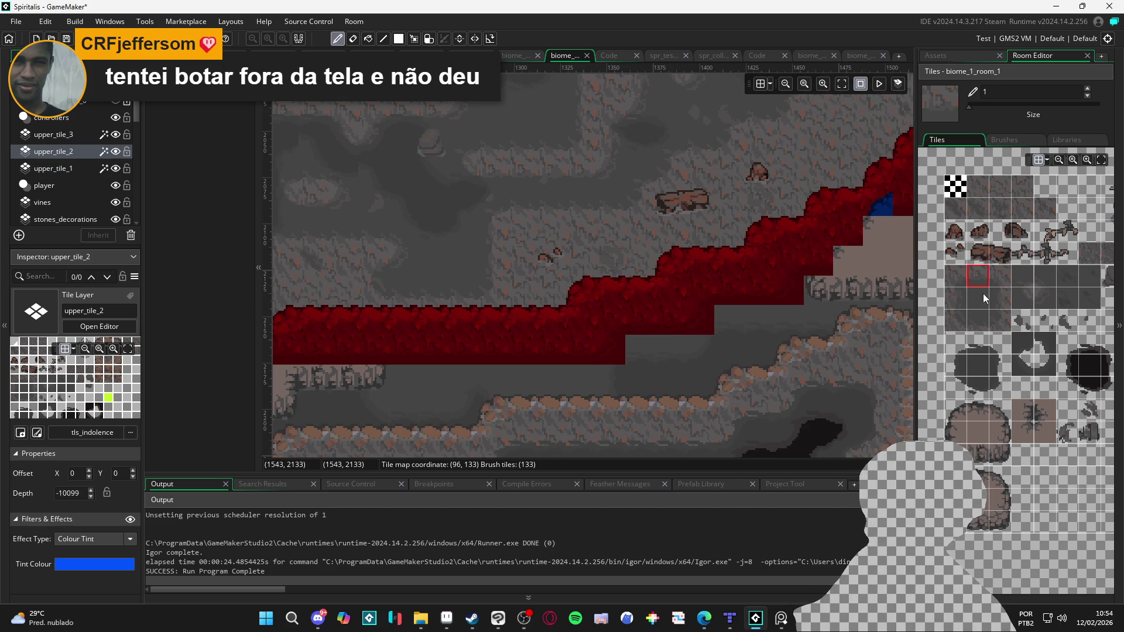
Step: Pick the plain wall tile and paint red upper_tile_1 tiles beneath the blue blob
mouse_move(1039, 299)
left_mouse_down()
mouse_move(972, 304)
mouse_move(974, 294)
mouse_move(1000, 308)
mouse_move(953, 292)
mouse_move(1041, 312)
mouse_move(982, 337)
left_mouse_up()
left_click(954, 352)
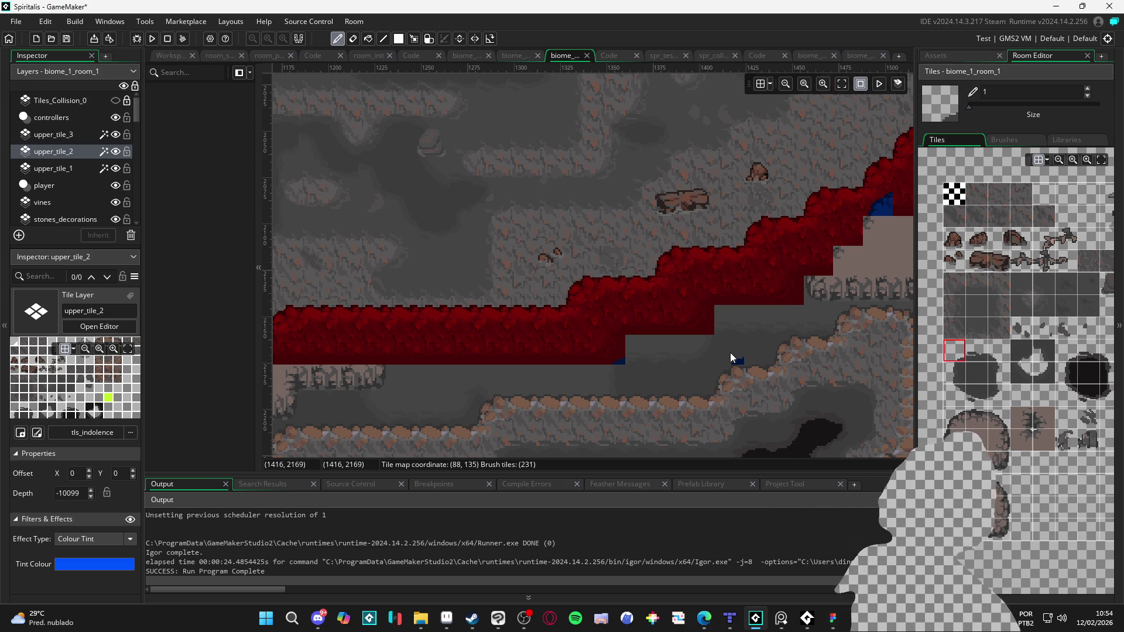
scroll(525, 216, "down", 4, "ctrl")
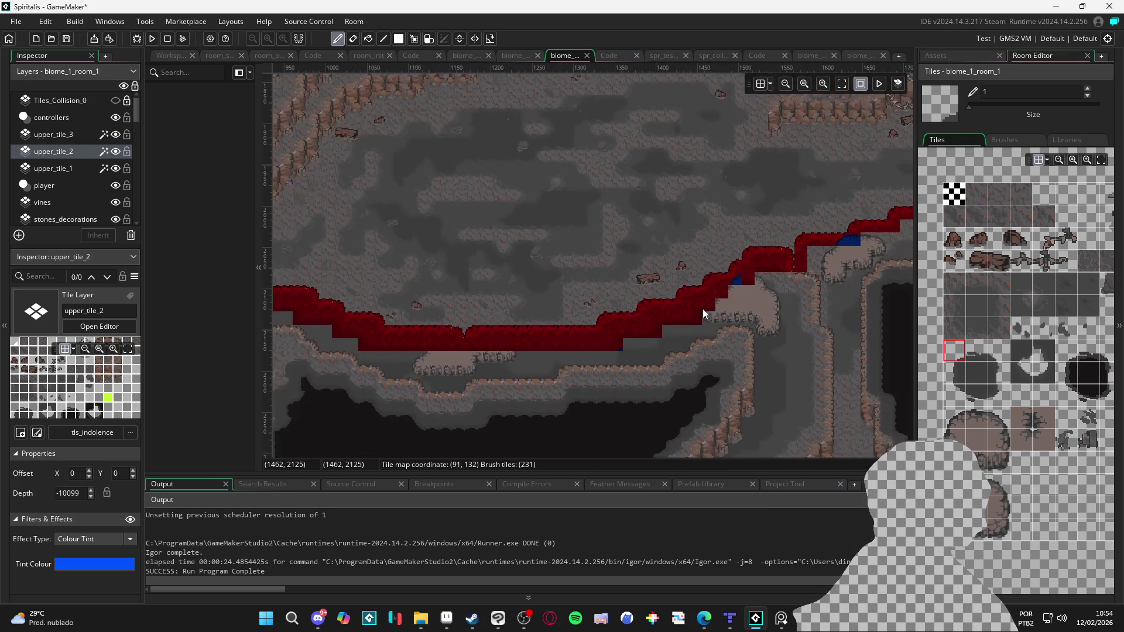
scroll(667, 238, "up", 4, "ctrl")
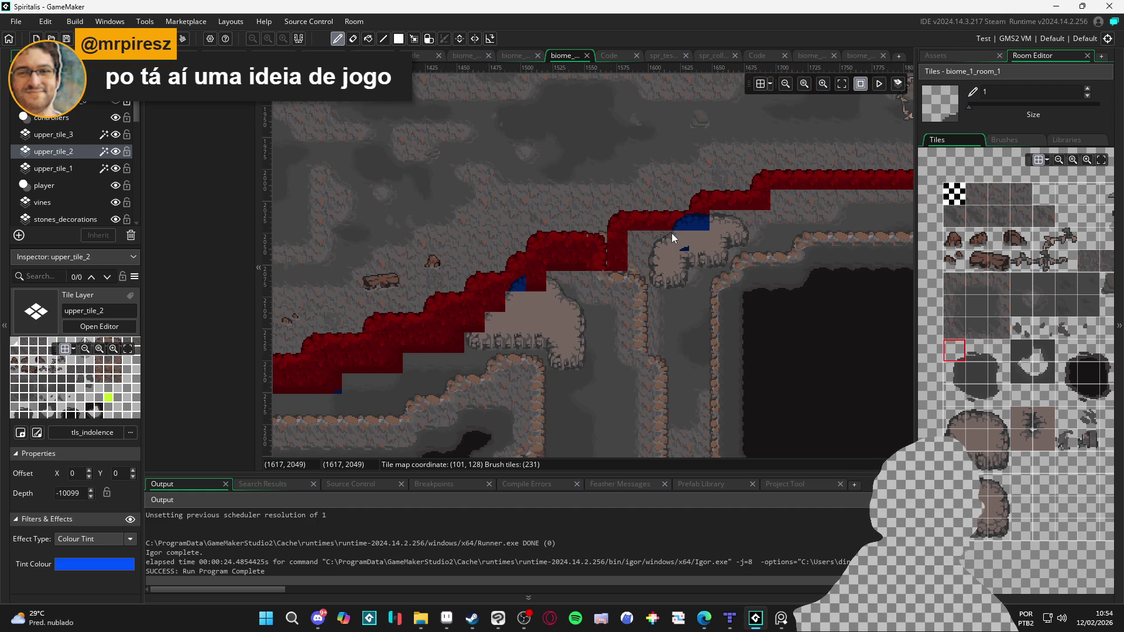
scroll(671, 233, "up", 2, "ctrl")
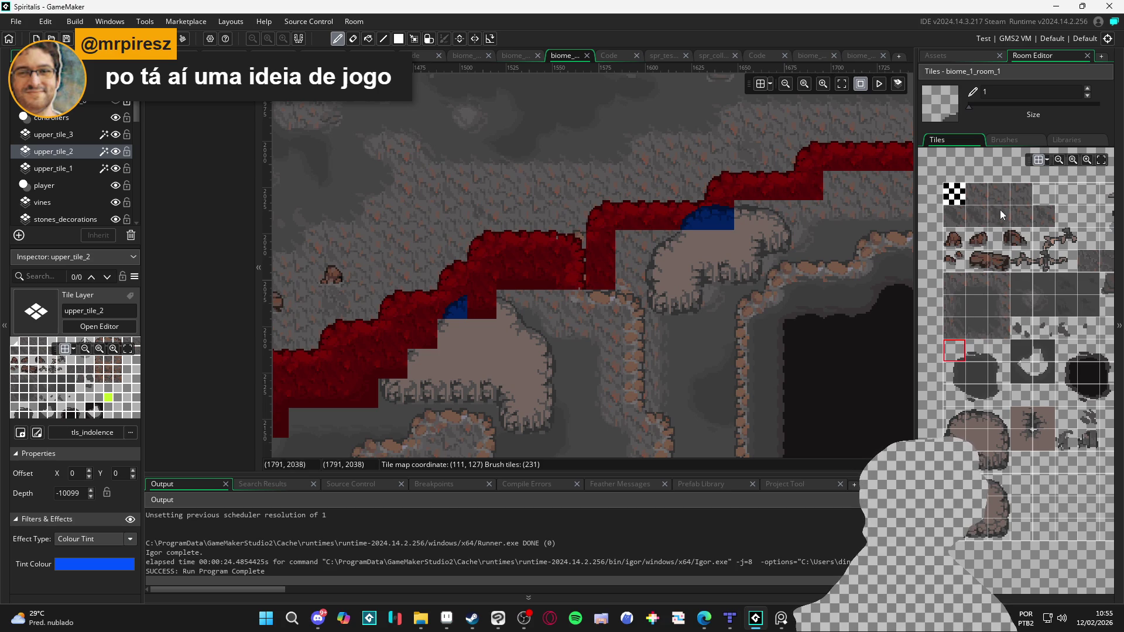
left_click(982, 199)
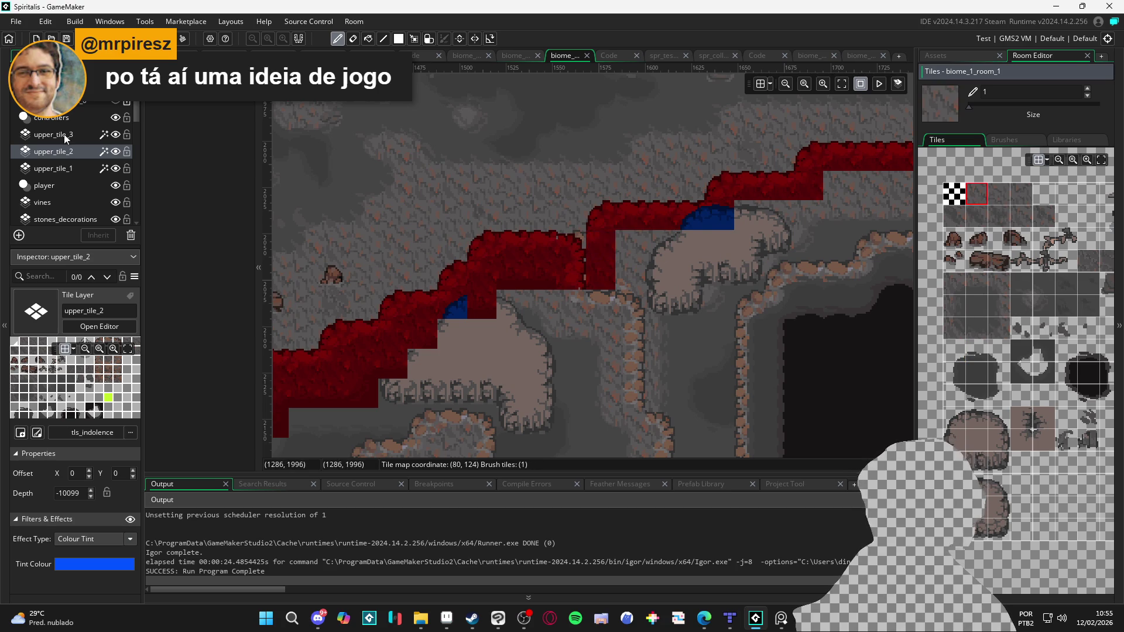
left_click(73, 166)
mouse_move(638, 242)
left_mouse_down()
mouse_move(678, 240)
mouse_move(648, 282)
left_mouse_up()
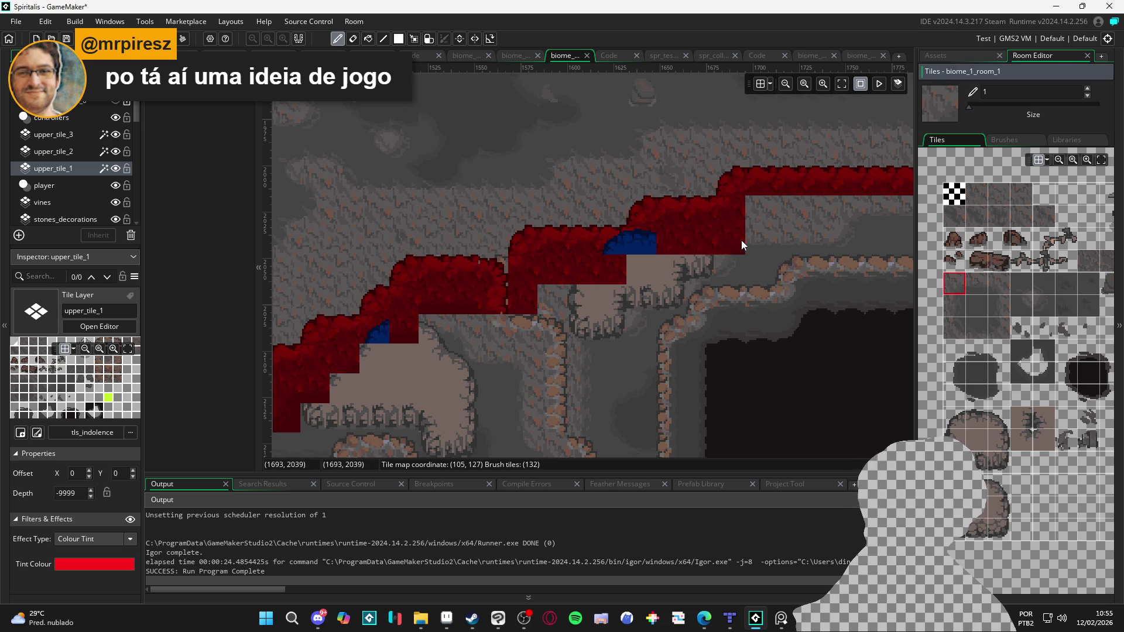
Step: Paint red wall tiles on upper_tile_1 and extend them to the right
left_click(955, 286)
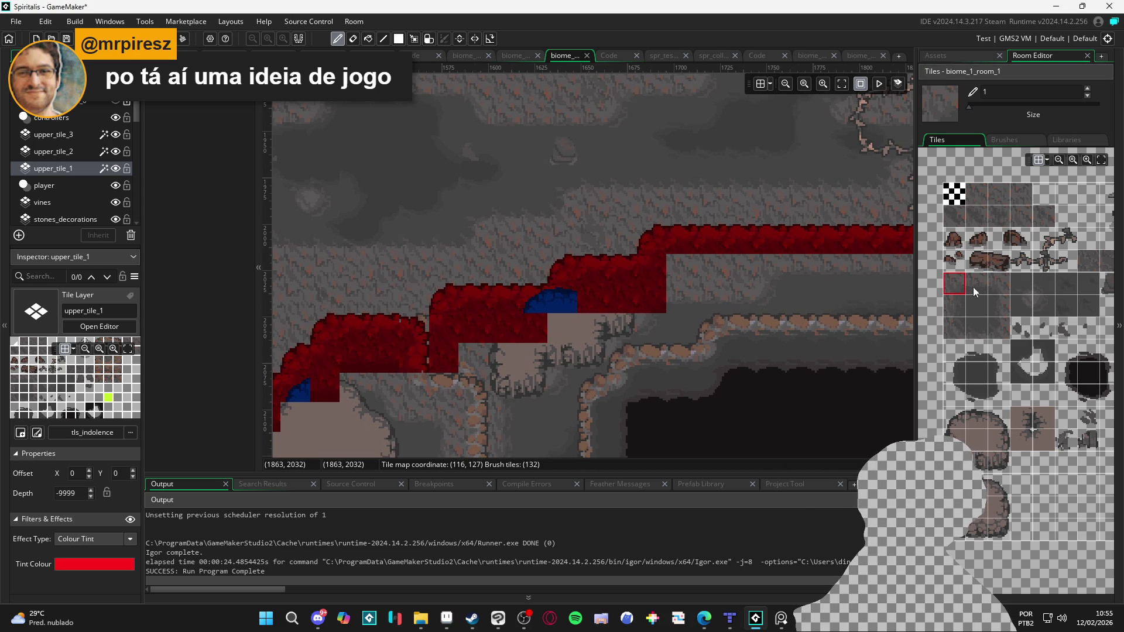
left_click(698, 301)
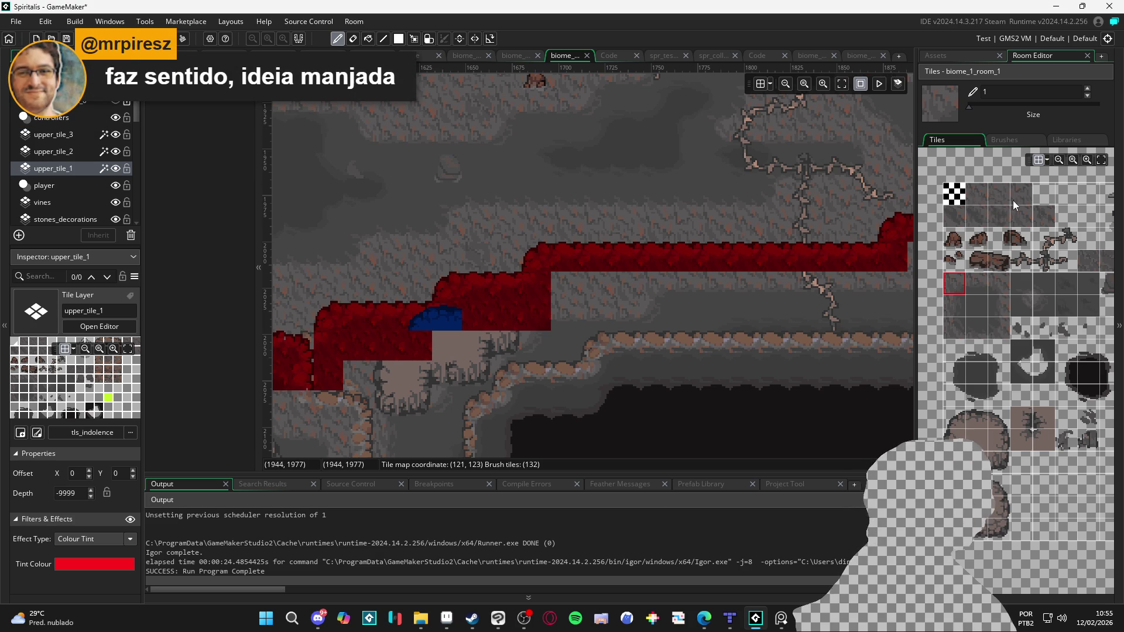
left_click(978, 202)
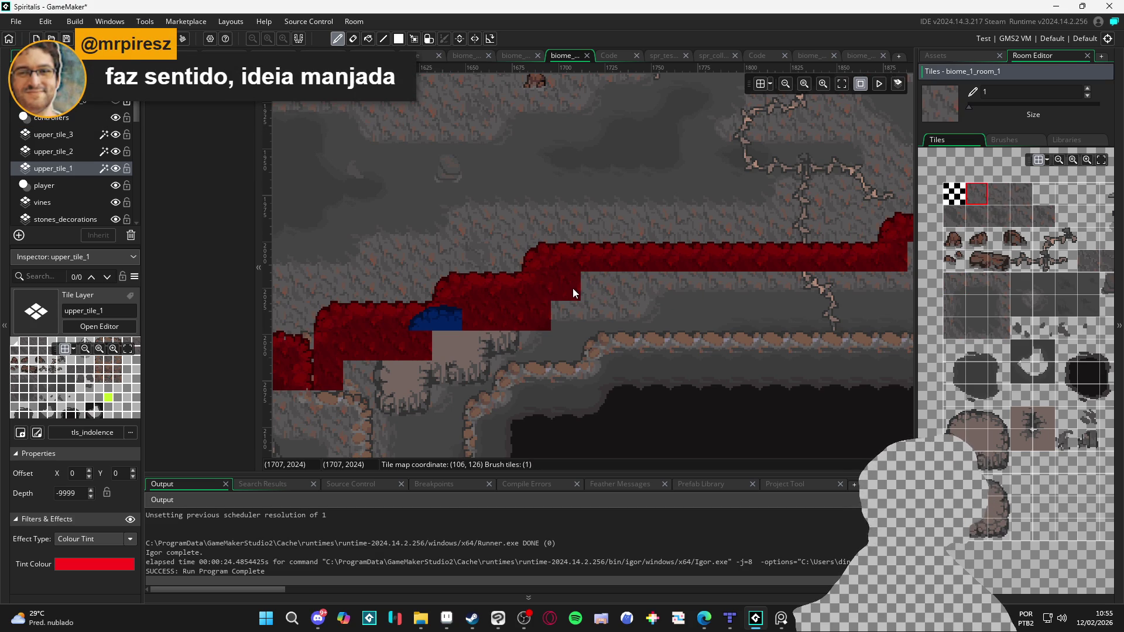
left_click_drag(572, 288, 616, 287)
left_click(999, 194)
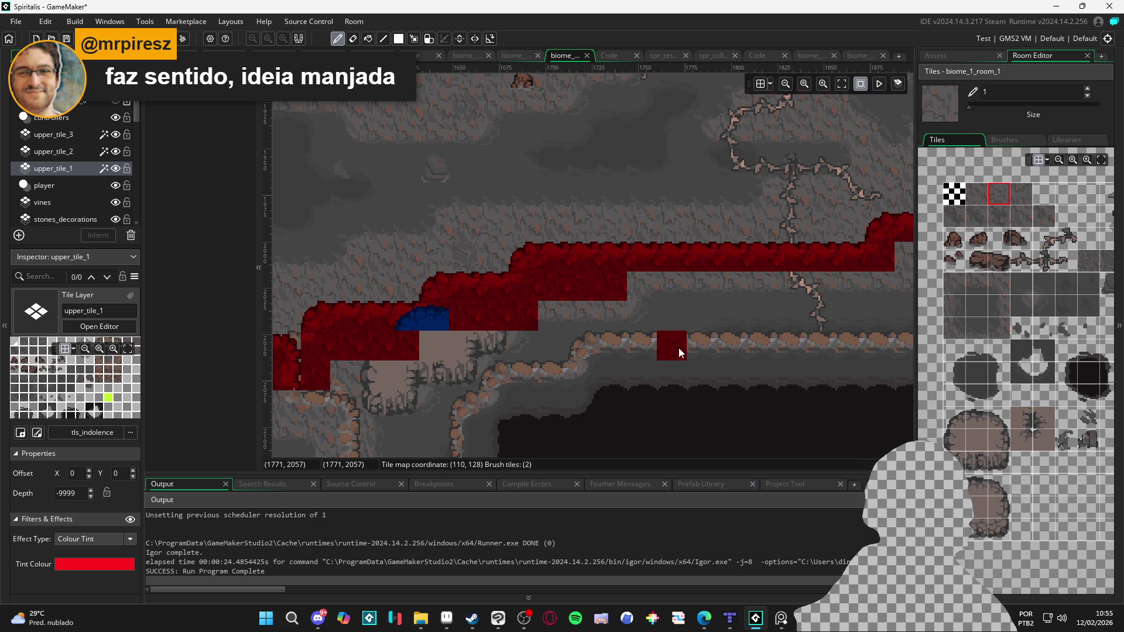
Step: Continue the red wall along the step, adding tiles below it and at its end
scroll(633, 322, "right", 3)
left_click(957, 288)
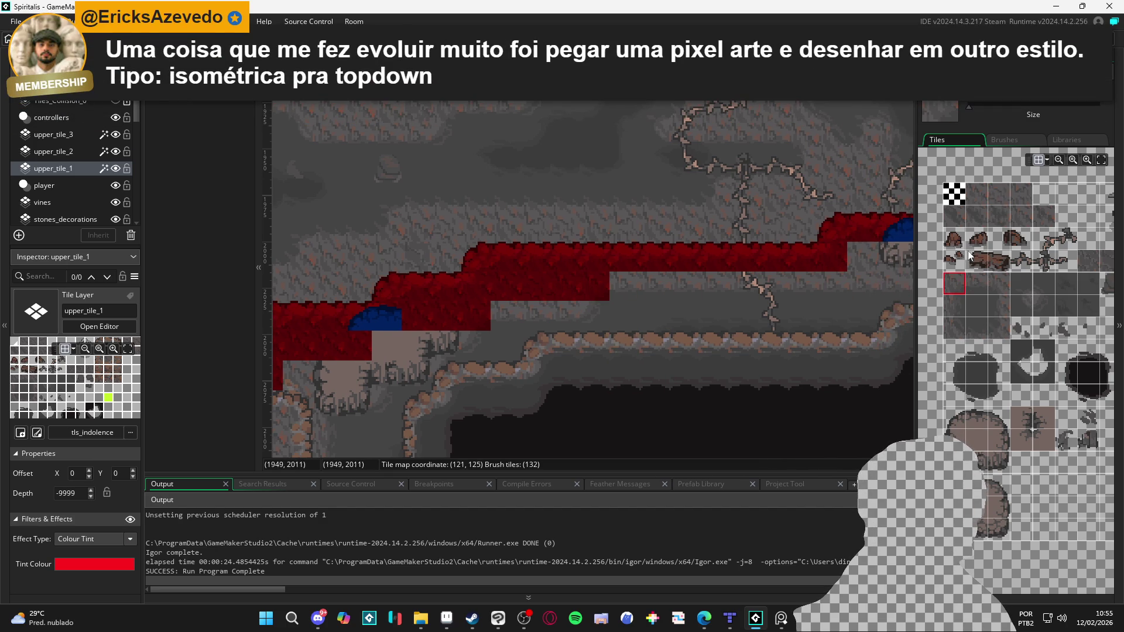
left_click(976, 284)
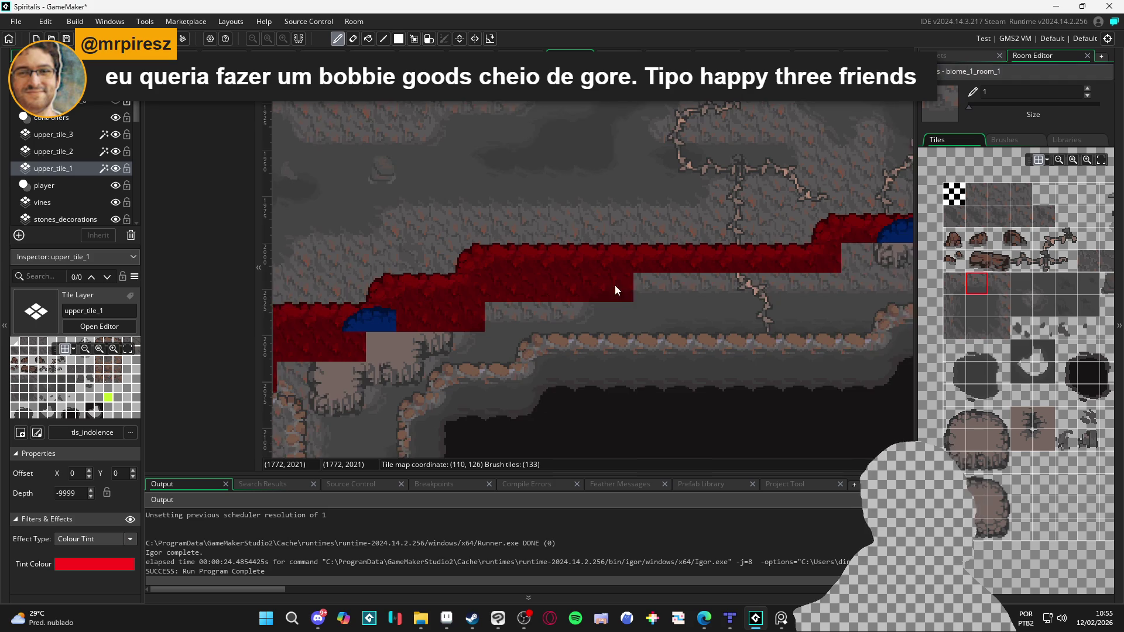
left_click_drag(628, 283, 505, 296)
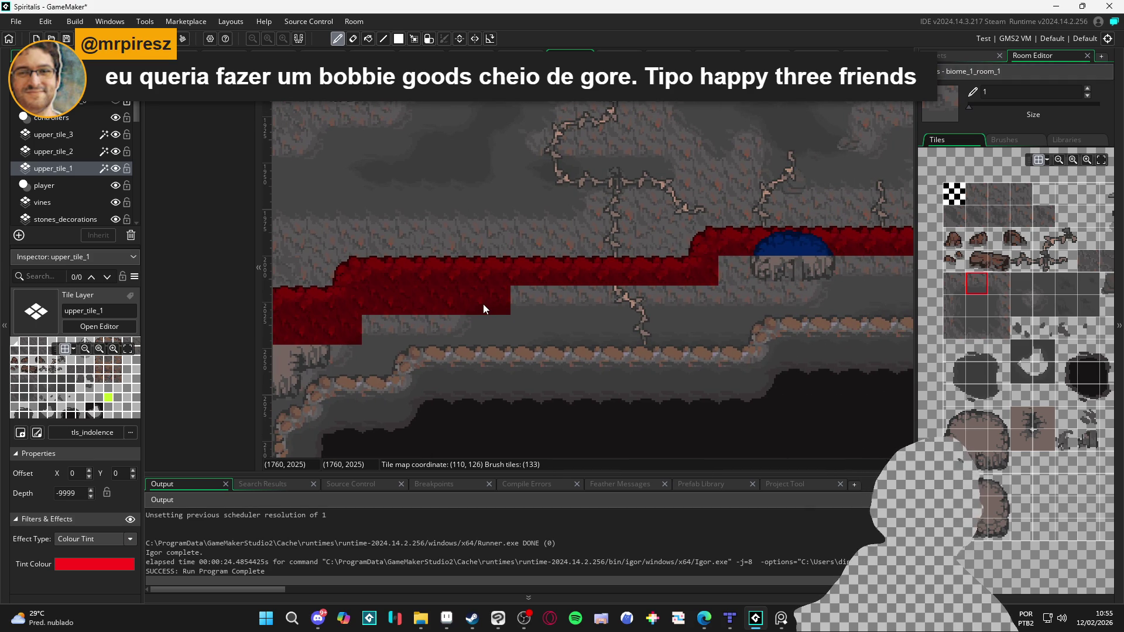
left_click_drag(496, 300, 602, 299)
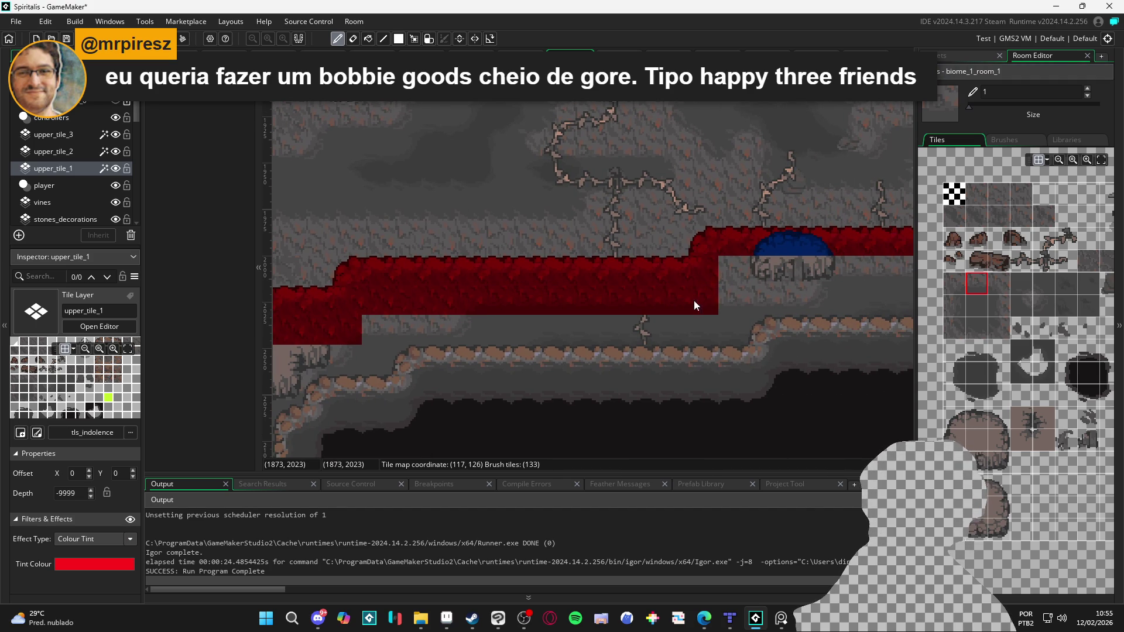
left_click(982, 193)
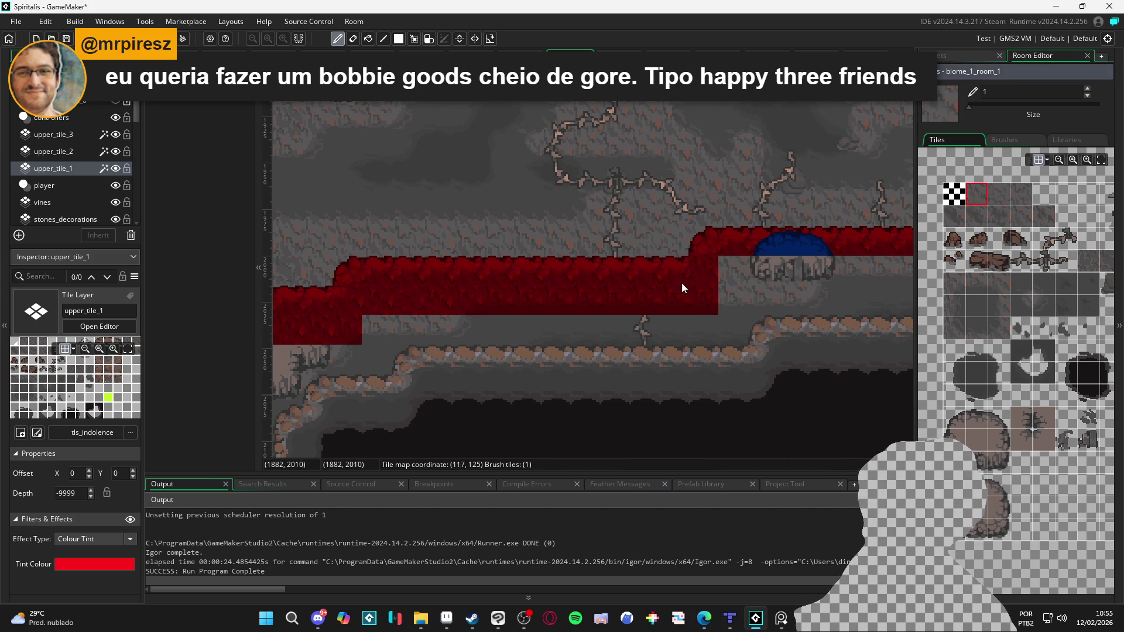
left_click_drag(746, 295, 692, 317)
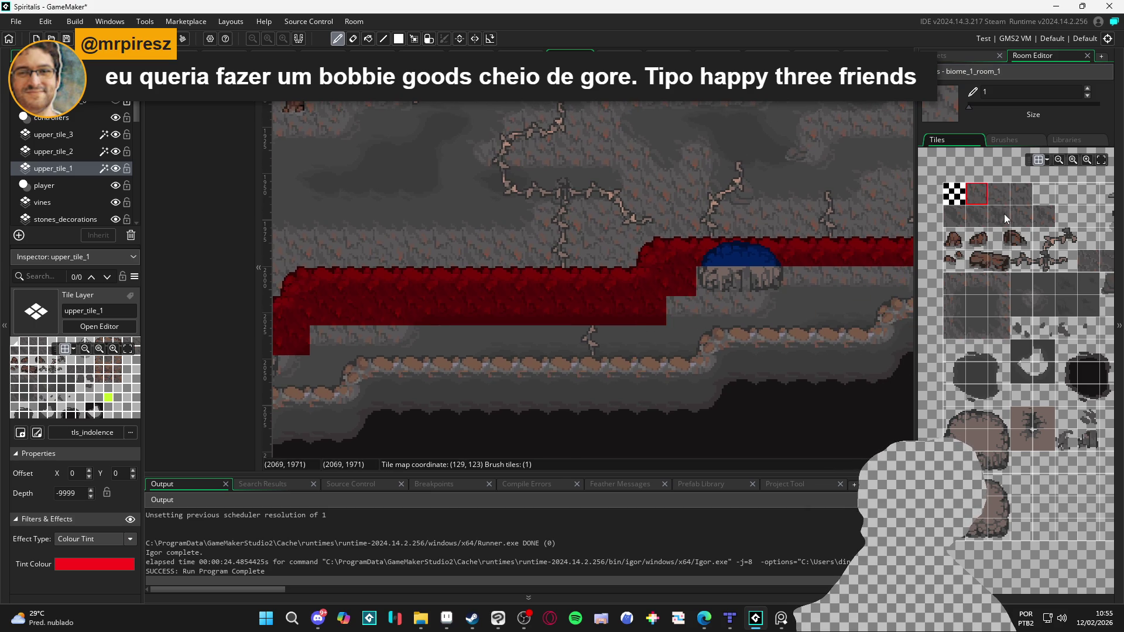
left_click(1001, 198)
left_click(702, 310)
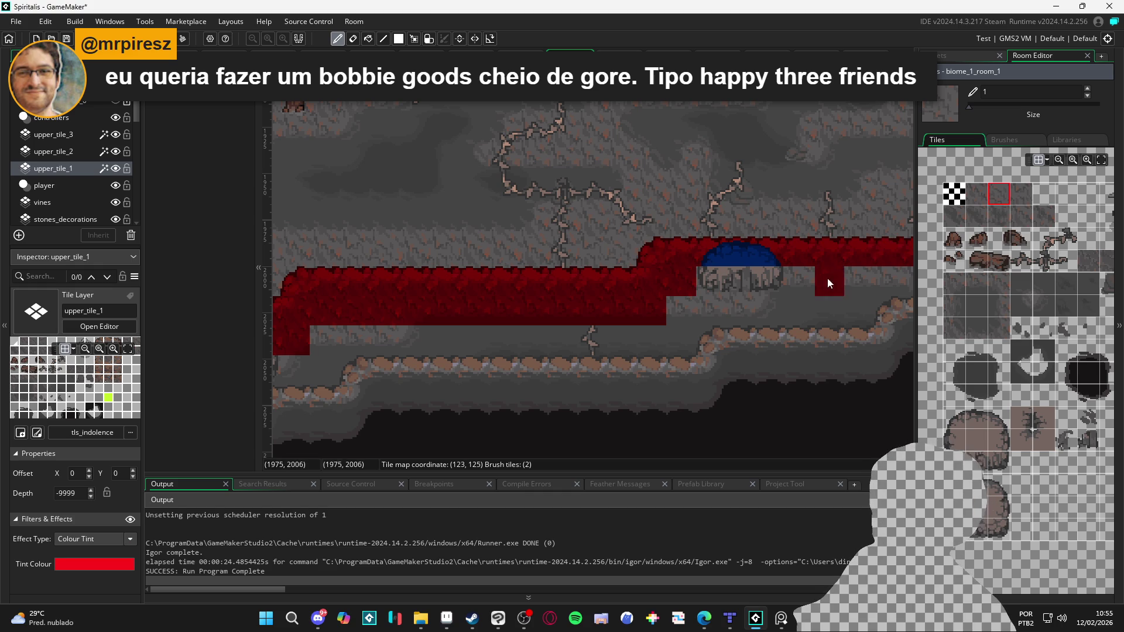
Step: Fill the rock gap under the blue dome with red wall tiles, then select upper_tile_2
left_click_drag(793, 279, 567, 262)
left_click(978, 284)
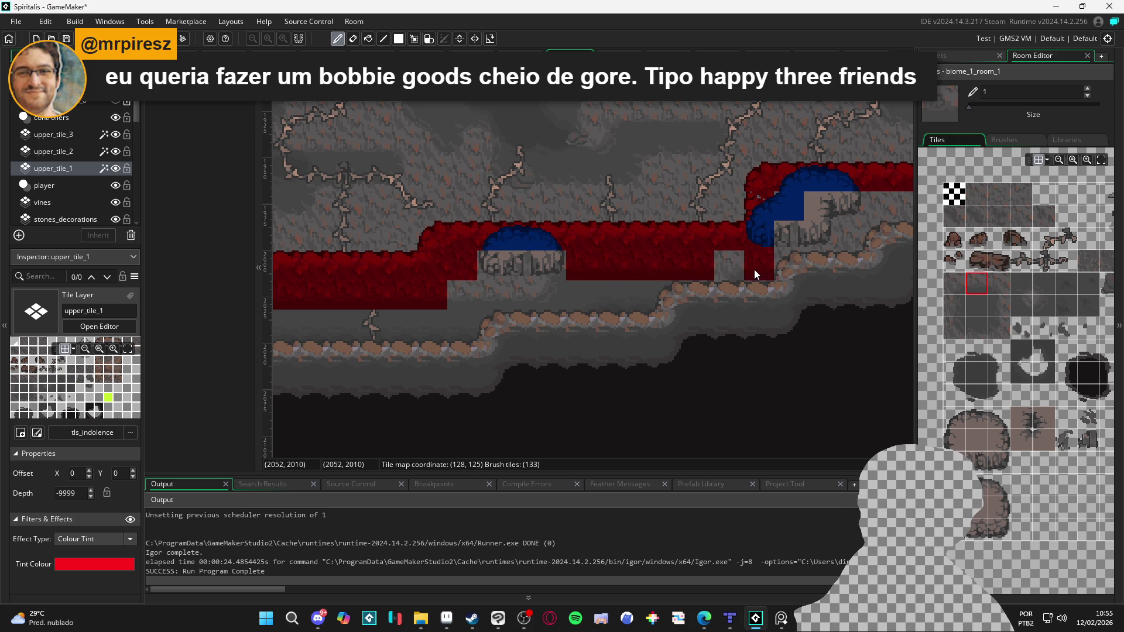
left_click_drag(514, 293, 575, 290)
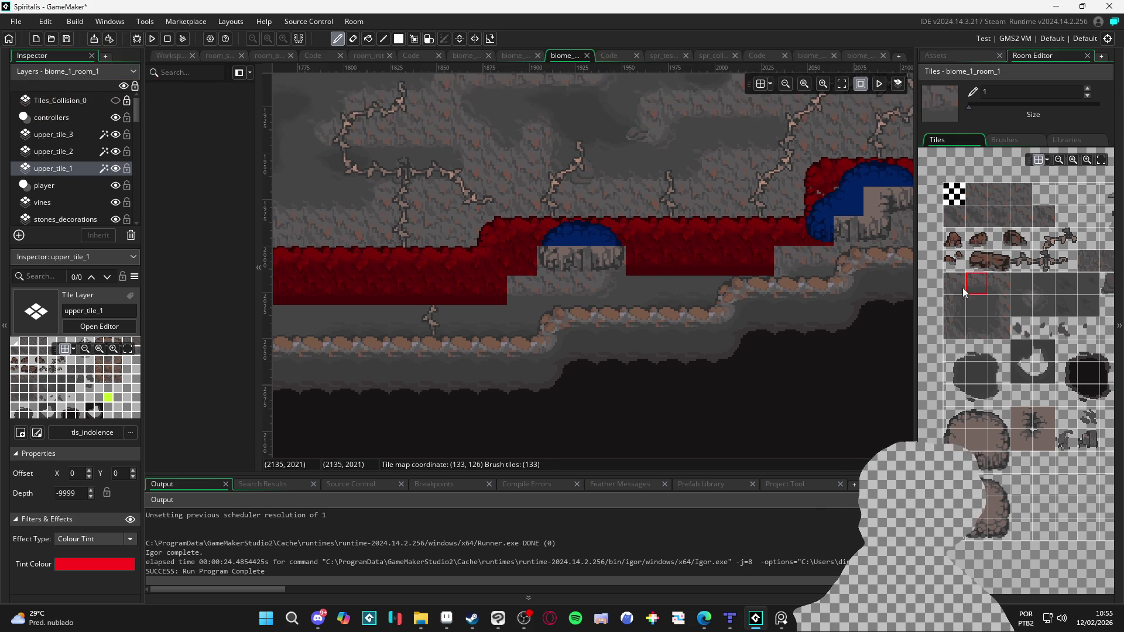
left_click(1022, 194)
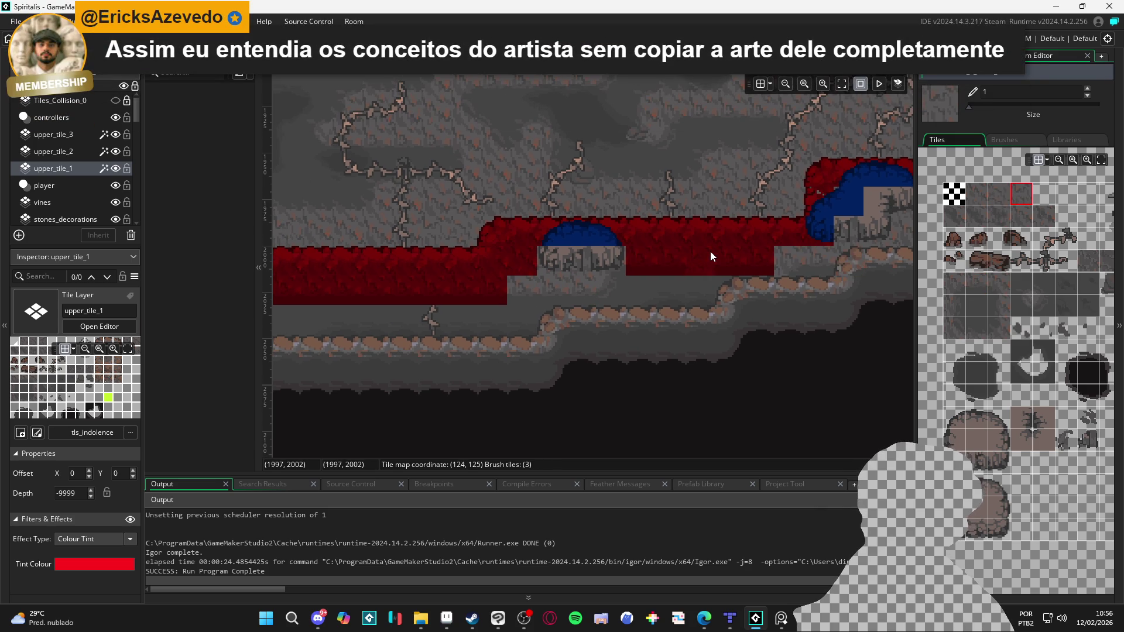
left_click_drag(503, 284, 654, 284)
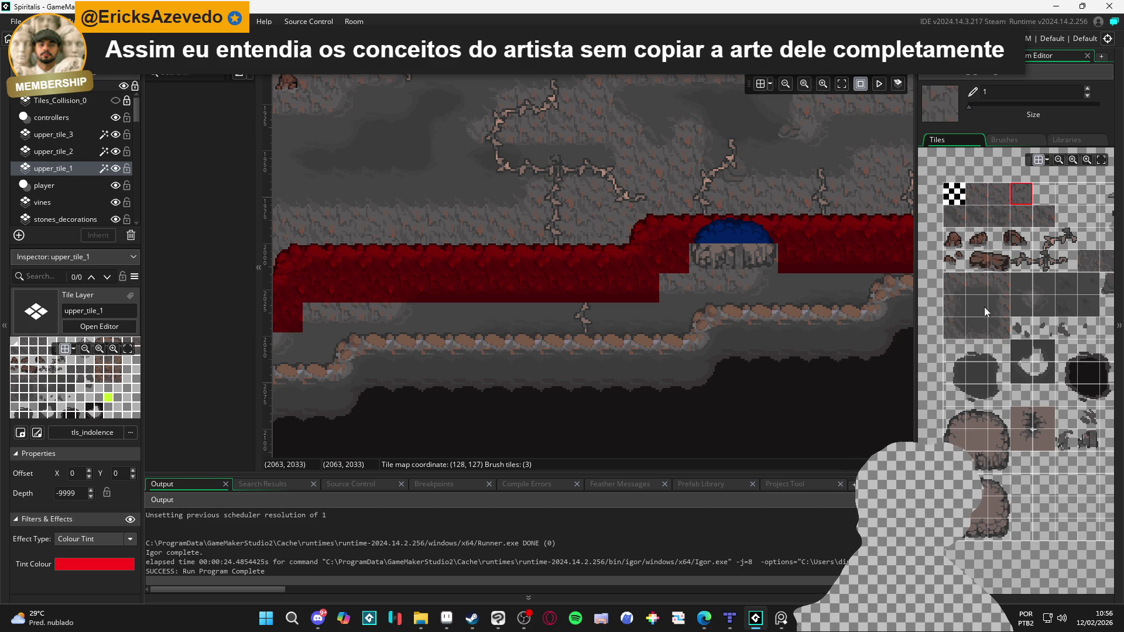
left_click(979, 289)
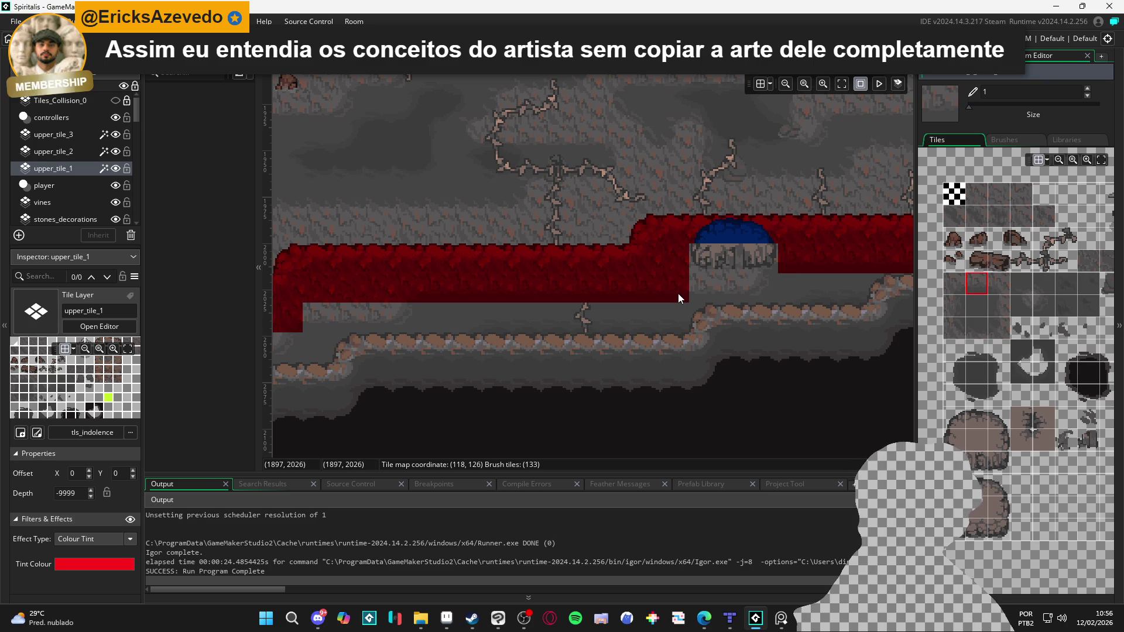
left_click_drag(732, 299, 719, 312)
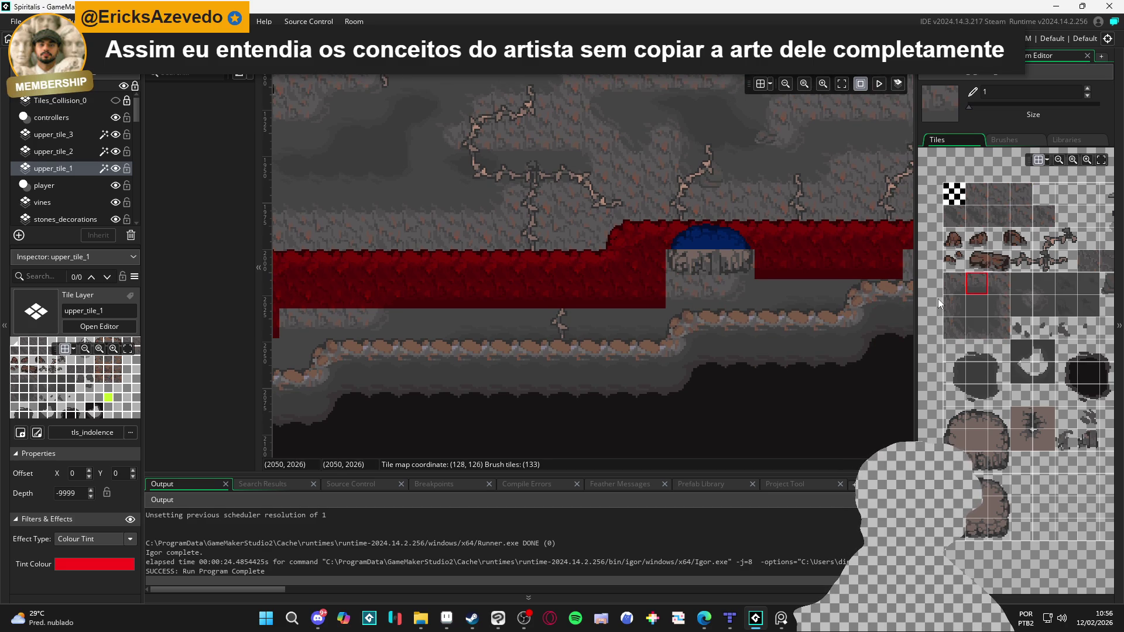
left_click(977, 195)
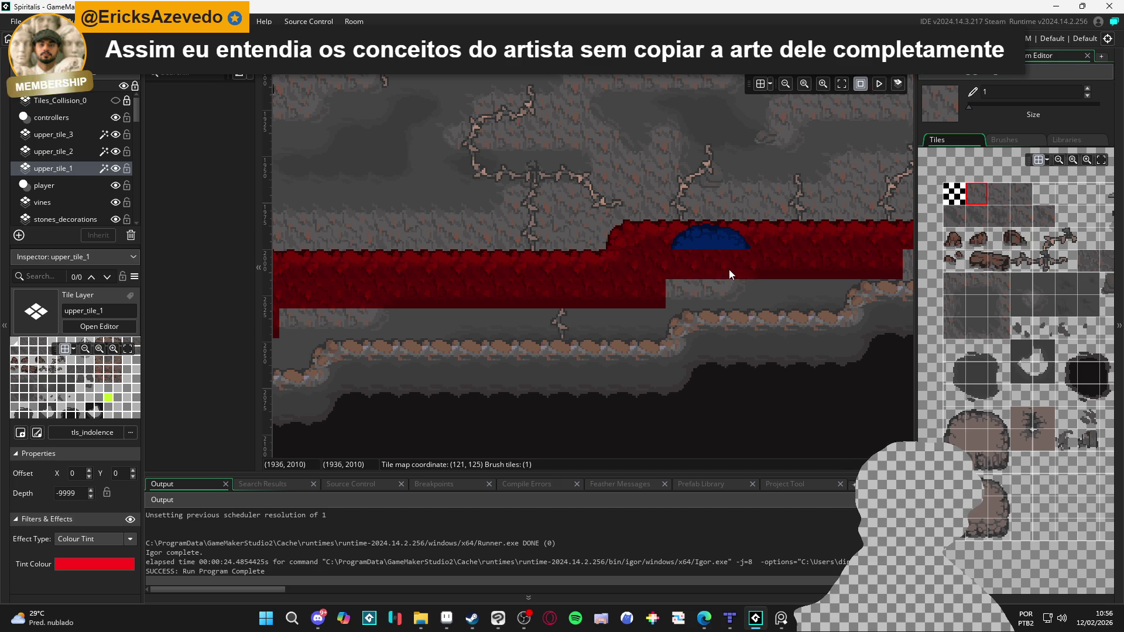
left_click(61, 153)
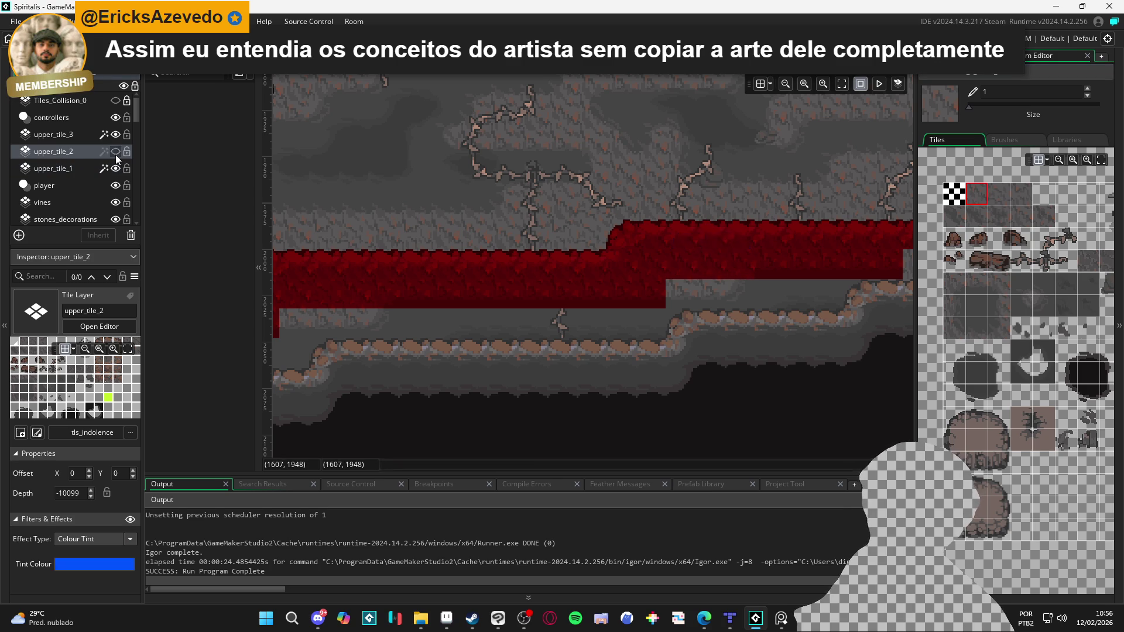
Step: Paint rock tiles on the left, right and centre of the right blue dome
left_click(955, 439)
left_click(673, 267)
left_click(999, 433)
left_click(743, 273)
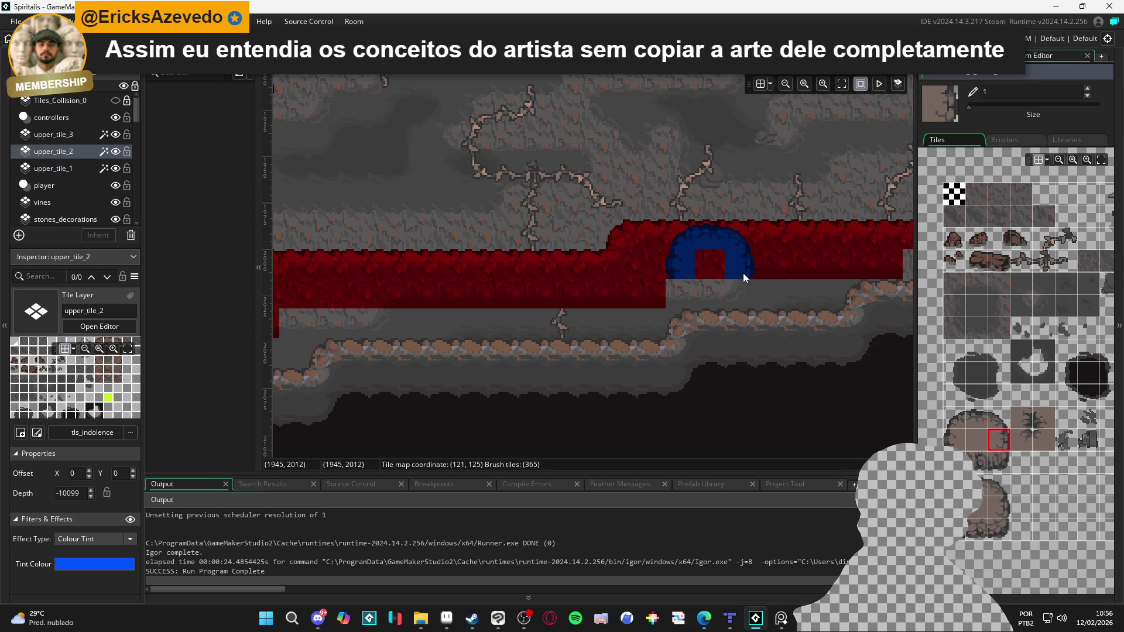
left_click(972, 439)
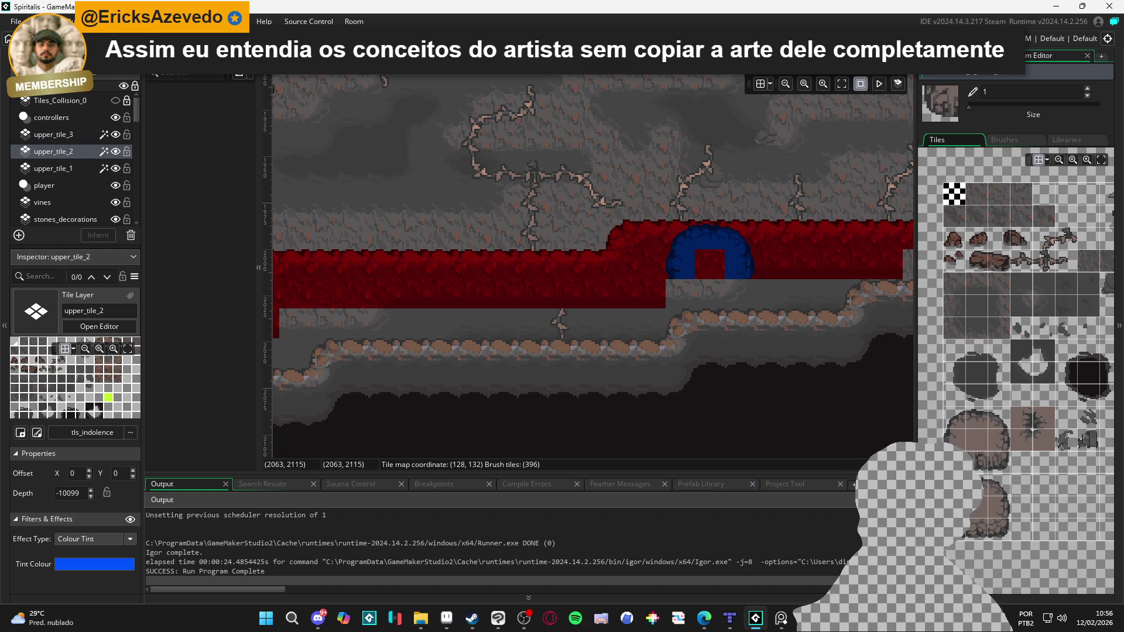
left_click(977, 440)
left_click(709, 264)
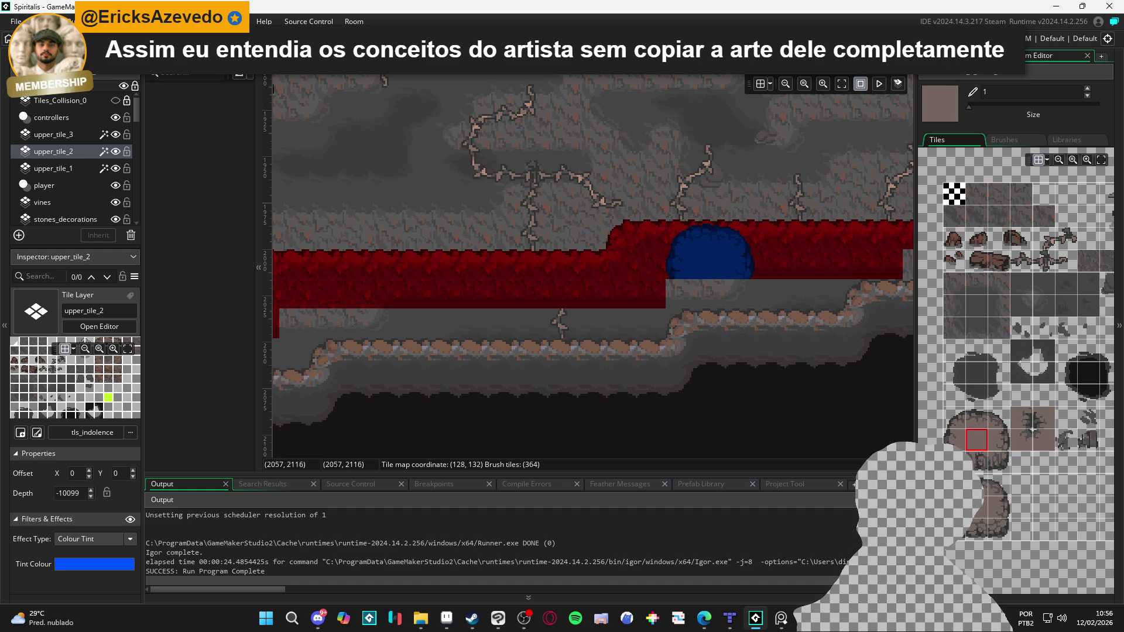
Step: Add rock-edge tiles on both sides of the dome's middle gap
left_click(977, 462)
left_click(739, 293)
left_click(977, 462)
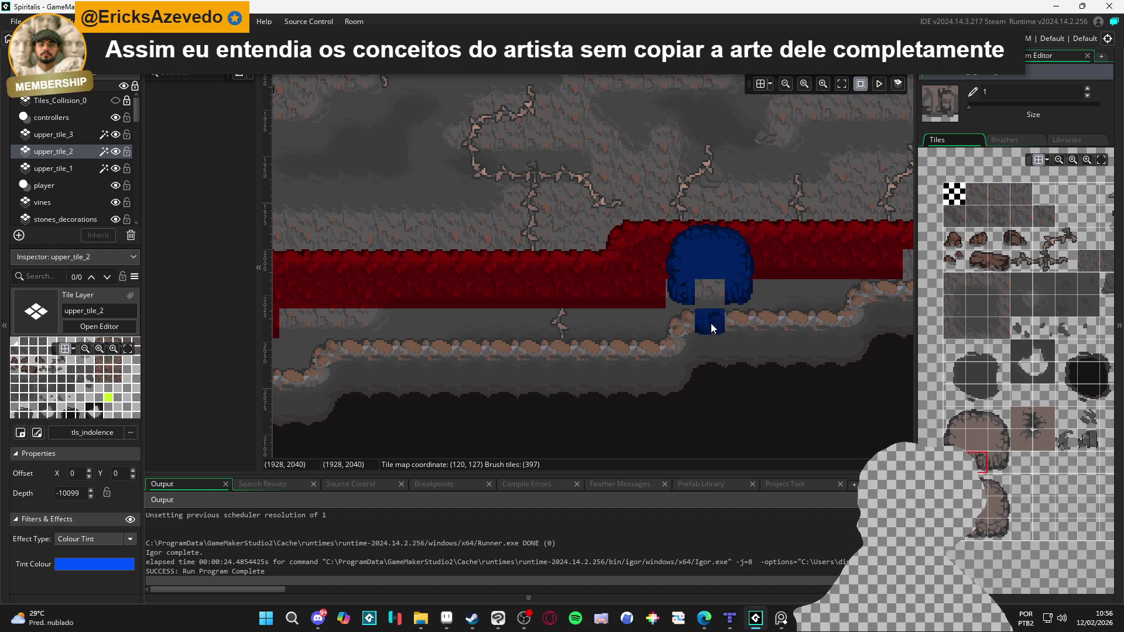
left_click(713, 296)
Step: Try several rounded rock edge tiles, then hide upper_tile_2 to compare
scroll(586, 346, "right", 5)
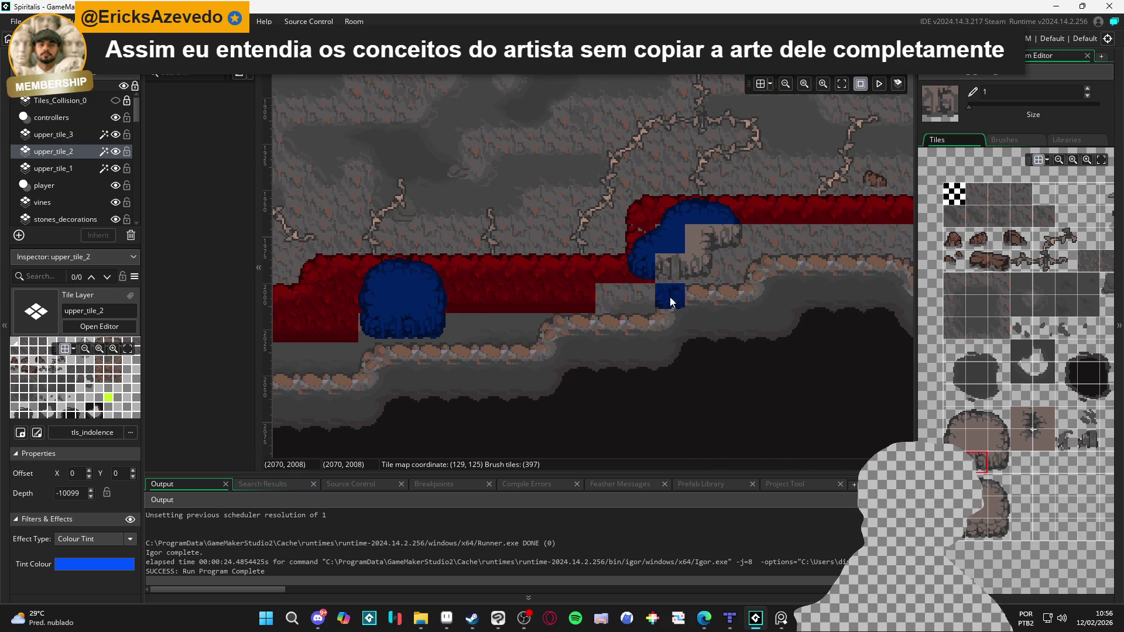
left_click(997, 440)
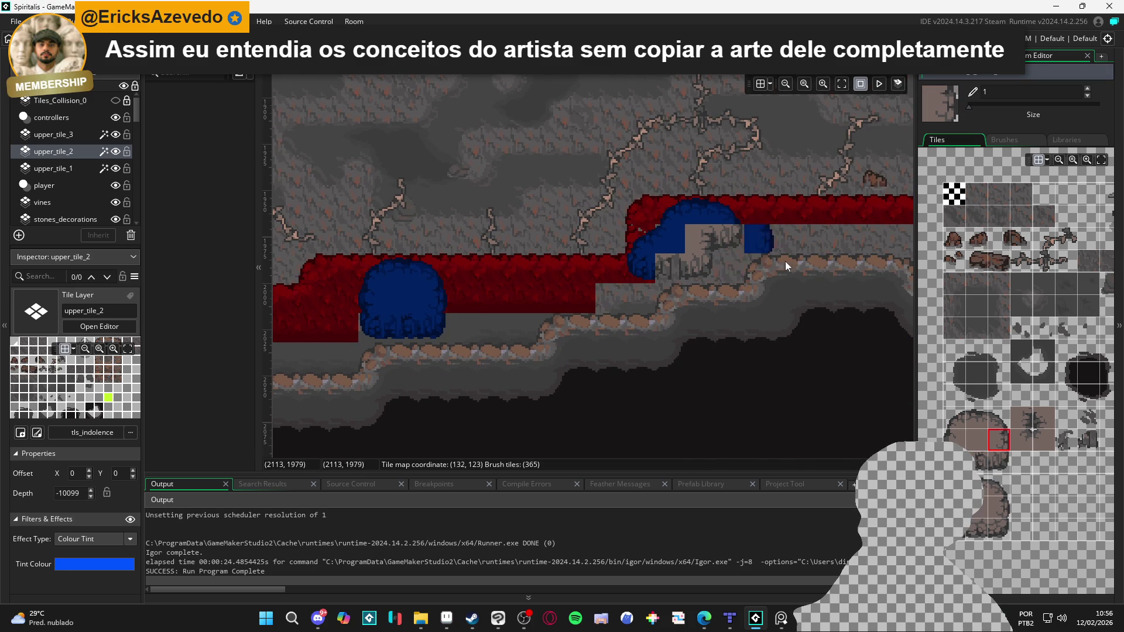
left_click(999, 463)
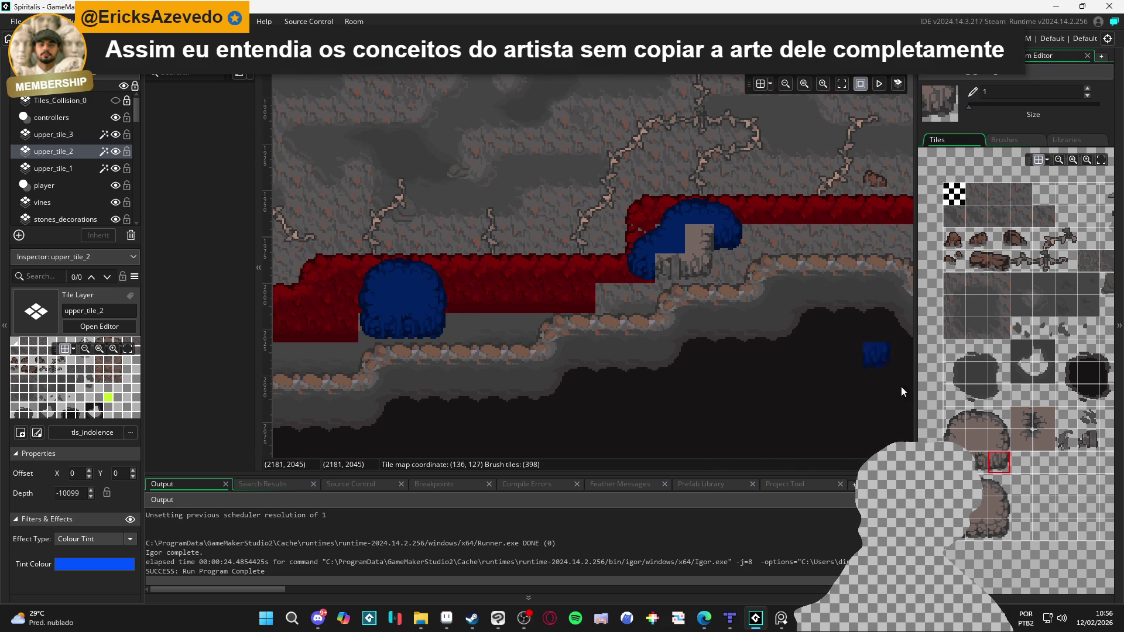
left_click(1022, 417)
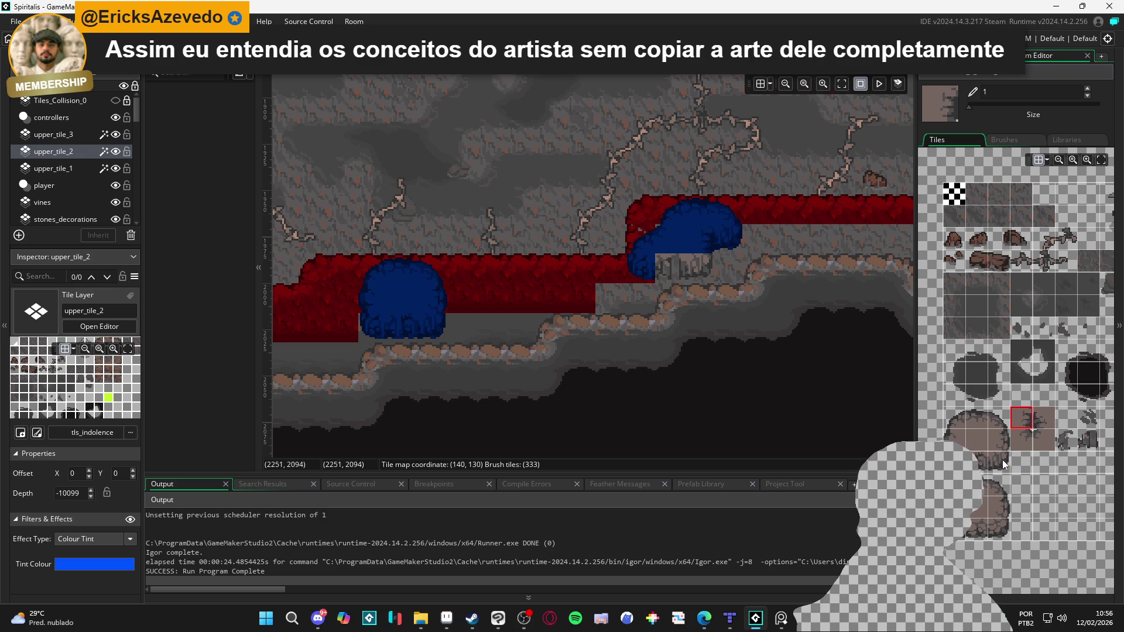
left_click(999, 463)
left_click(970, 526)
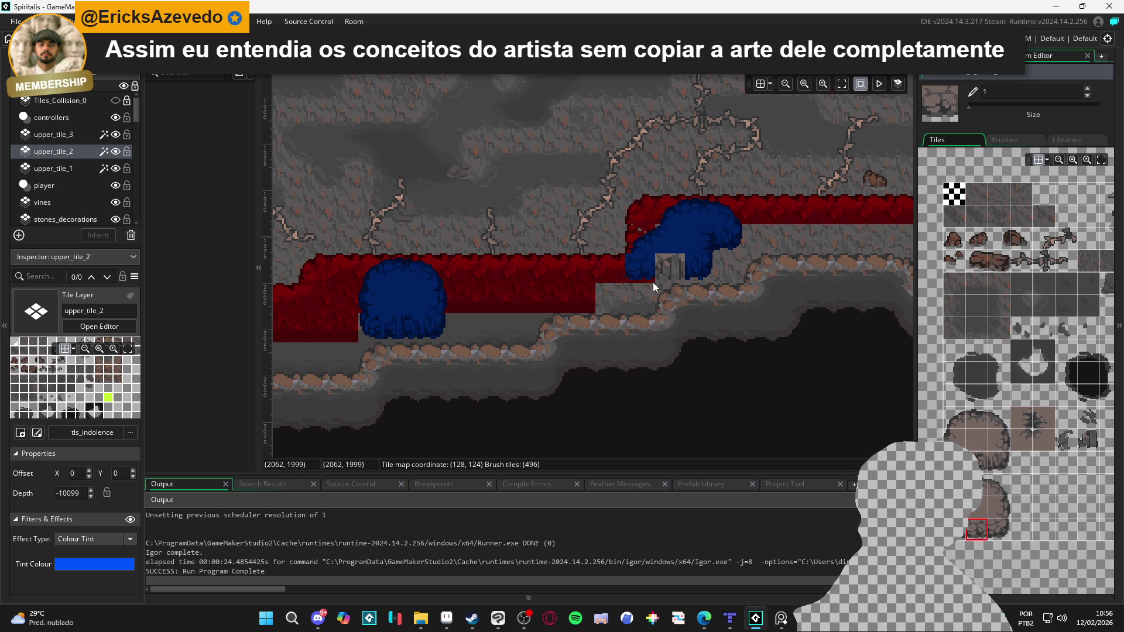
left_click_drag(442, 289, 491, 318)
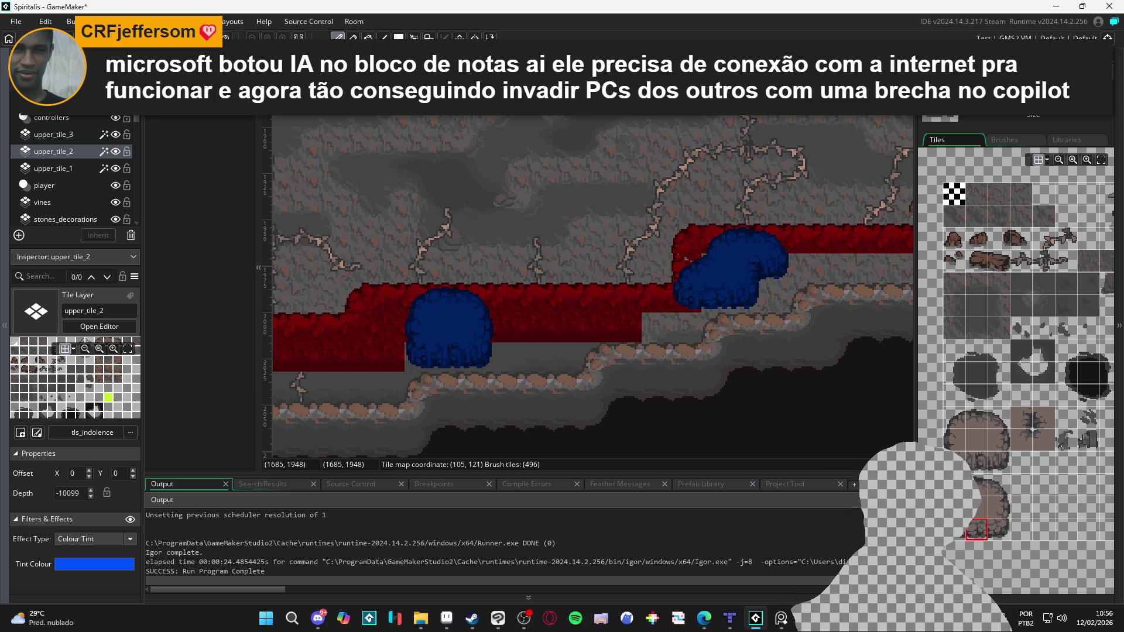
left_click(115, 152)
Step: Show upper_tile_2 again and paint red upper_tile_1 plain fill tiles along the left ledge
left_click(115, 151)
left_click(78, 168)
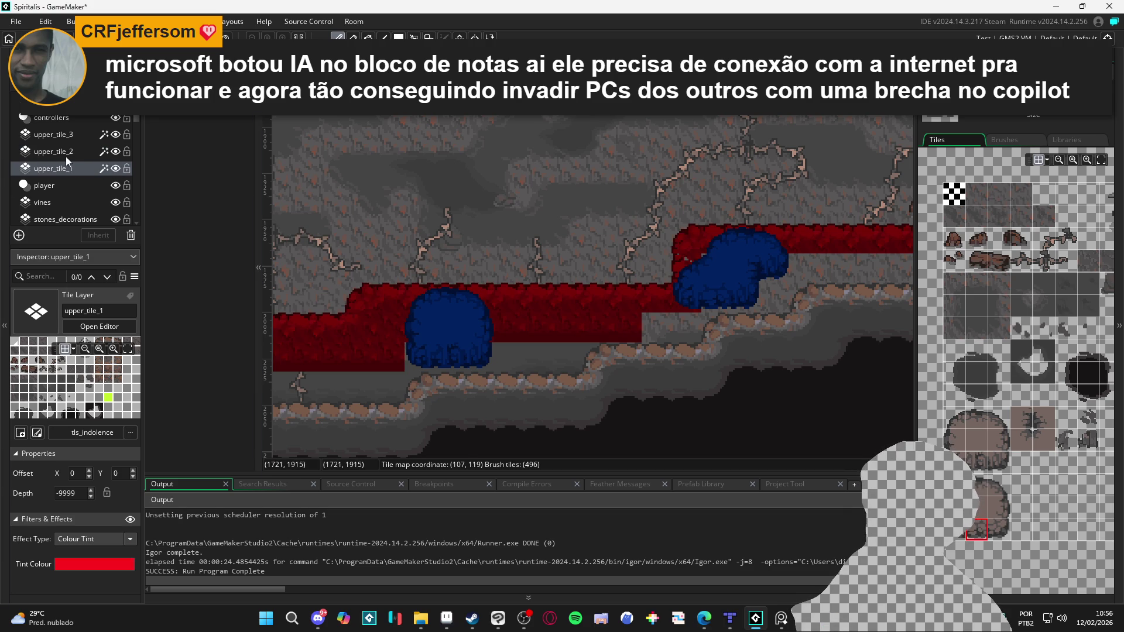
left_click(645, 235)
mouse_move(736, 264)
left_mouse_down()
mouse_move(589, 265)
mouse_move(649, 285)
left_mouse_up()
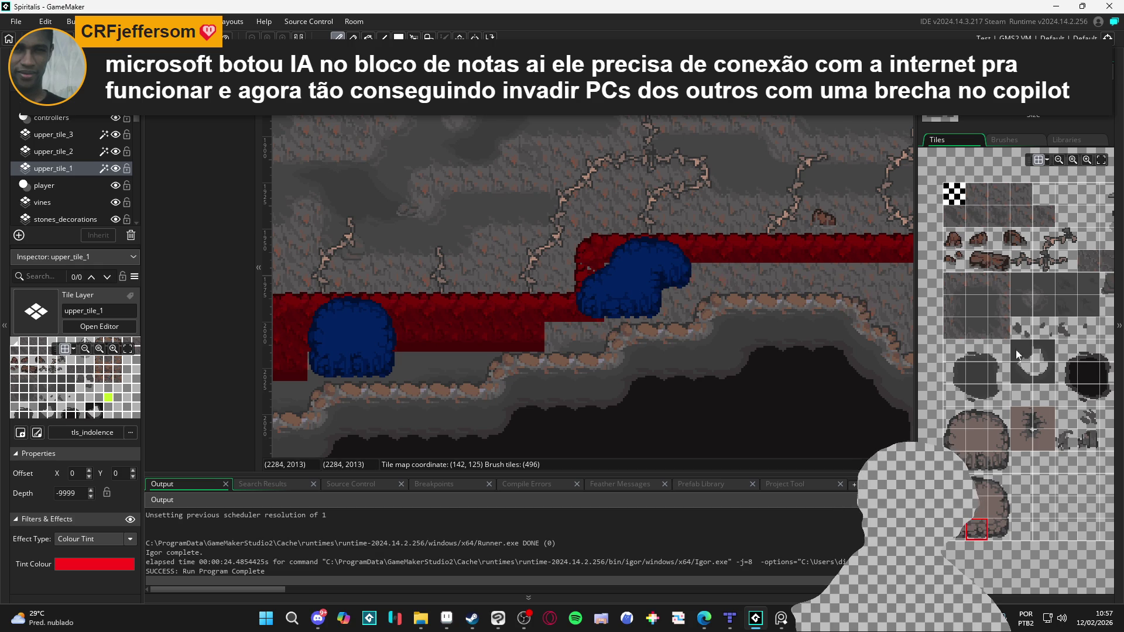
left_click(985, 438)
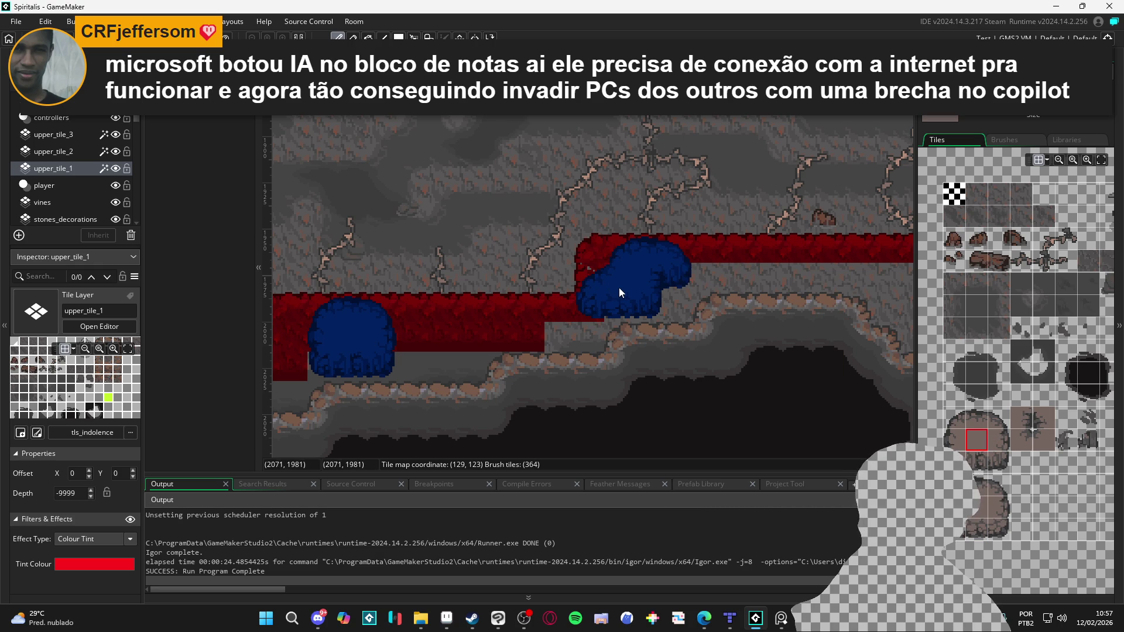
mouse_move(640, 293)
left_mouse_down()
mouse_move(355, 283)
mouse_move(539, 280)
left_mouse_up()
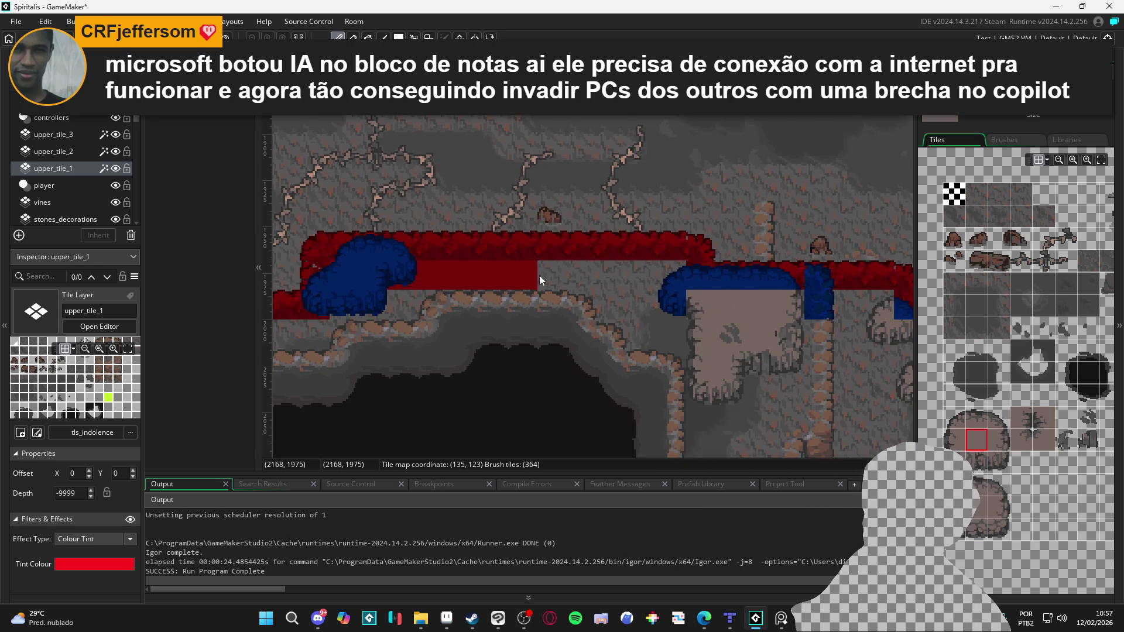
Step: Extend the red upper_tile_1 band rightward along the ledge with top-row tiles
left_click(93, 153)
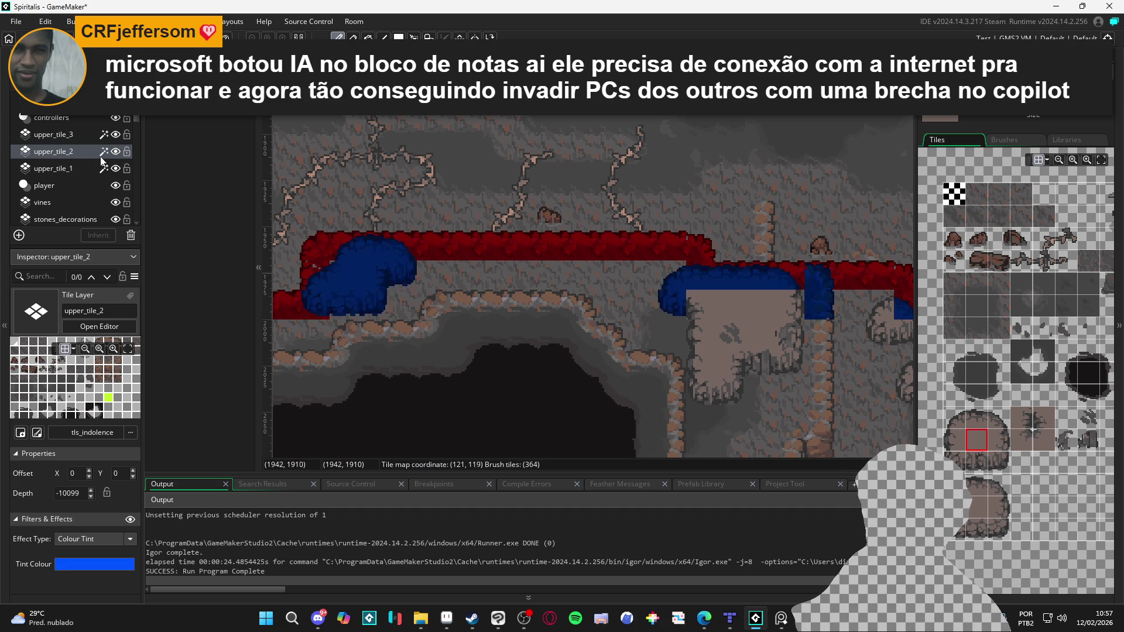
left_click(106, 169)
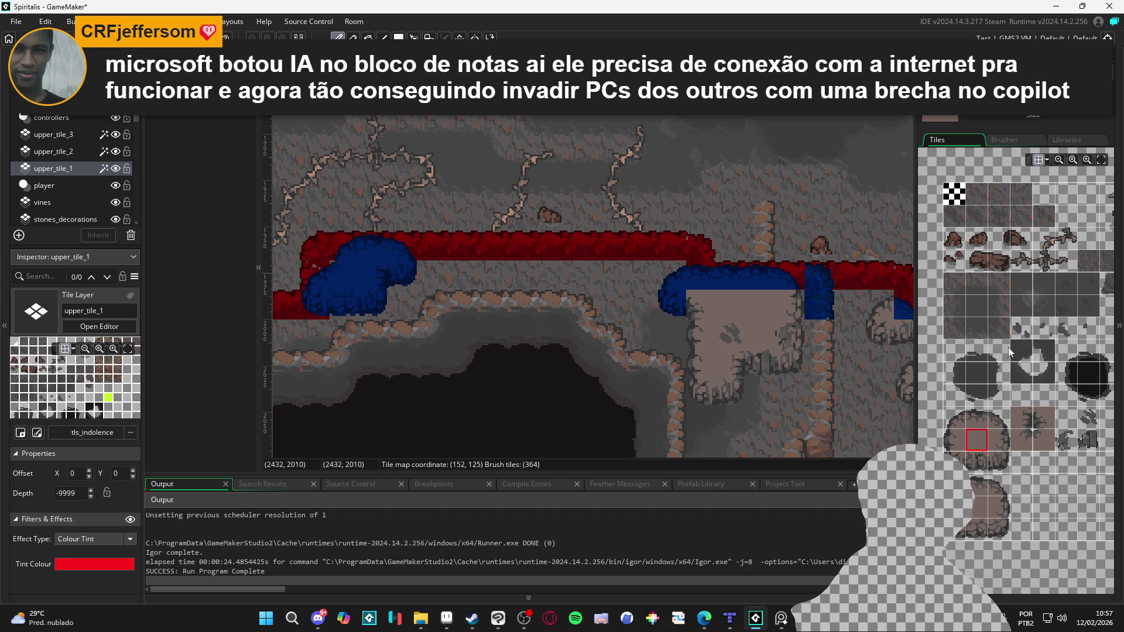
left_click(977, 193)
left_click_drag(344, 275, 634, 277)
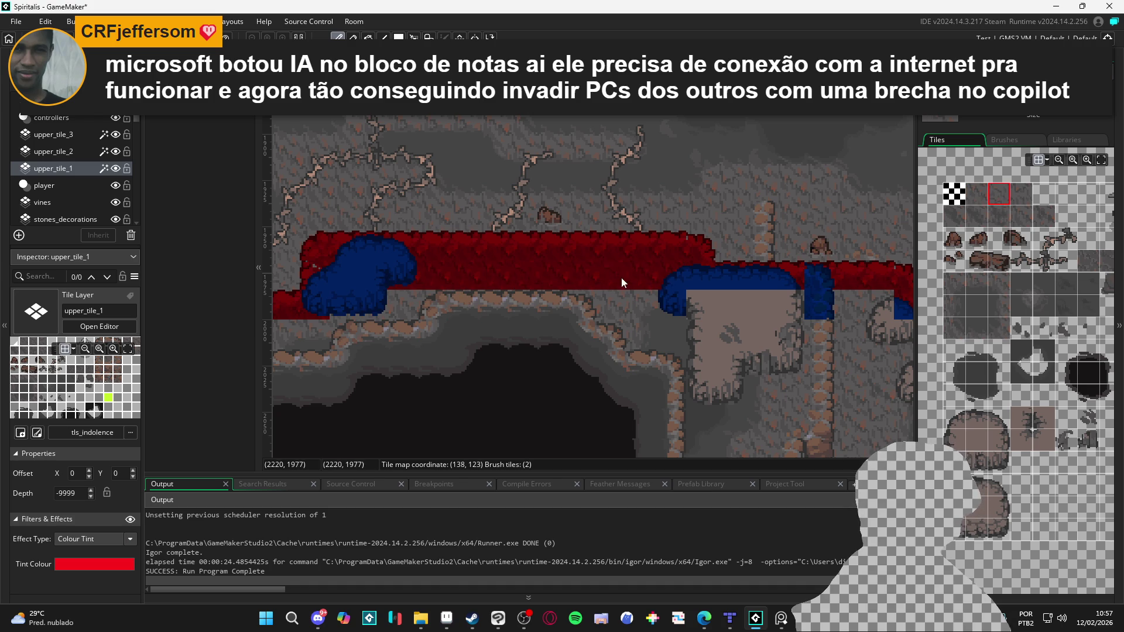
left_click(1023, 197)
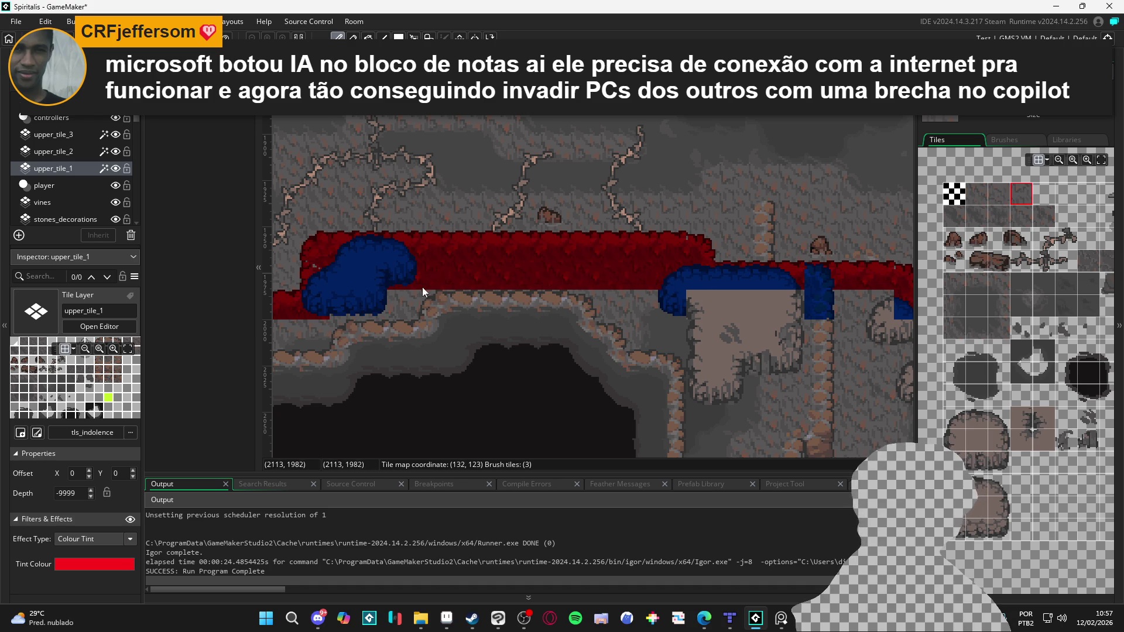
left_click_drag(789, 294, 653, 315)
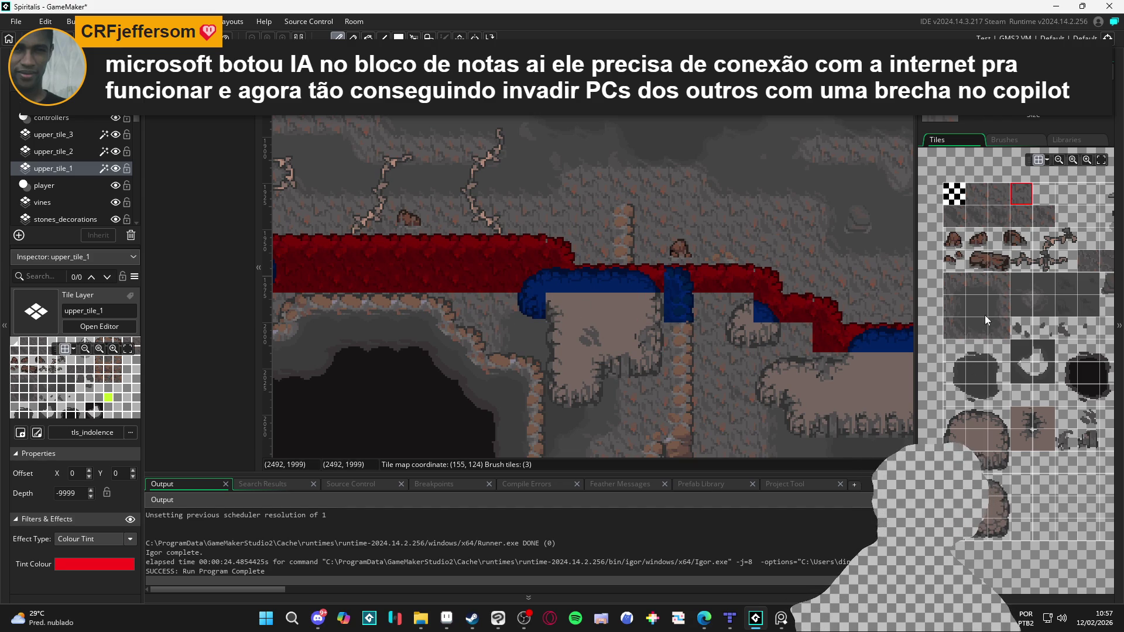
Step: Paint red upper_tile_1 edge tiles left of and under the blue cap's left edge
left_click(979, 289)
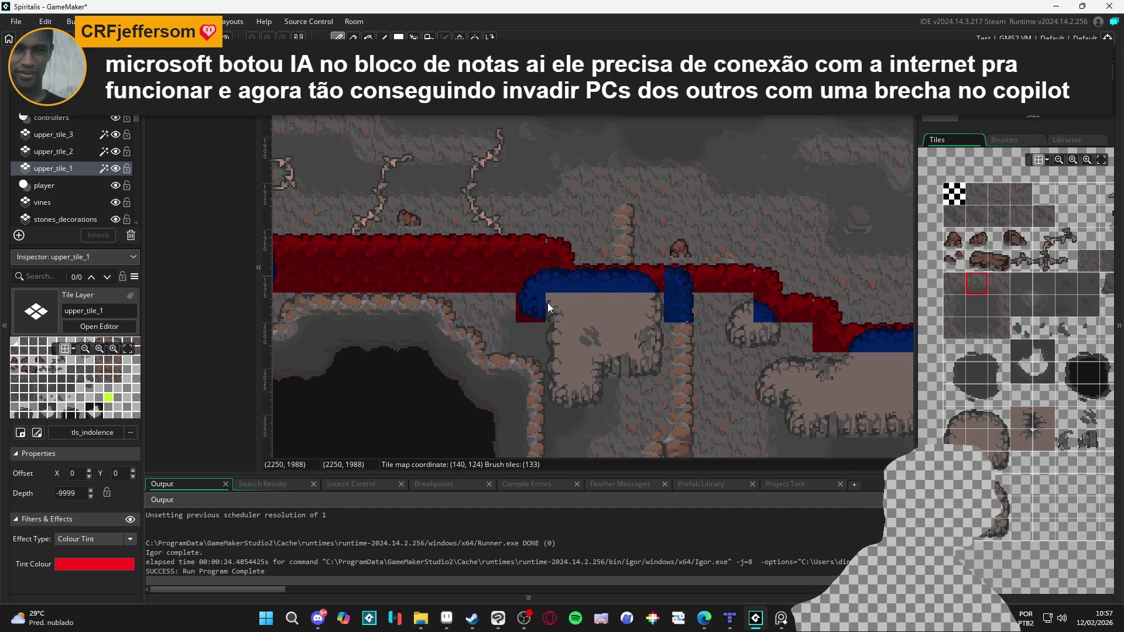
left_click(955, 283)
left_click(501, 307)
left_click(976, 287)
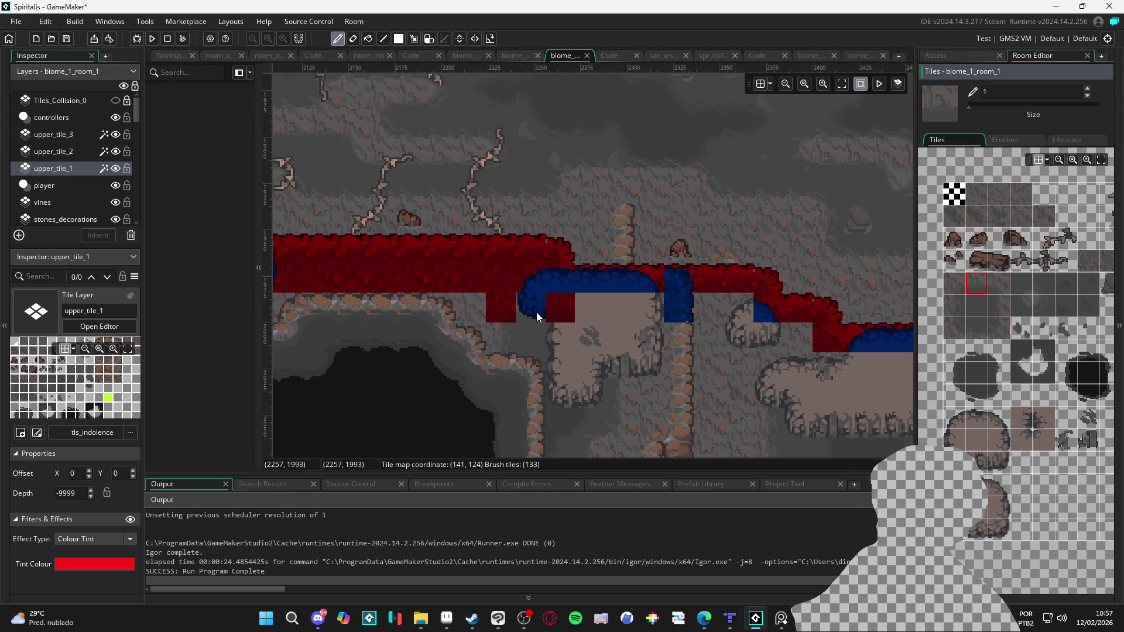
left_click(999, 284)
left_click(549, 328)
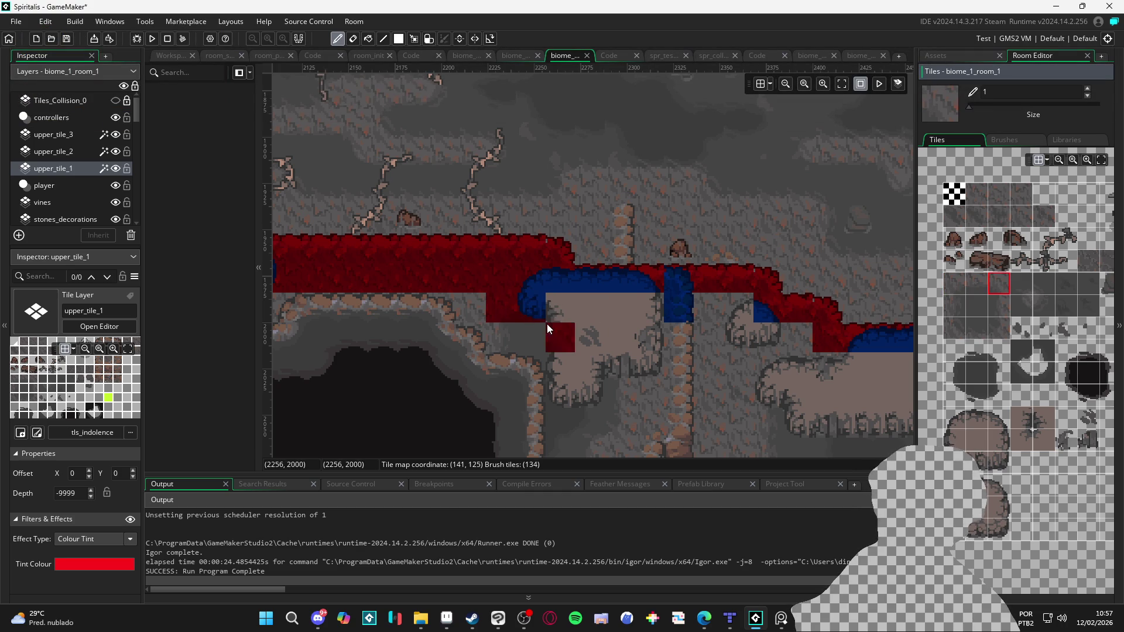
left_click(955, 305)
left_click(590, 337)
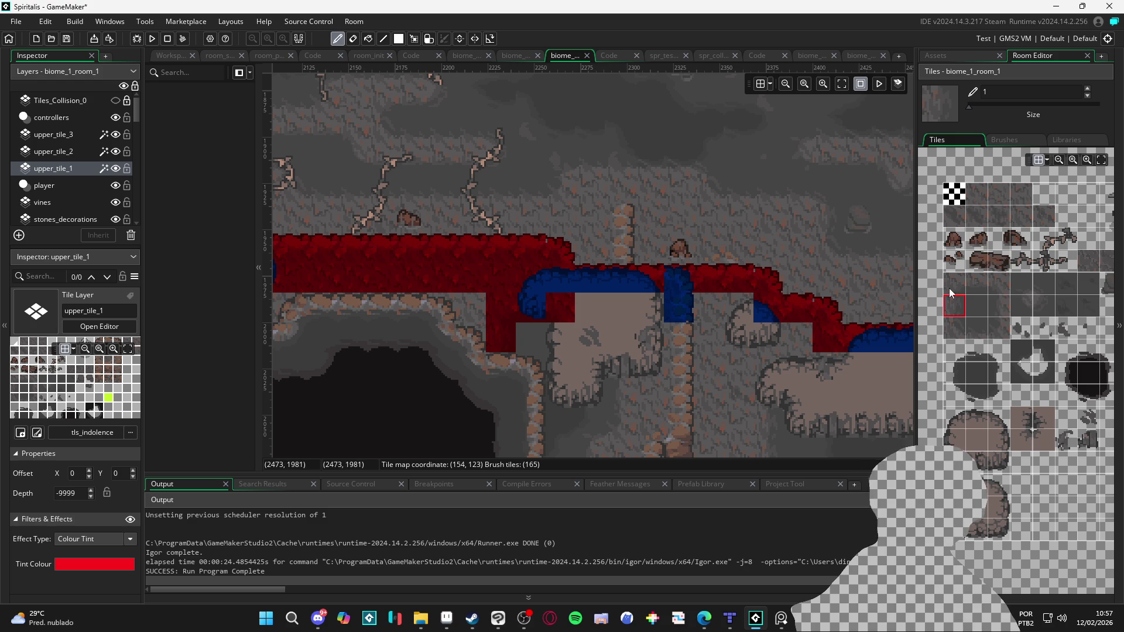
Step: On upper_tile_2, paint blue edge and fill tiles under the cap toward the rock column
left_click(72, 157)
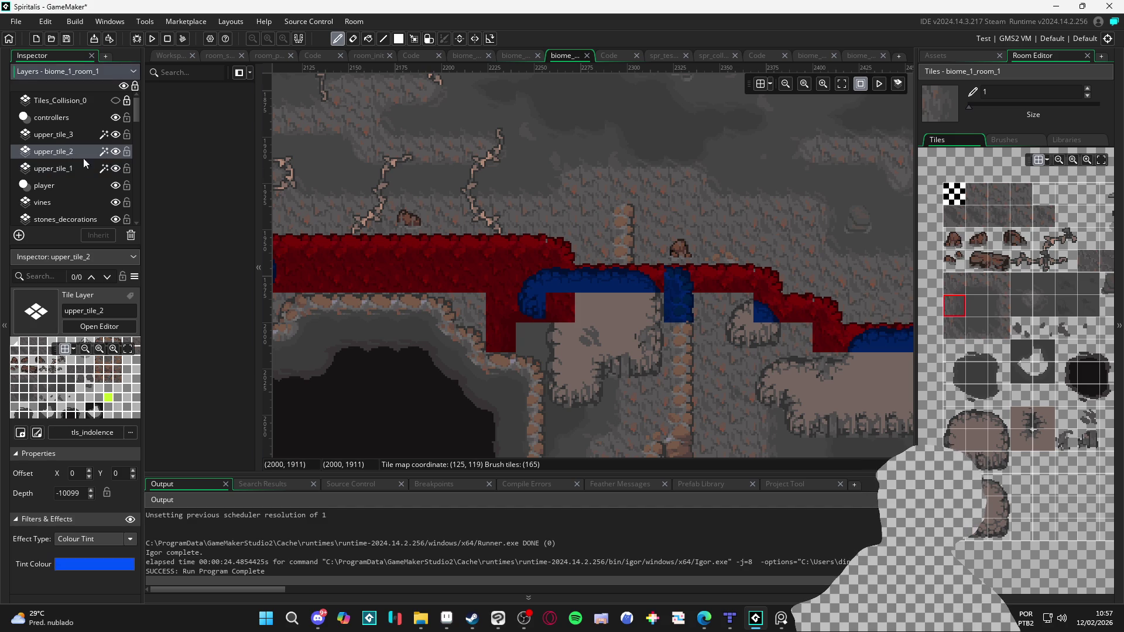
left_click(115, 168)
left_click(115, 168)
left_click(65, 169)
left_click(65, 152)
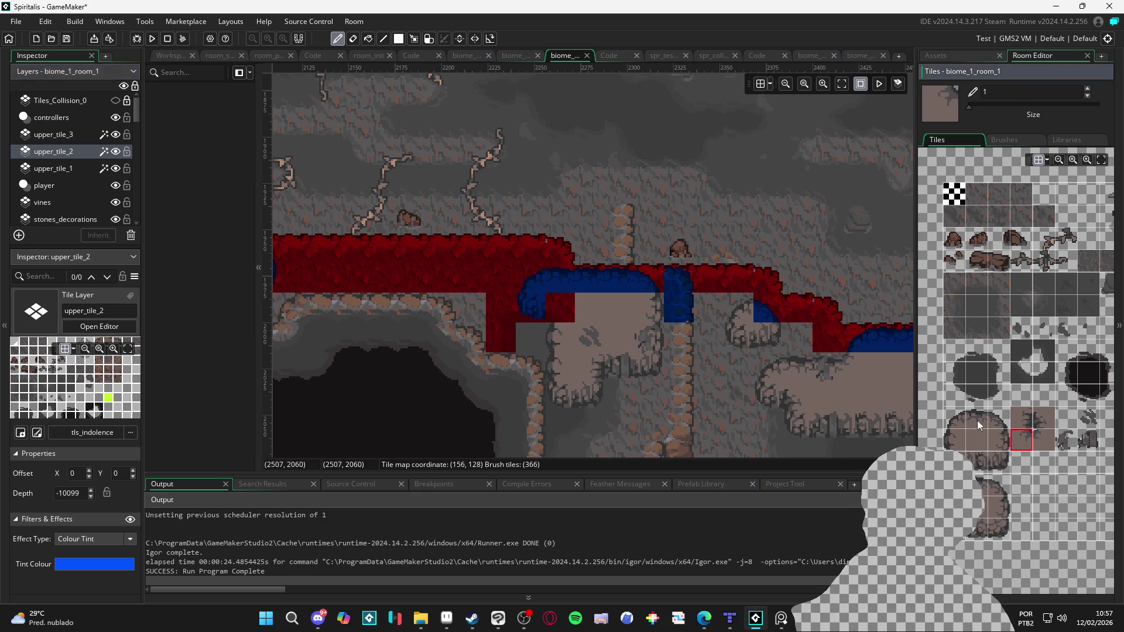
left_click(1046, 419)
left_click(556, 311)
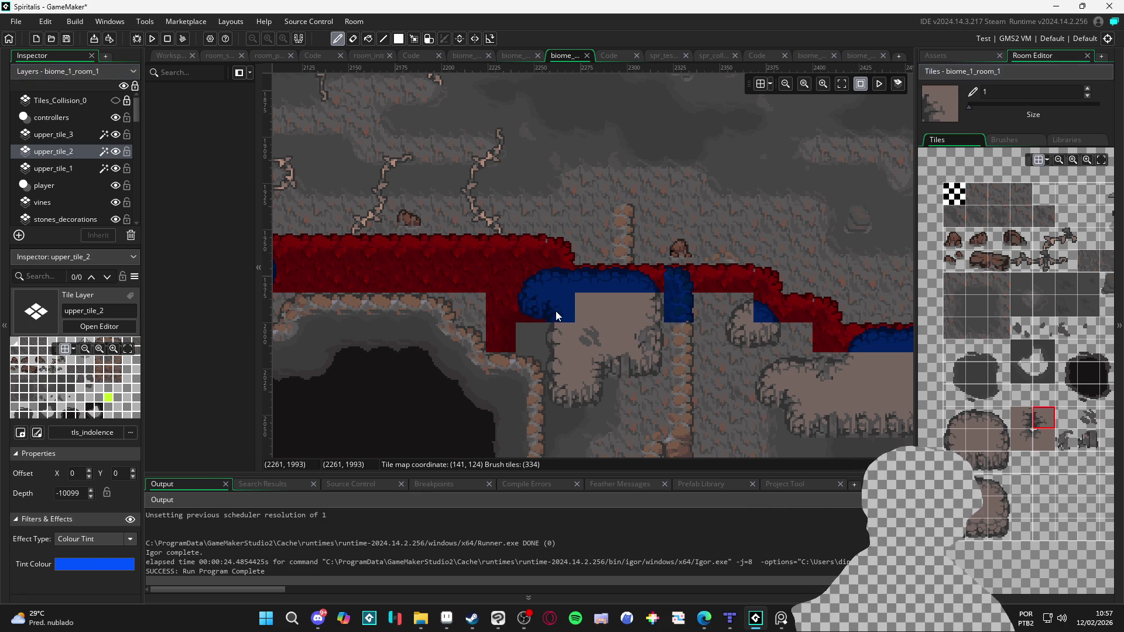
left_click(977, 439)
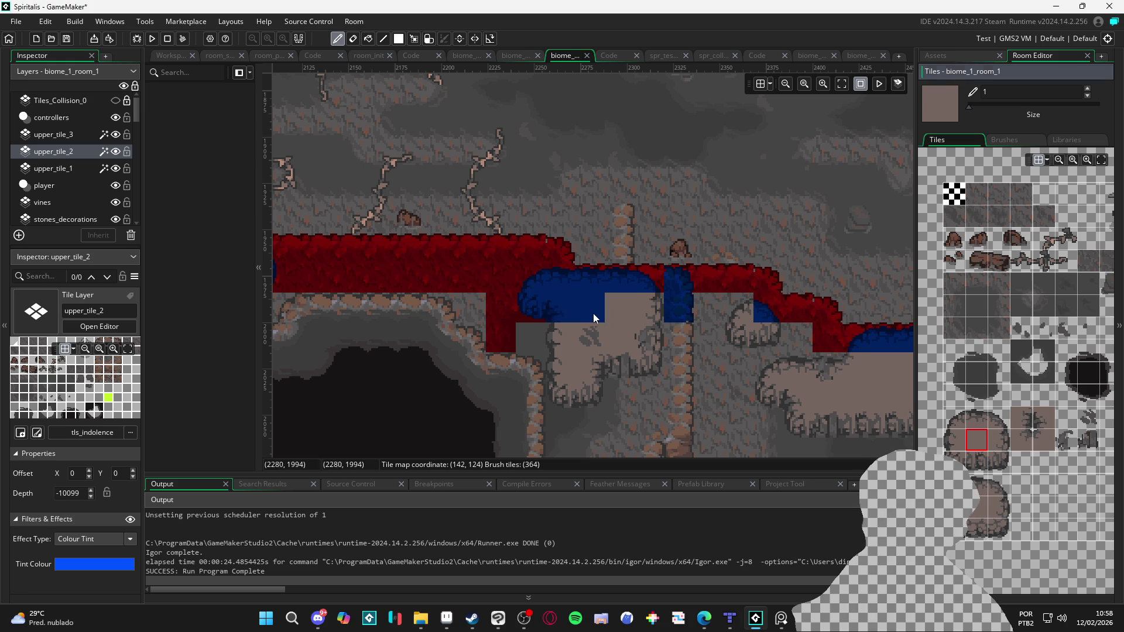
left_click(591, 318)
left_click(1000, 440)
mouse_move(650, 337)
left_mouse_down()
mouse_move(665, 314)
mouse_move(677, 334)
left_mouse_up()
scroll(631, 339, "right", 3)
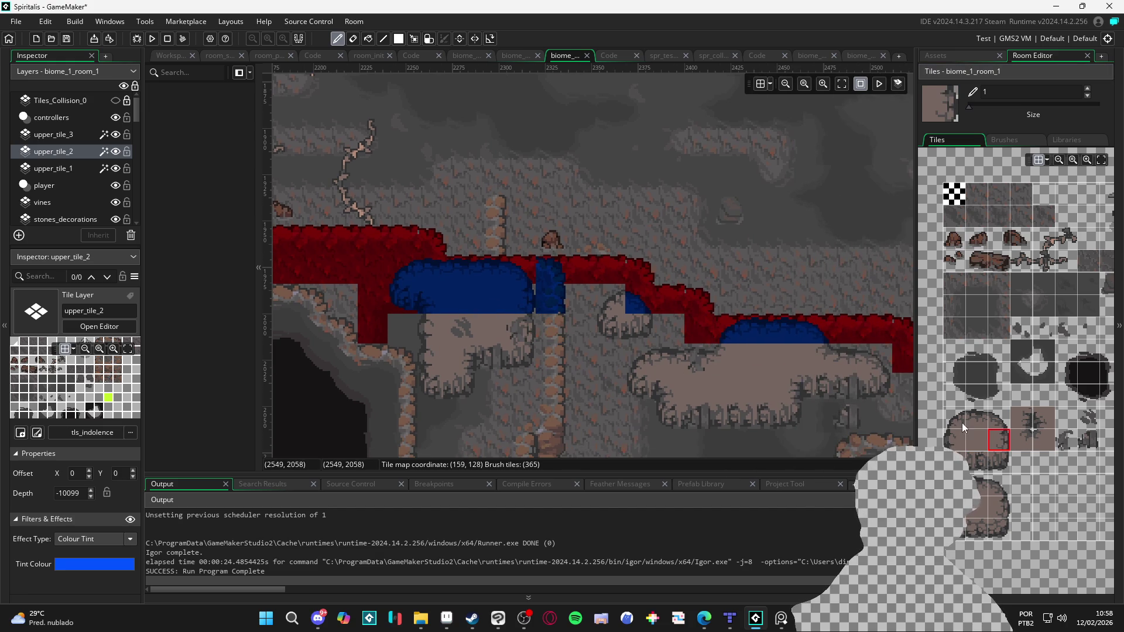
Step: Paint a small rounded blue rock dome on the red ledge with upper_tile_2 tiles
left_click(945, 417)
left_click(609, 303)
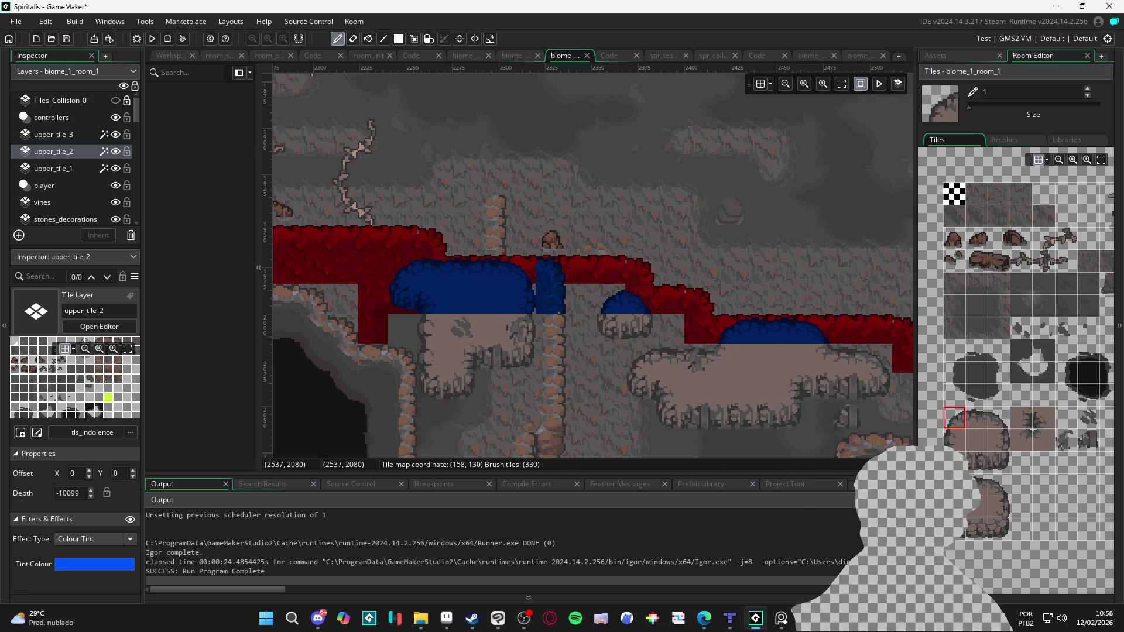
left_click(953, 463)
left_click(999, 462)
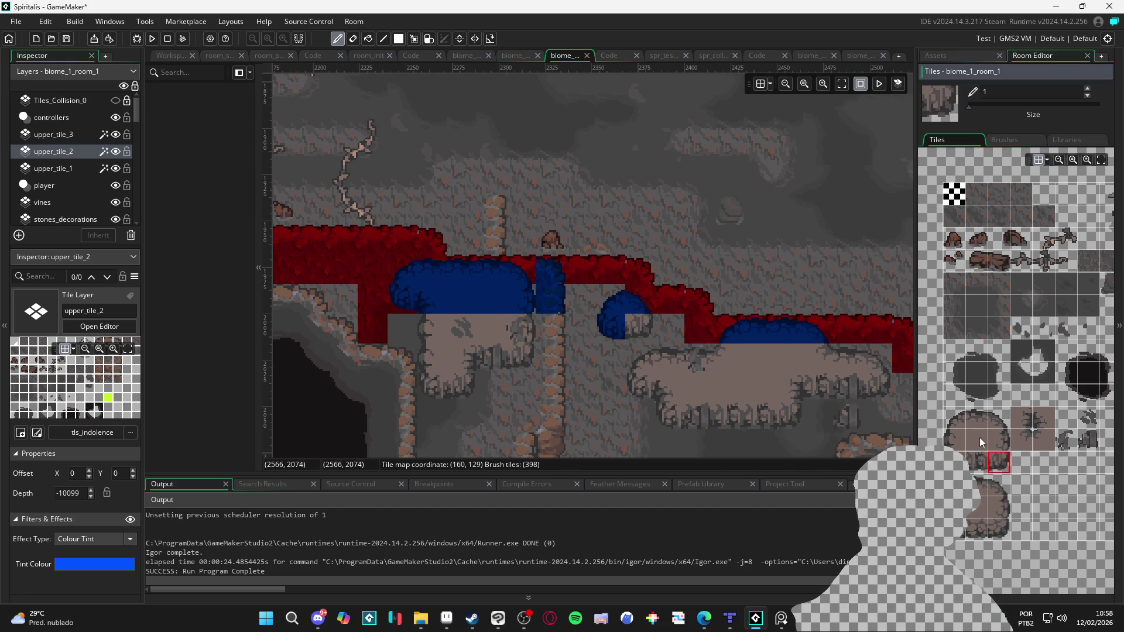
left_click(640, 327)
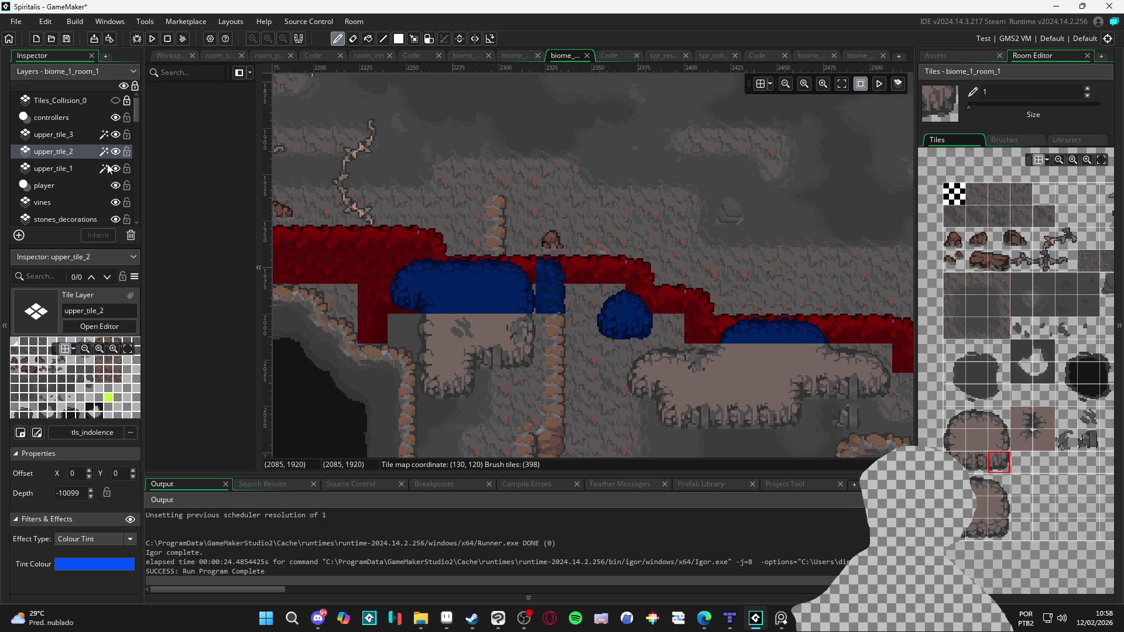
Step: Switch to upper_tile_1 and choose a top-row tile beside the checkerboard
left_click(58, 170)
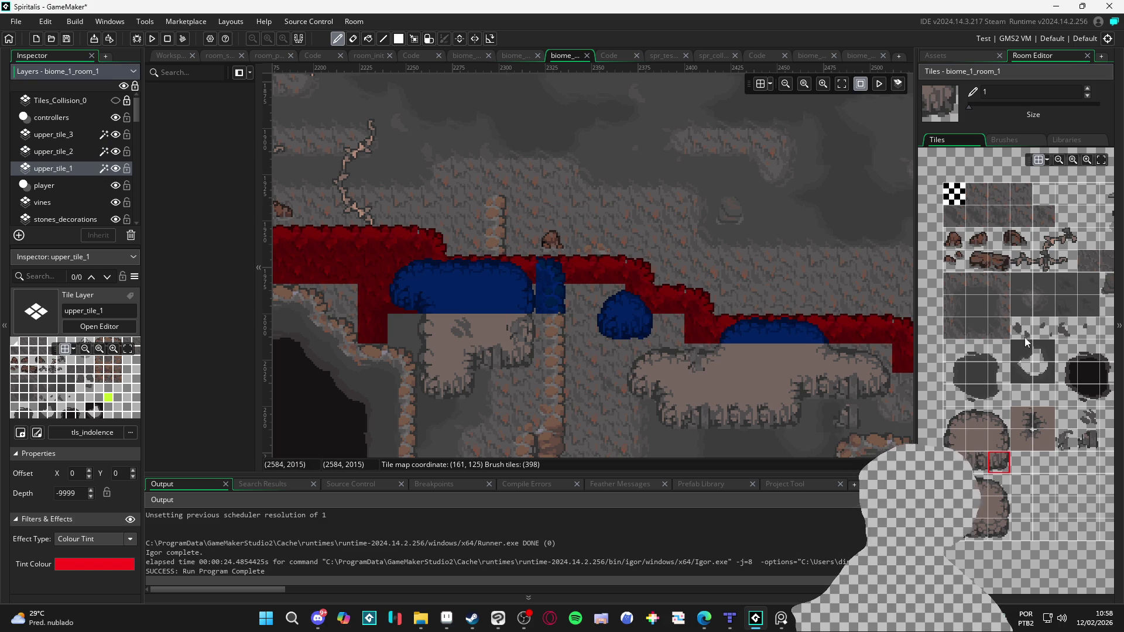
left_click(992, 202)
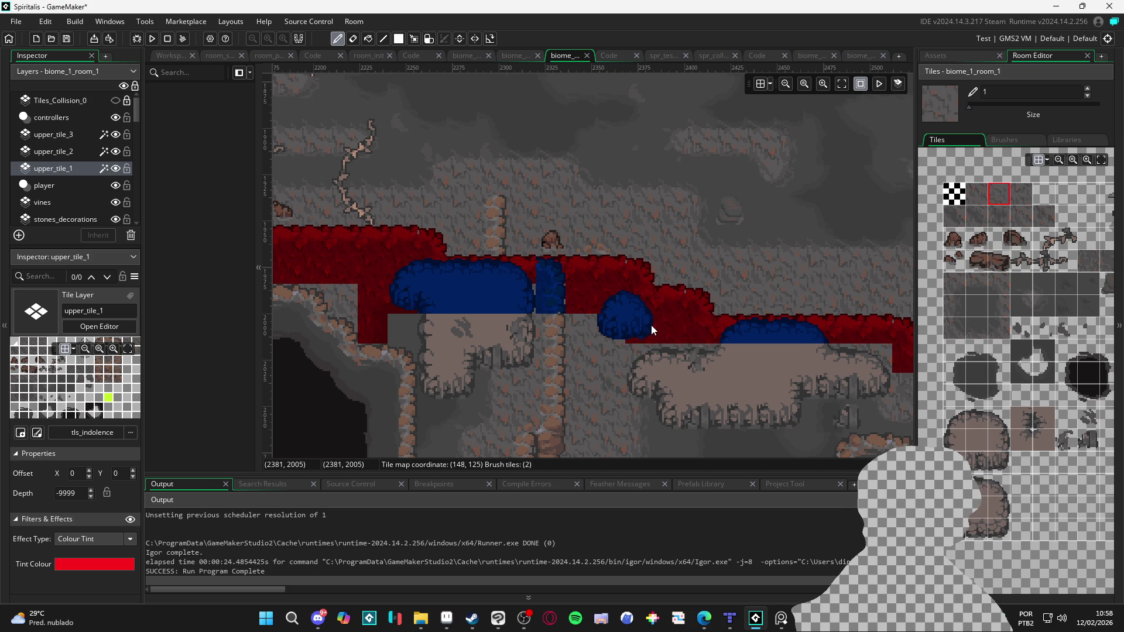
left_click(1020, 196)
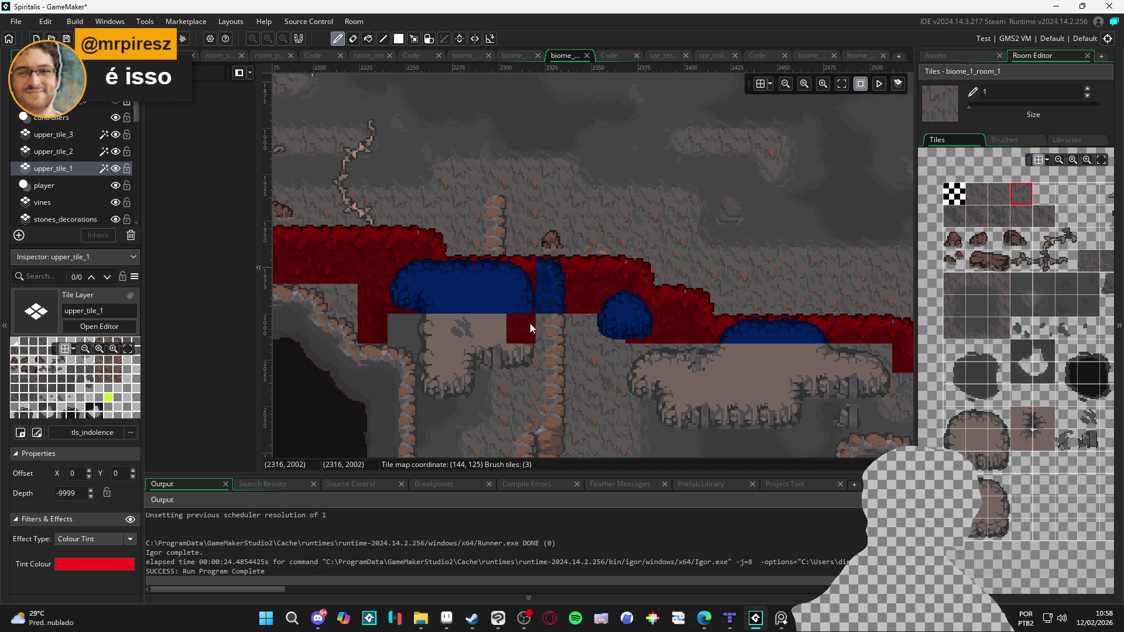
Step: Disable the red, blue and teal colour tints on upper_tile_1, 2 and 3, then run the game
scroll(575, 374, "down", 3)
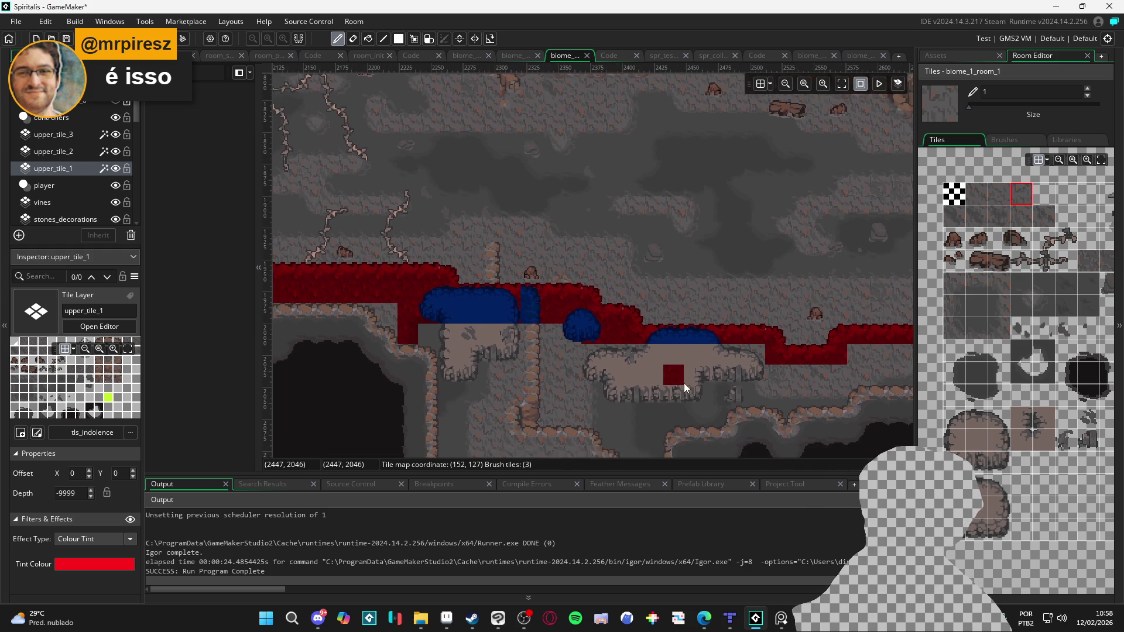
scroll(684, 383, "down", 3)
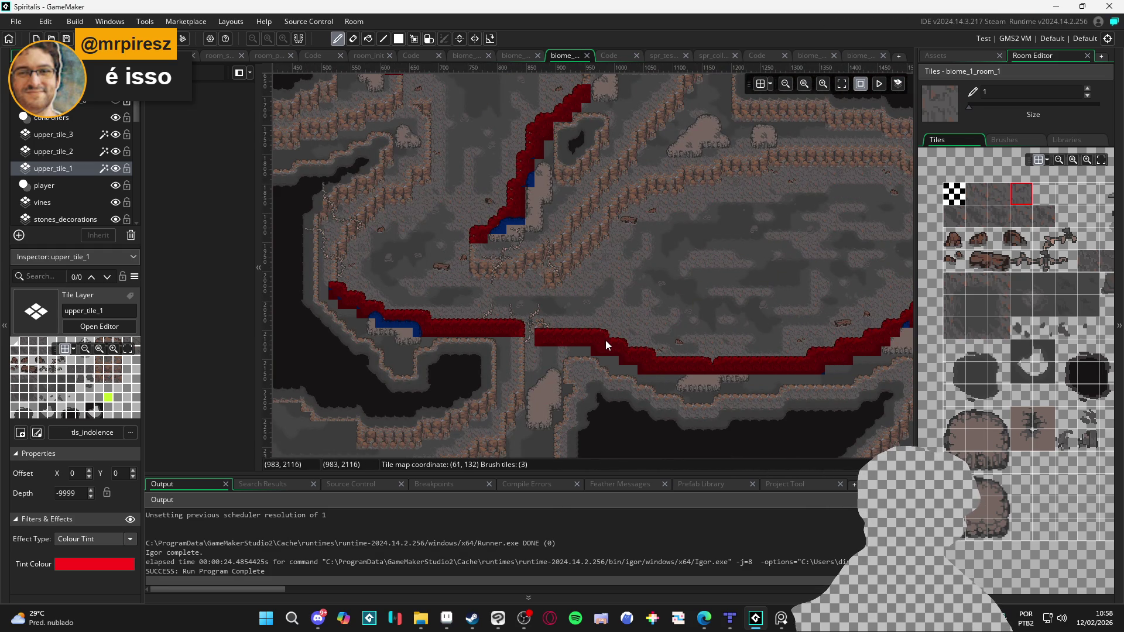
scroll(556, 350, "up", 1)
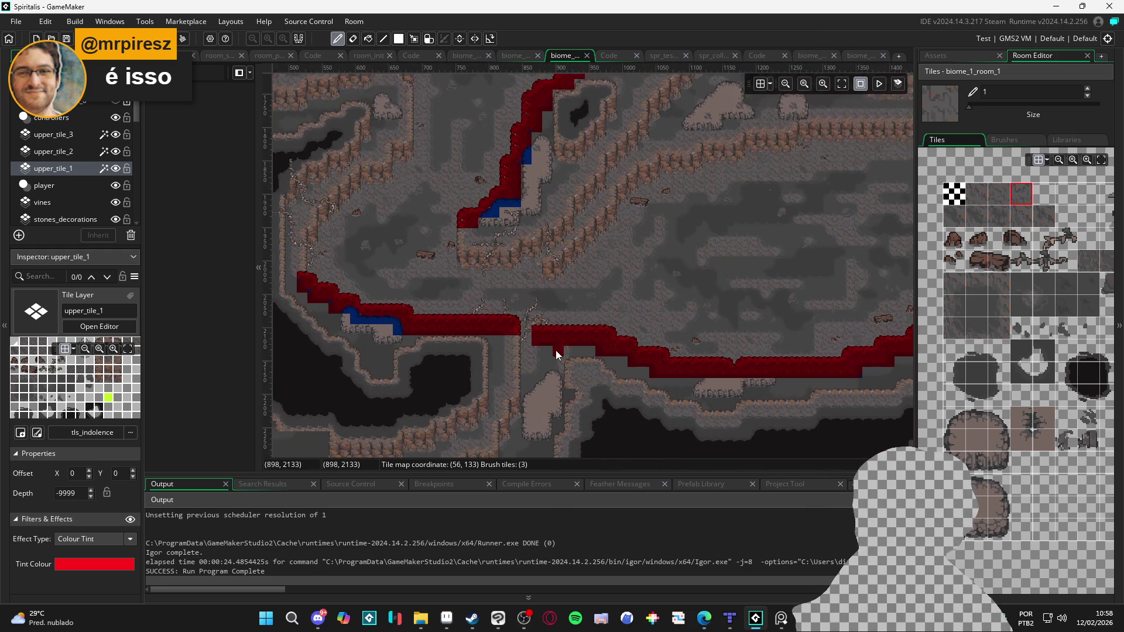
mouse_move(557, 355)
left_mouse_down()
mouse_move(394, 324)
mouse_move(504, 389)
mouse_move(452, 351)
left_mouse_up()
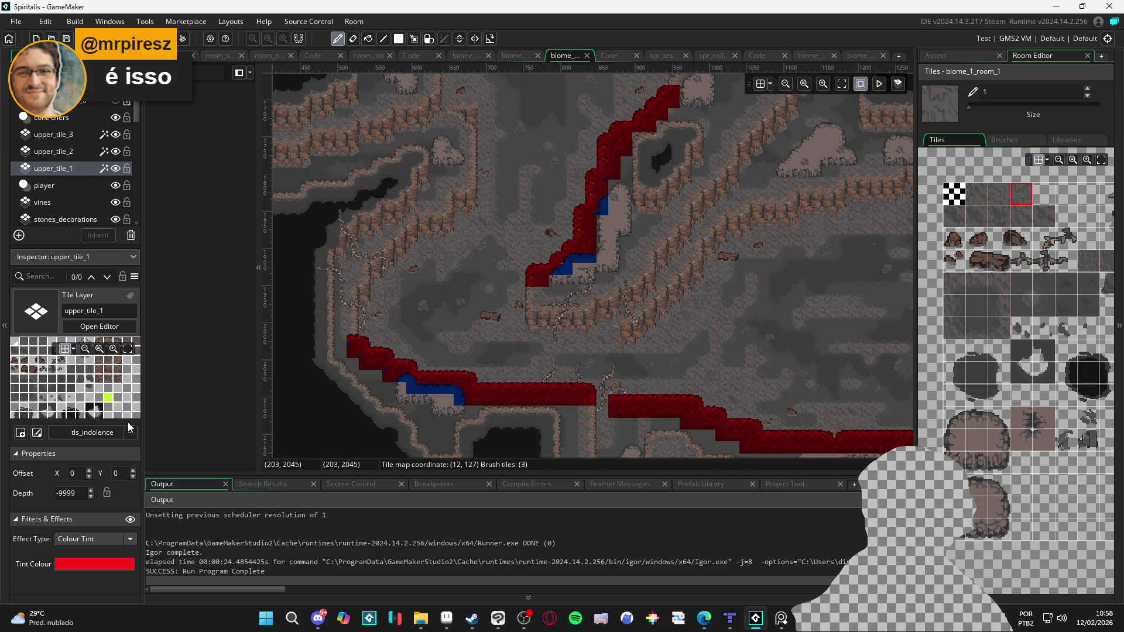
left_click(129, 519)
left_click(76, 151)
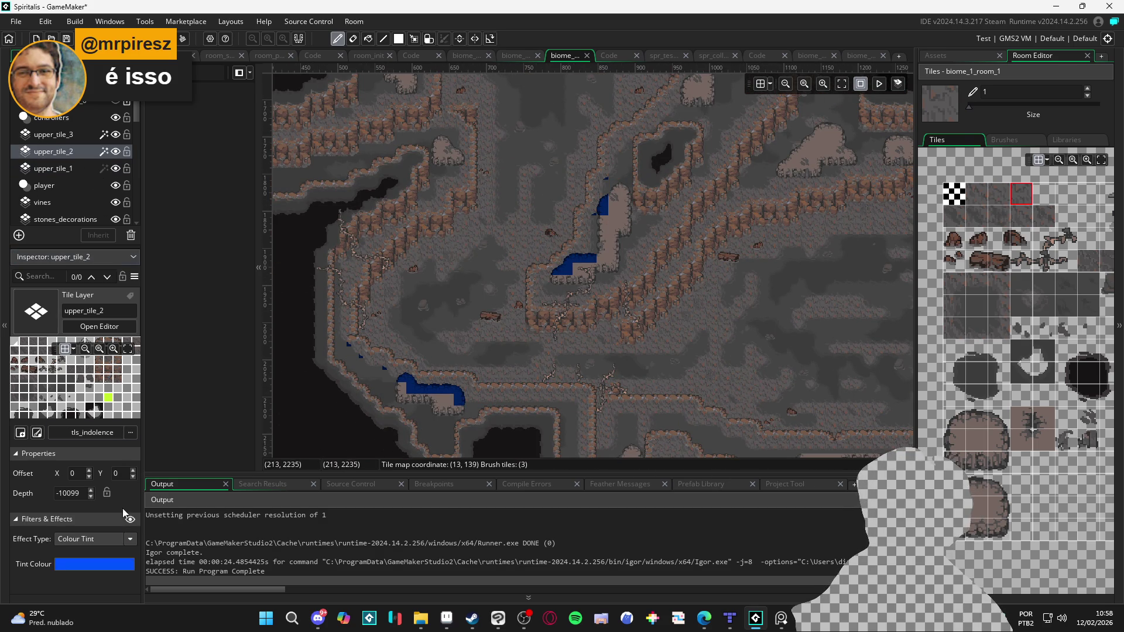
left_click(130, 520)
left_click(76, 134)
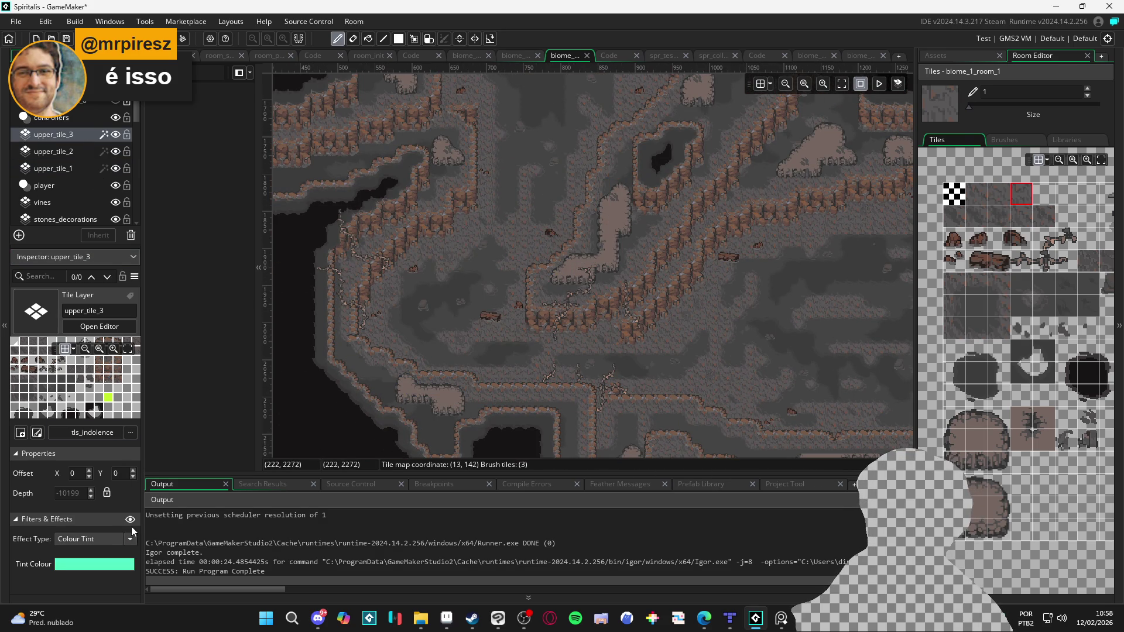
left_click(130, 520)
key("F5")
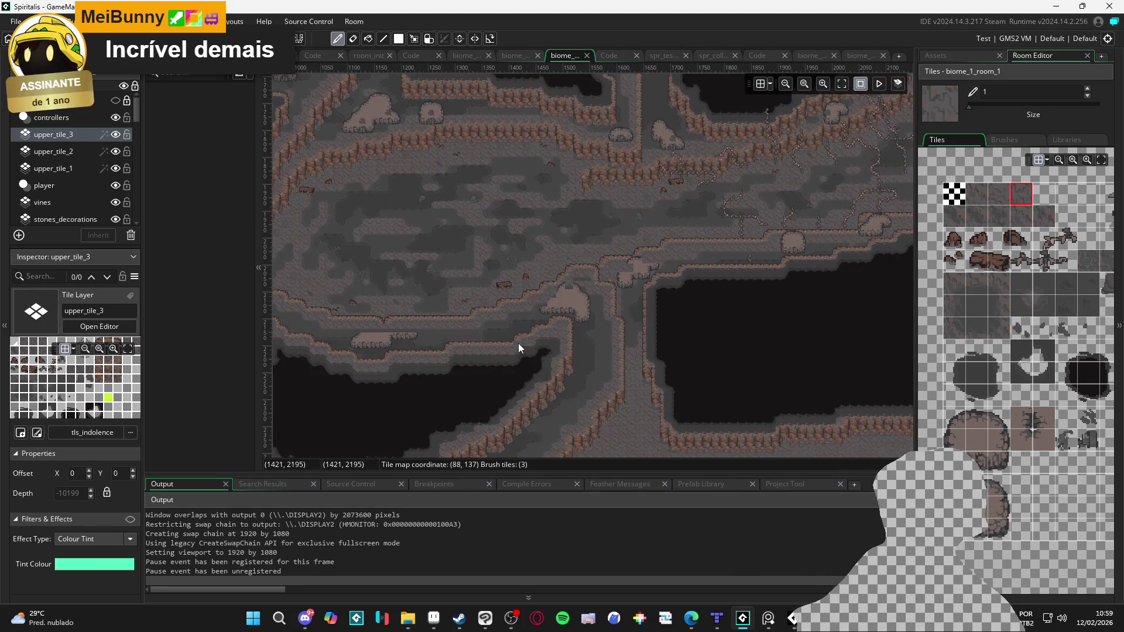
Step: Pan around the cave and toggle upper_tile_2 visibility off and on to compare
mouse_move(453, 376)
left_mouse_down()
mouse_move(663, 341)
mouse_move(718, 357)
mouse_move(599, 331)
left_mouse_up()
scroll(599, 336, "up", 2)
scroll(599, 336, "up", 1)
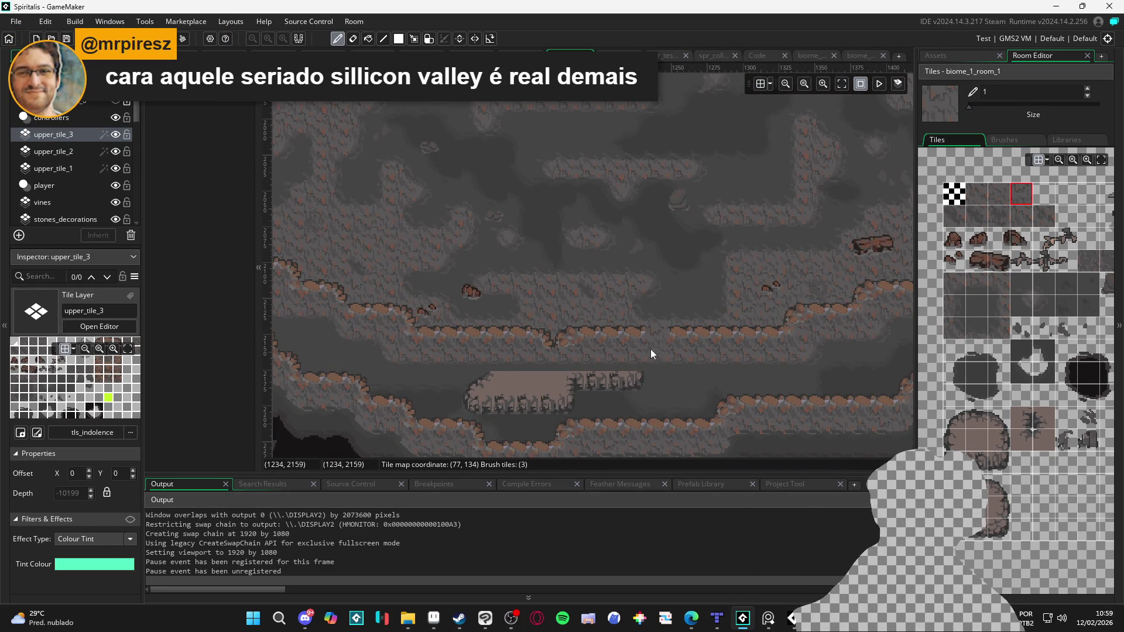
scroll(642, 367, "down", 3)
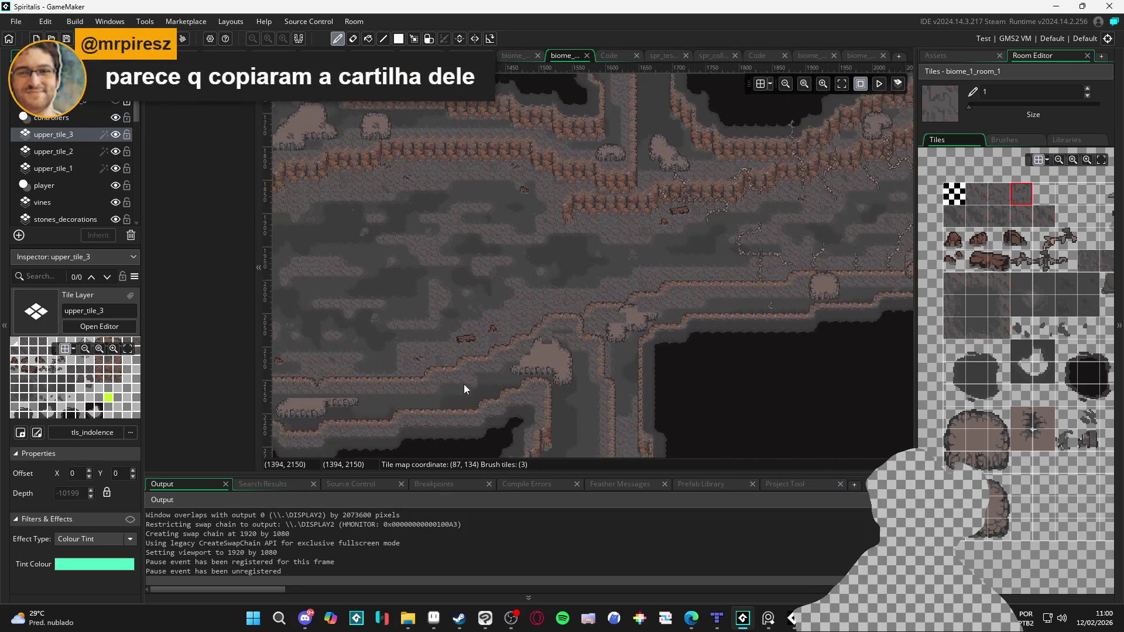
scroll(701, 344, "right", 2)
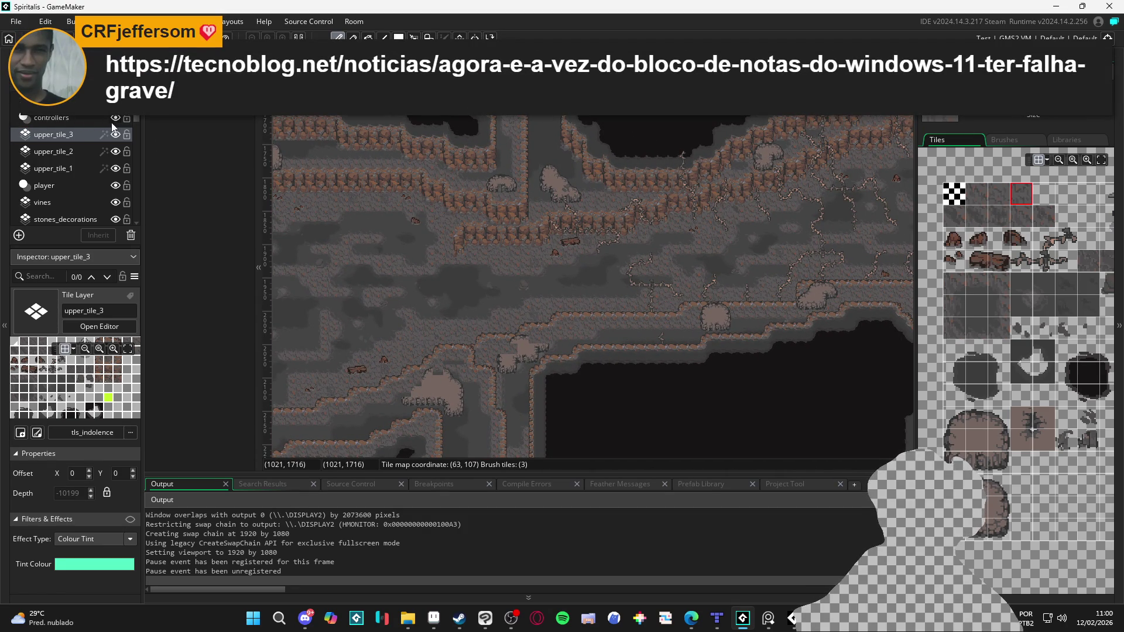
double_click(117, 152)
left_click(117, 153)
left_click(117, 154)
double_click(117, 156)
Step: Toggle upper_tile_1 visibility off and on to compare the map
left_click(117, 168)
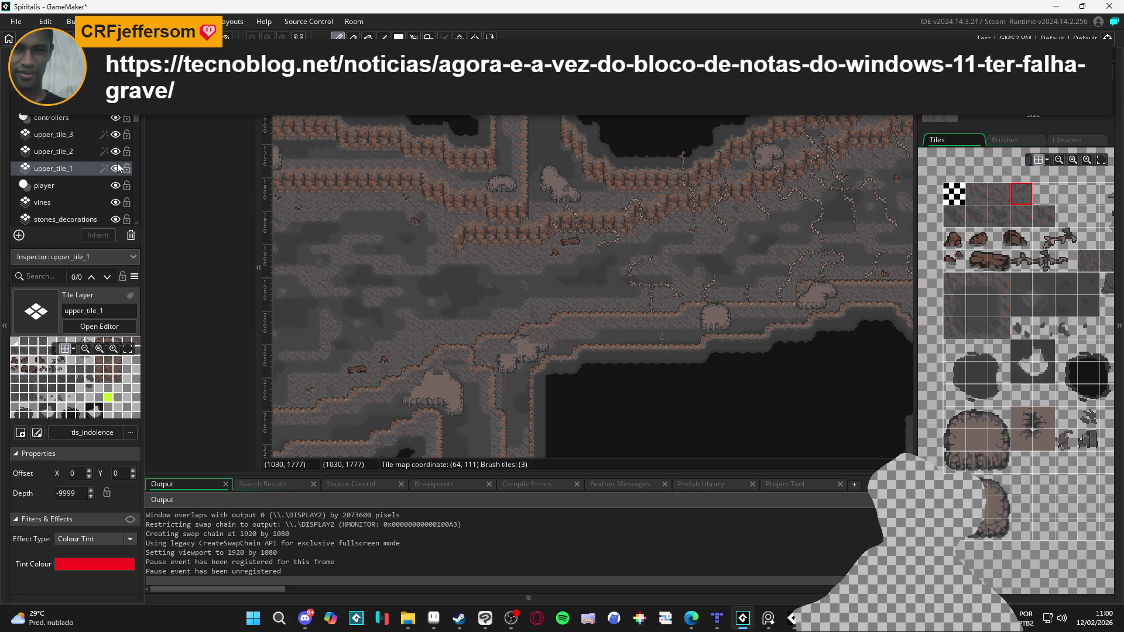
double_click(117, 168)
left_click(116, 169)
left_click(116, 170)
left_click(116, 169)
left_click(116, 170)
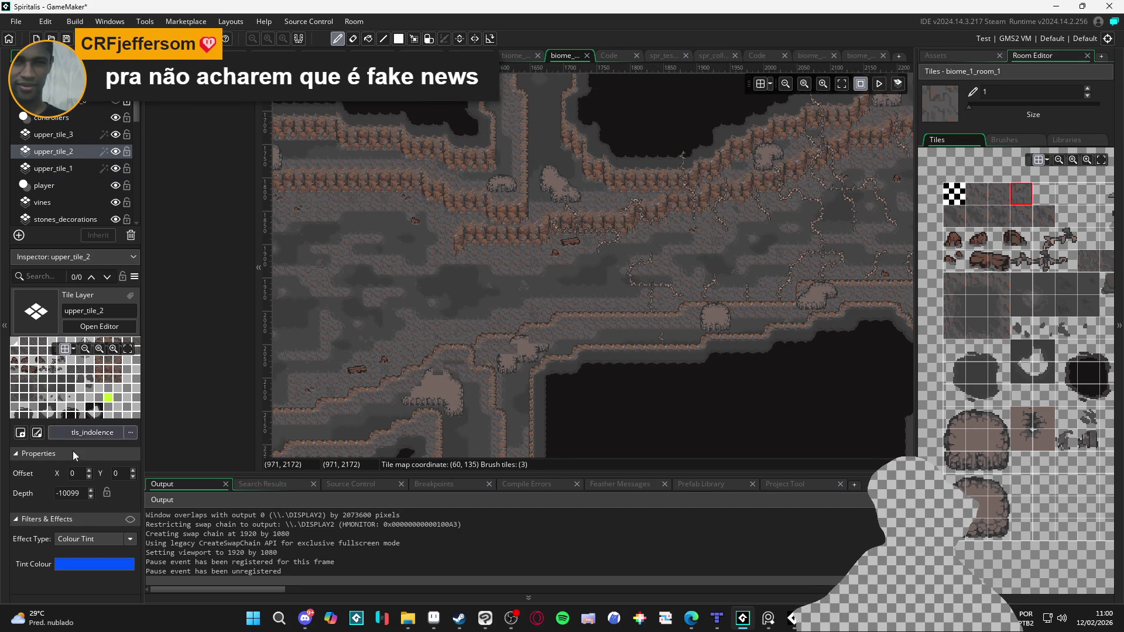
Step: Re-enable the Filters & Effects tints on upper_tile_2, upper_tile_3 and upper_tile_1
left_click(127, 519)
left_click(87, 135)
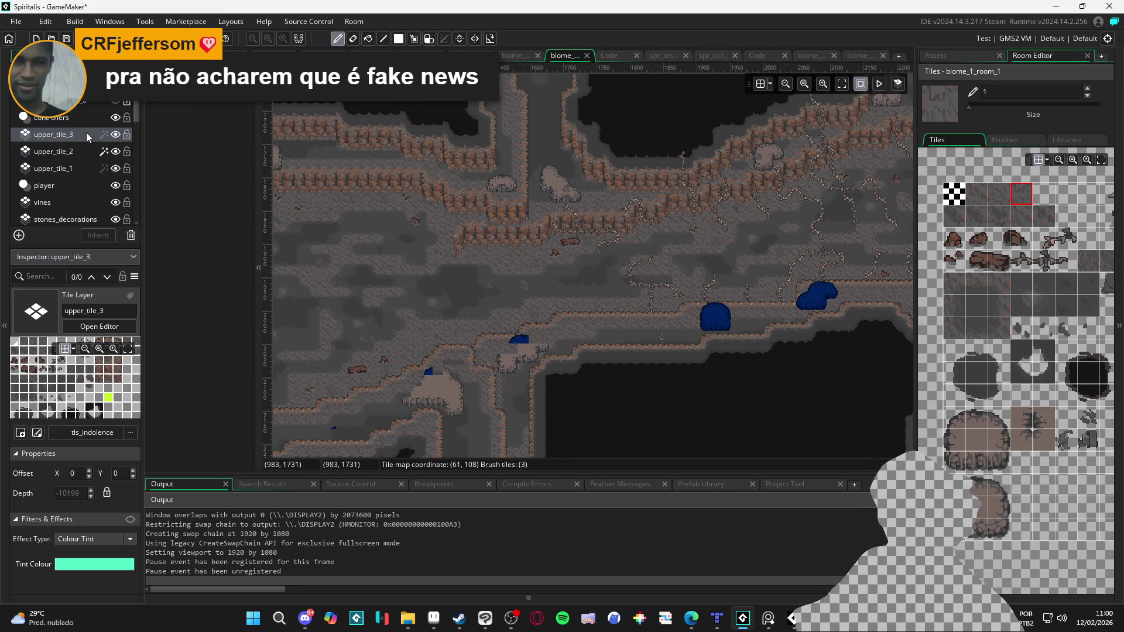
left_click(130, 520)
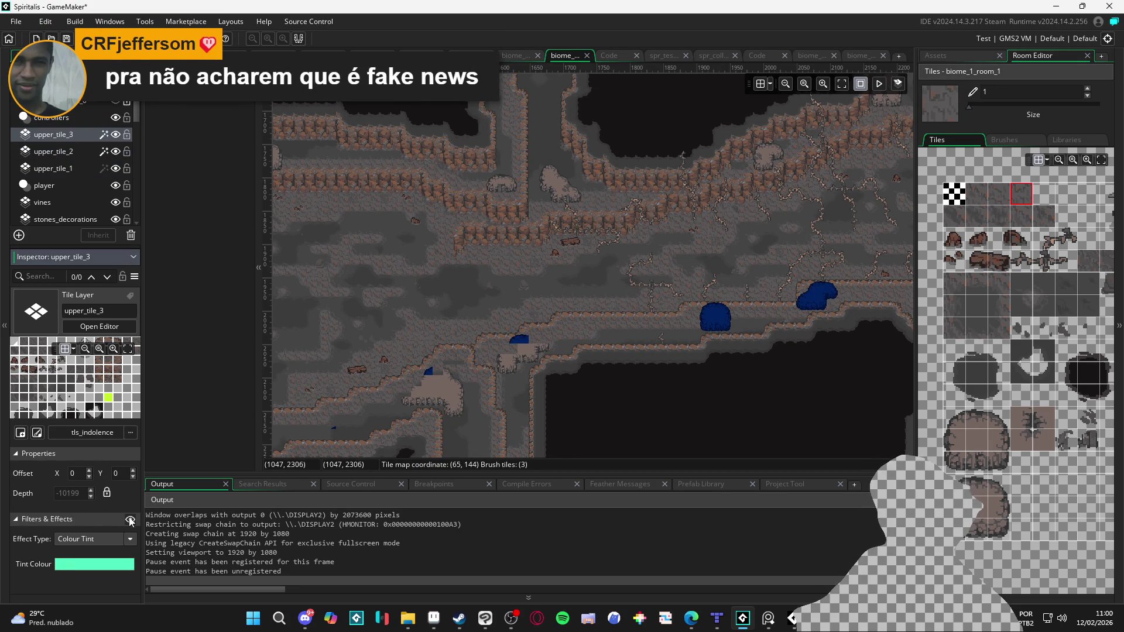
left_click(86, 171)
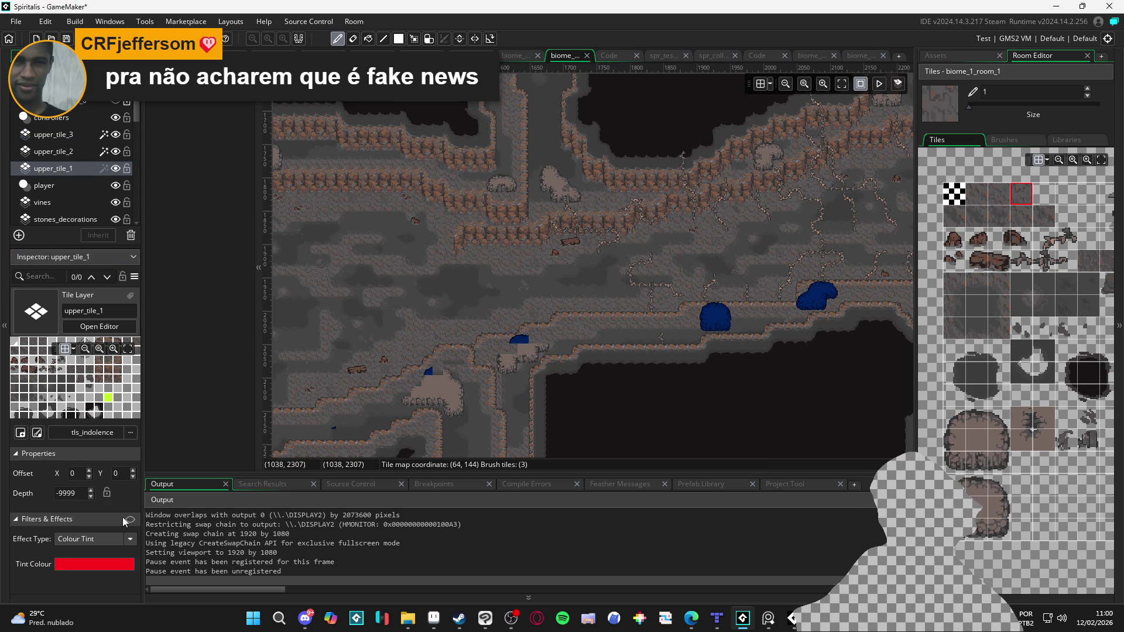
left_click(130, 520)
left_click(82, 154)
left_click(69, 135)
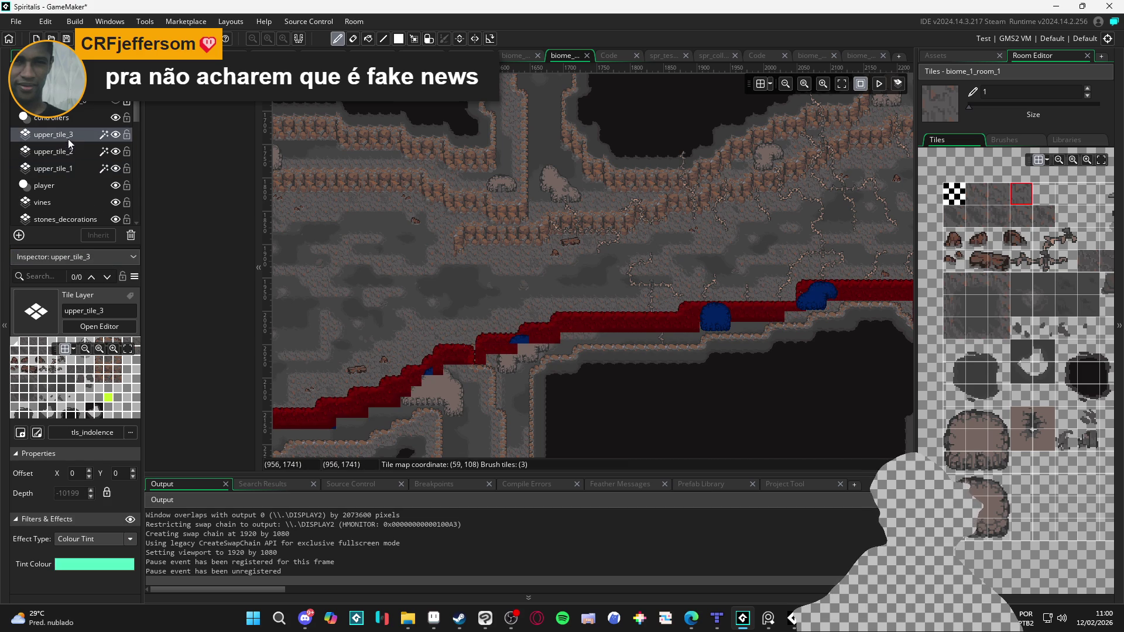
Step: Paint blue upper_tile_2 rock-corner tiles down the slope and one beside the ledge
scroll(524, 309, "left", 1)
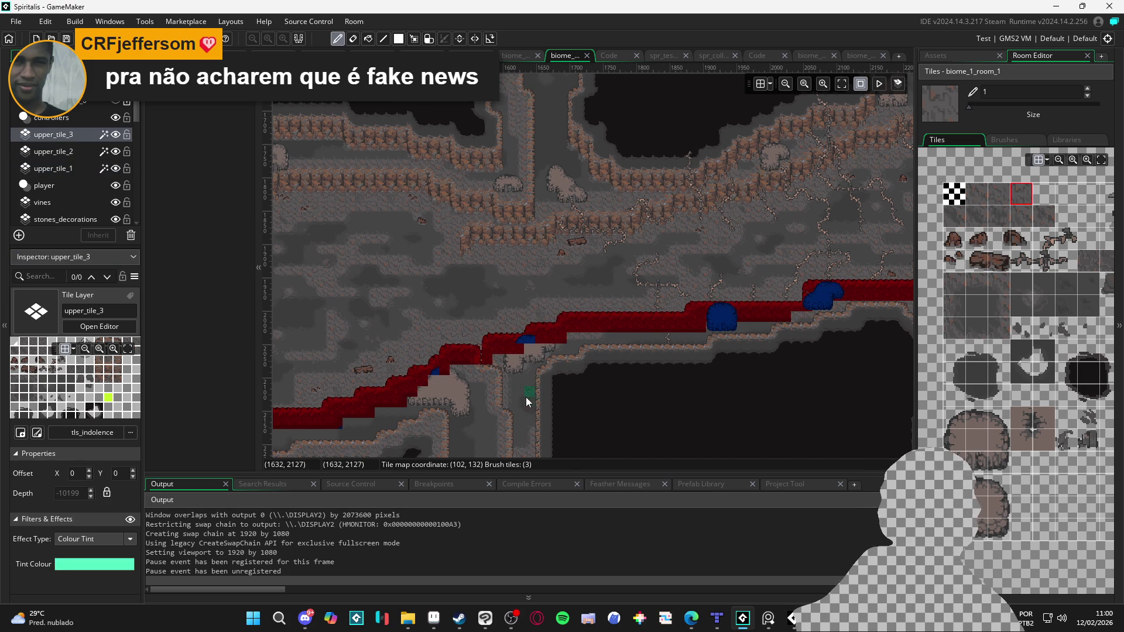
left_click_drag(439, 381, 490, 356)
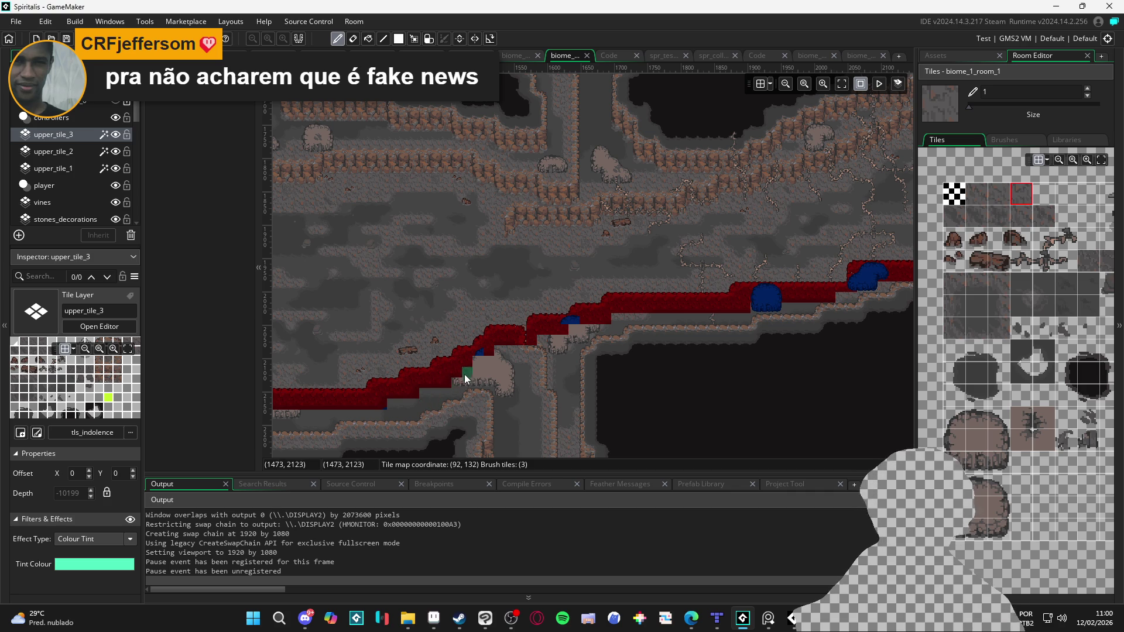
scroll(464, 380, "up", 3)
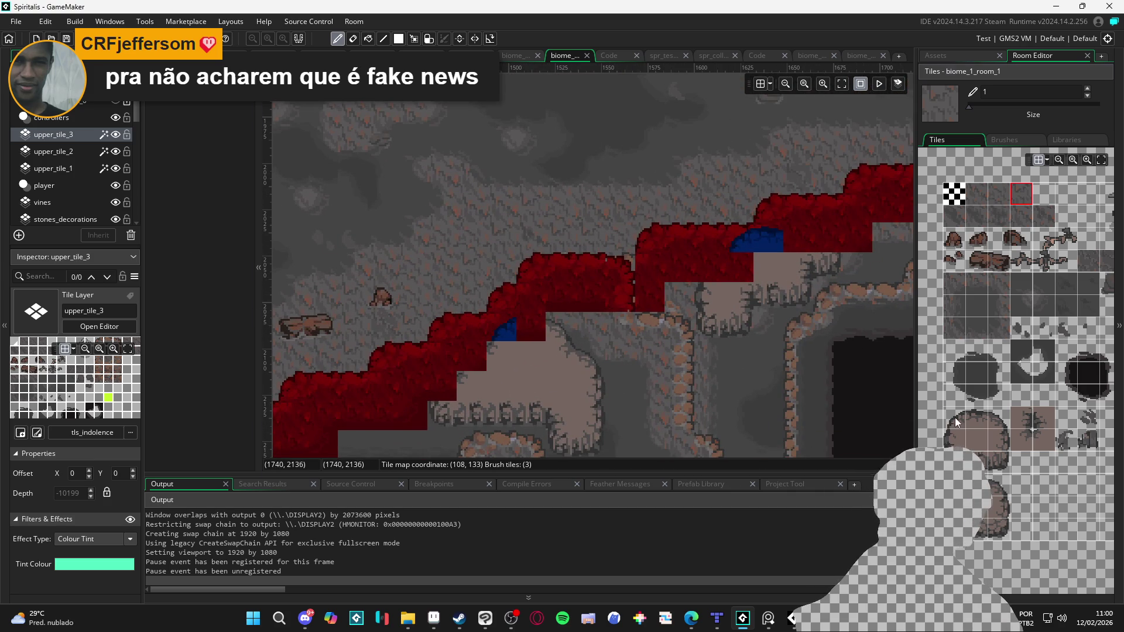
left_click(956, 423)
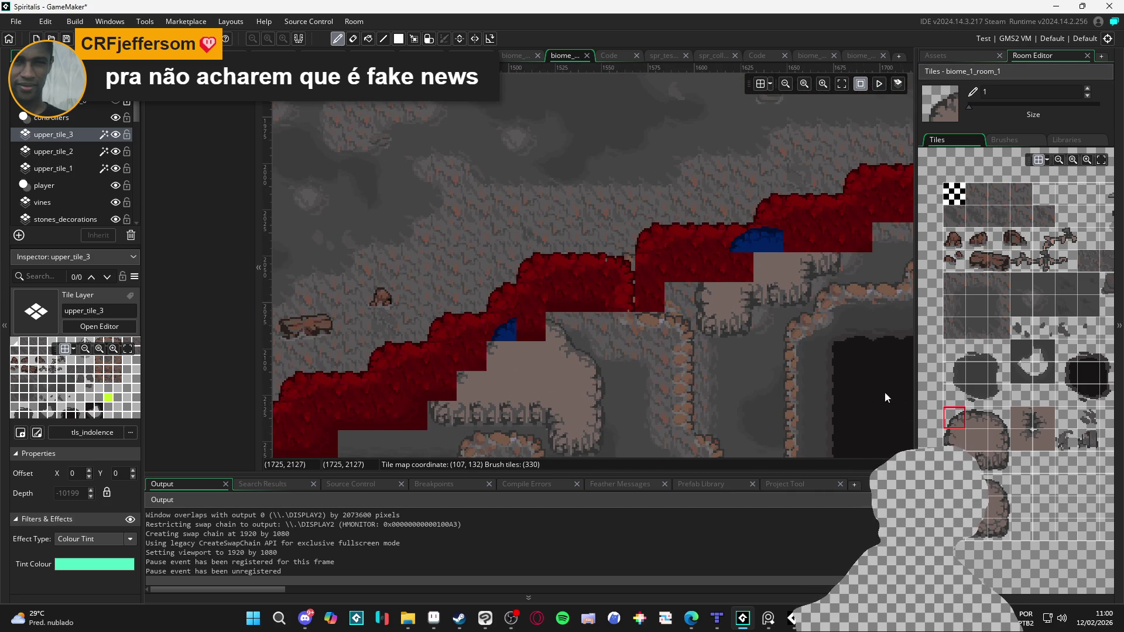
left_click(65, 152)
left_click(475, 361)
left_click(448, 390)
left_click(505, 358)
left_click(977, 418)
left_click(531, 331)
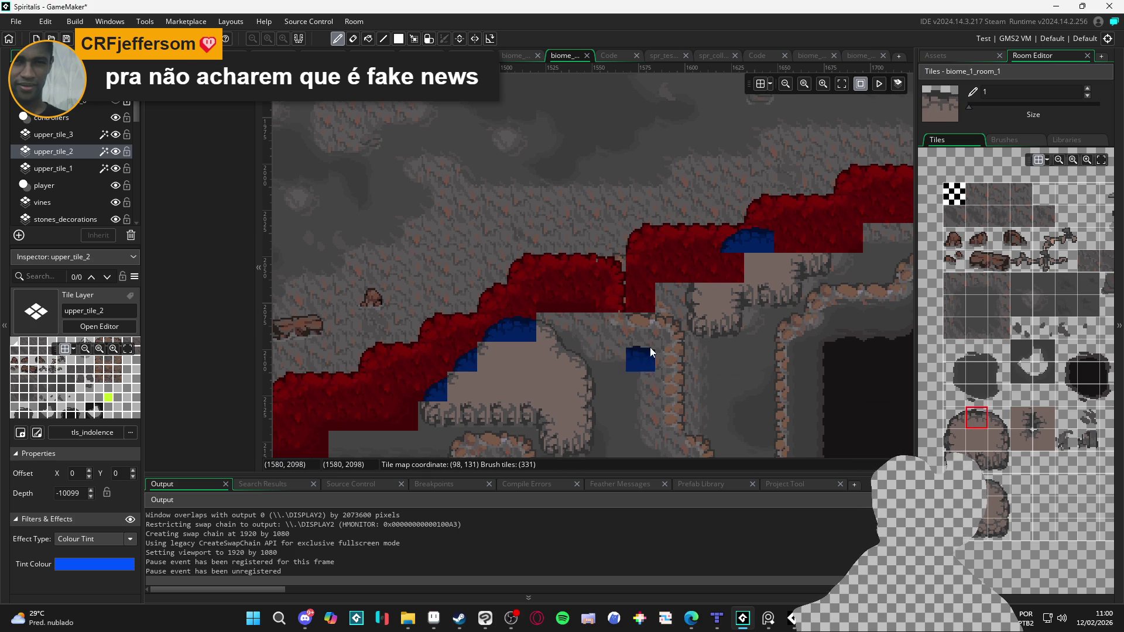
Step: Fill gaps under the red band with rounded rock-top and edge tiles
left_click_drag(649, 354, 476, 351)
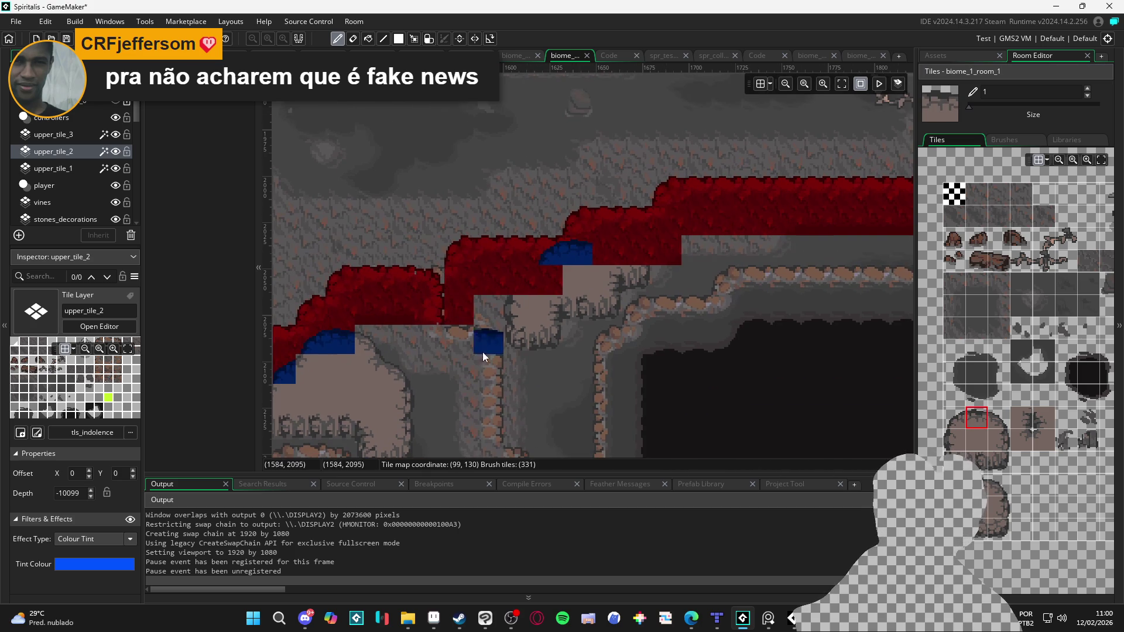
left_click(963, 429)
left_click(525, 283)
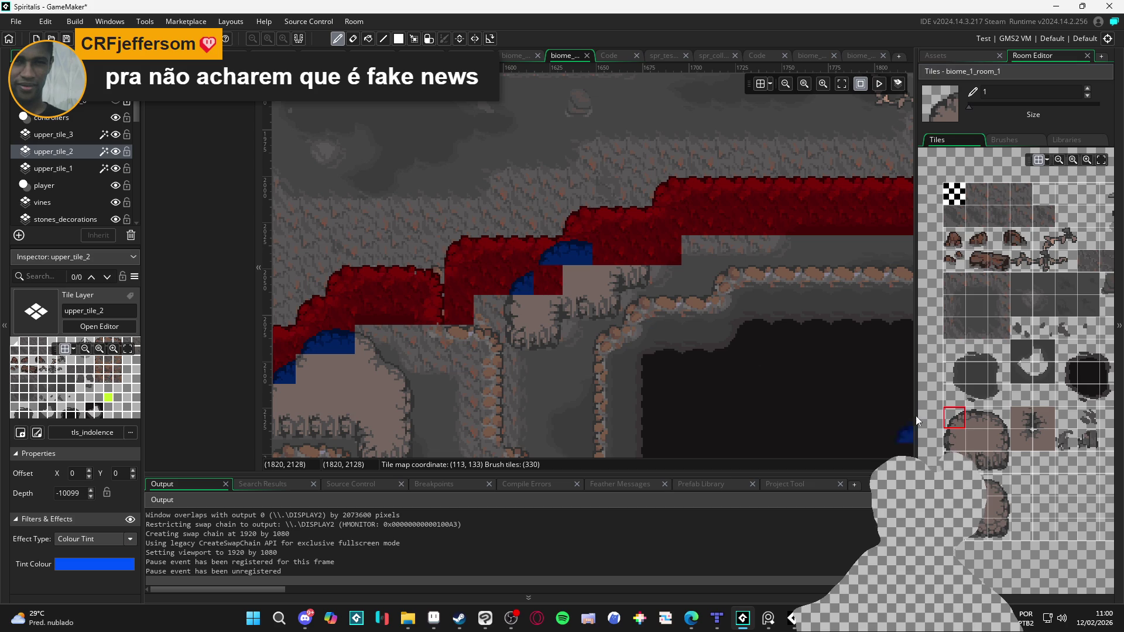
left_click(1042, 441)
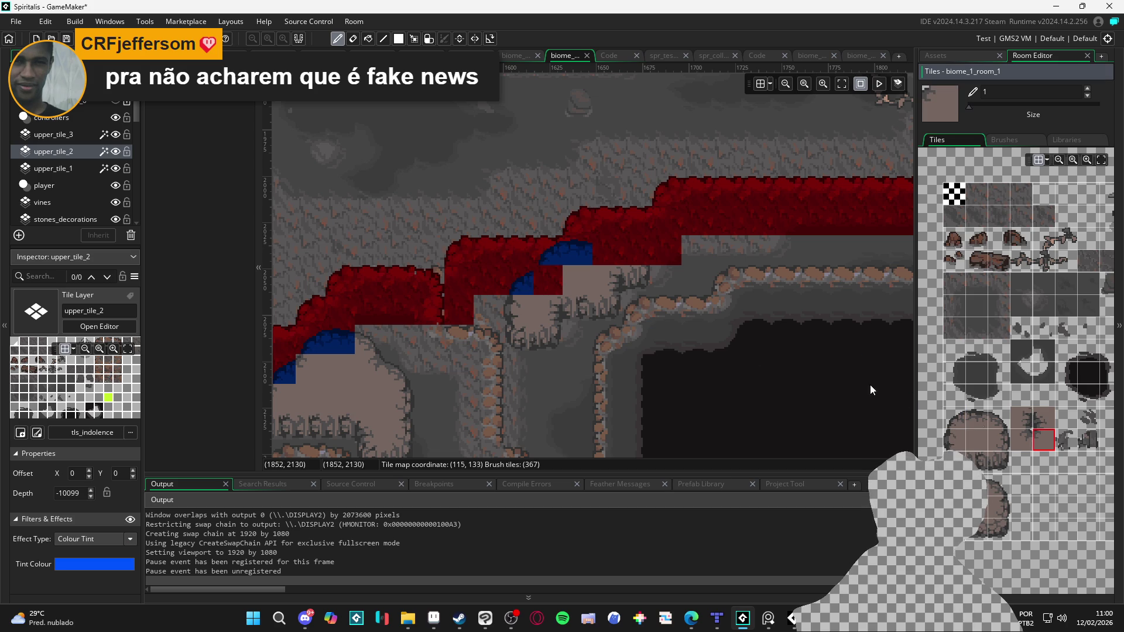
left_click(564, 287)
left_click(998, 422)
left_click(644, 260)
left_click(977, 426)
left_click(606, 255)
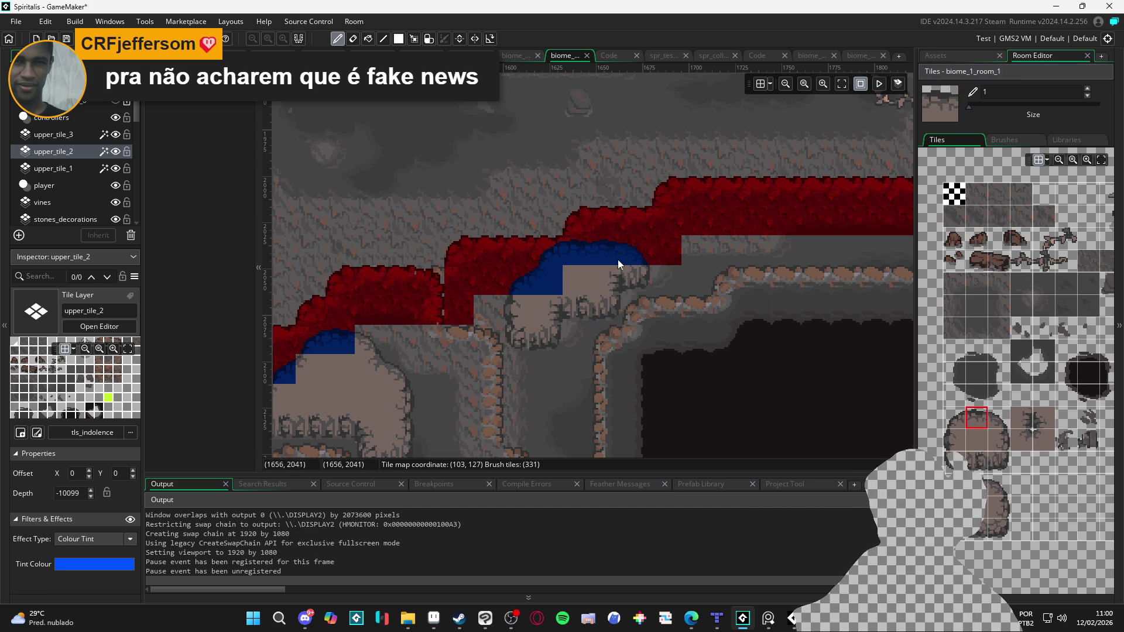
Step: Add a rock-corner tile and paint a continuous blue rock strip along the flat ledge
scroll(632, 333, "down", 4)
scroll(652, 295, "up", 2)
scroll(803, 295, "left", 5)
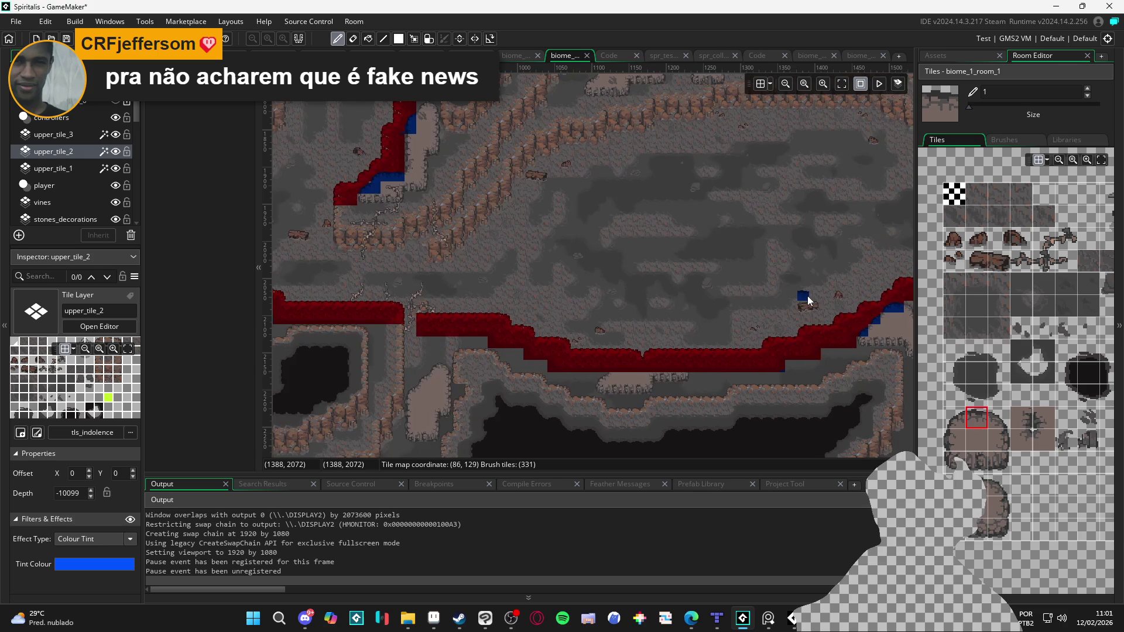
scroll(683, 355, "up", 2)
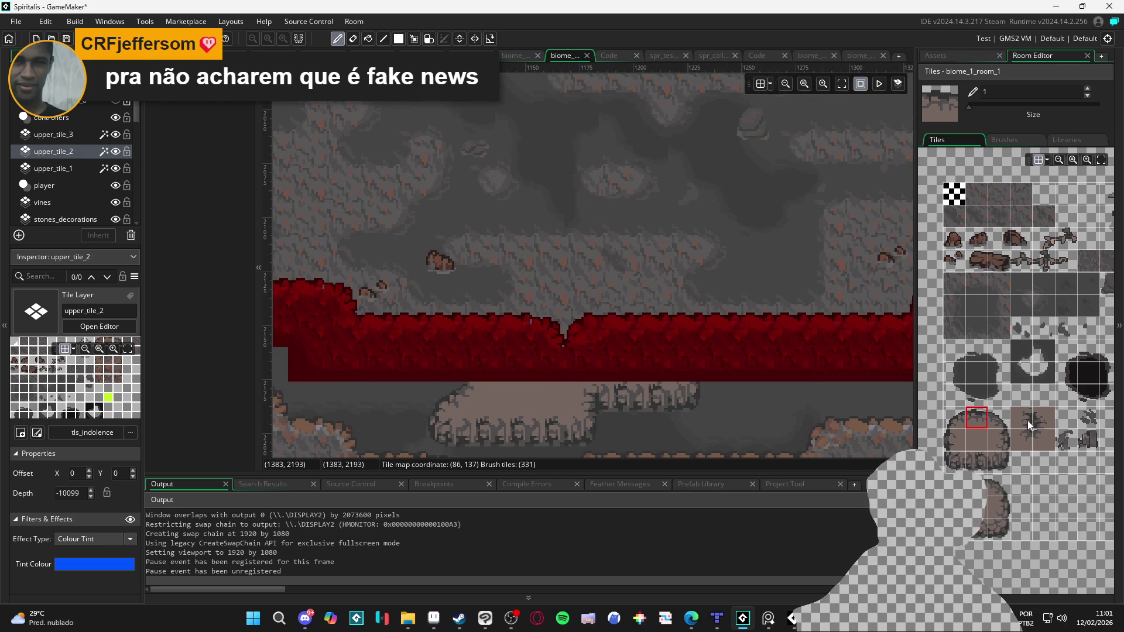
left_click(990, 414)
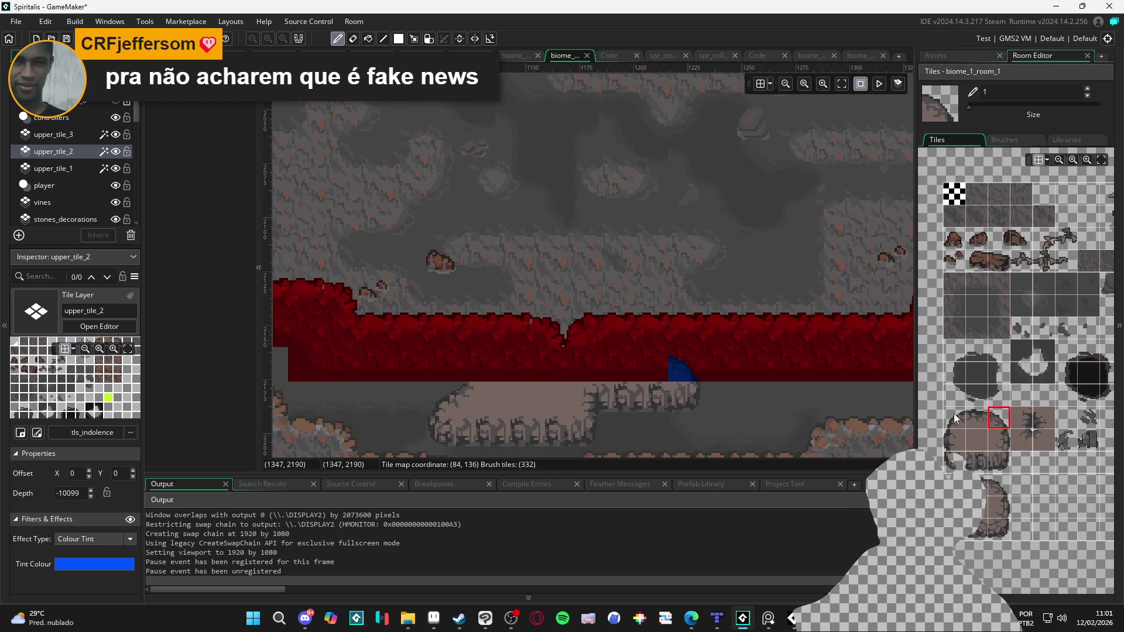
left_click(955, 418)
left_click(977, 418)
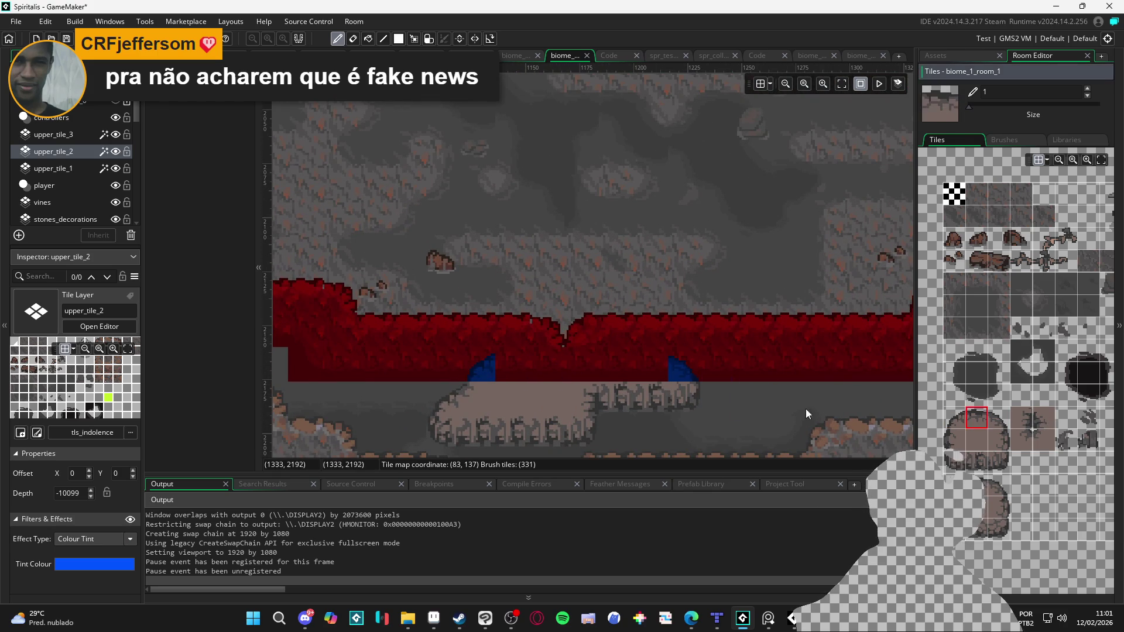
left_click_drag(504, 361, 679, 381)
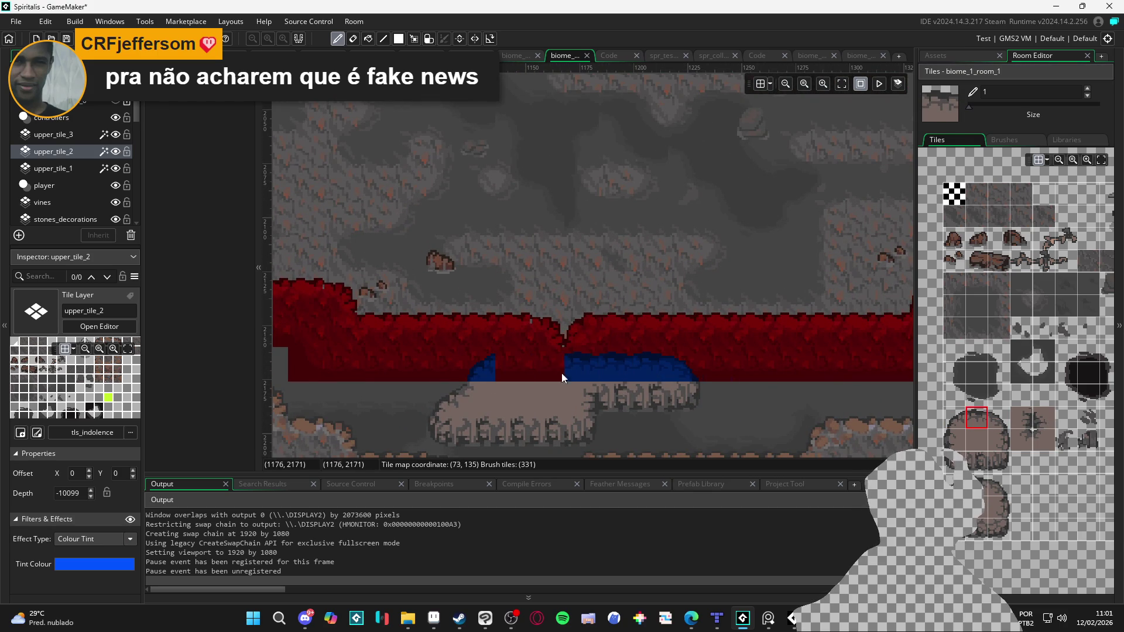
scroll(531, 374, "down", 2)
scroll(493, 335, "right", 5)
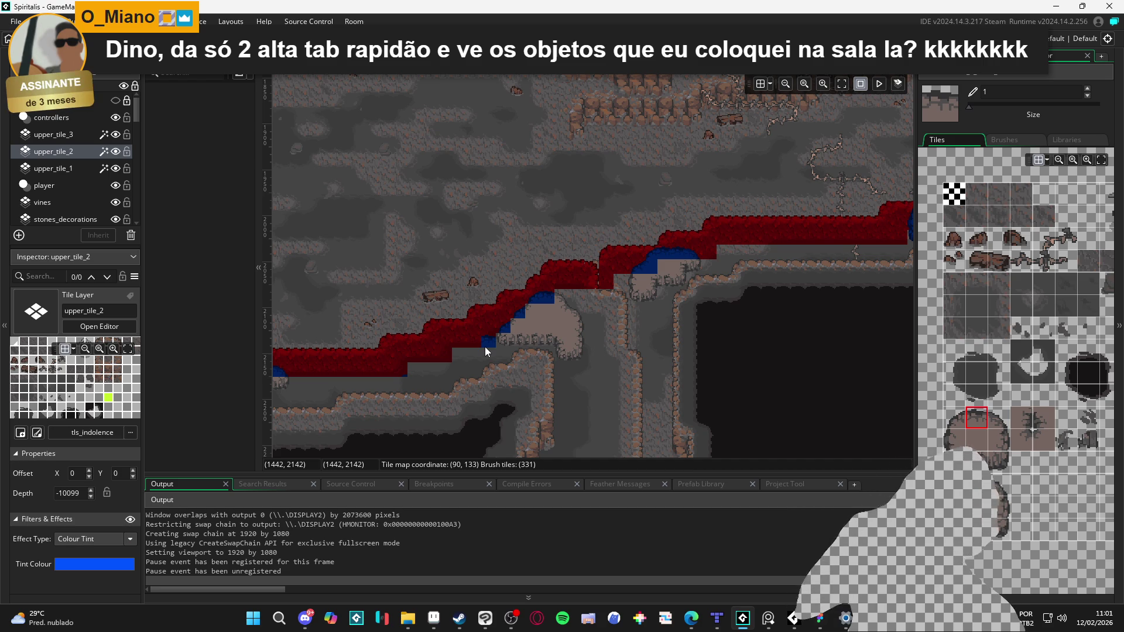
scroll(485, 346, "right", 10)
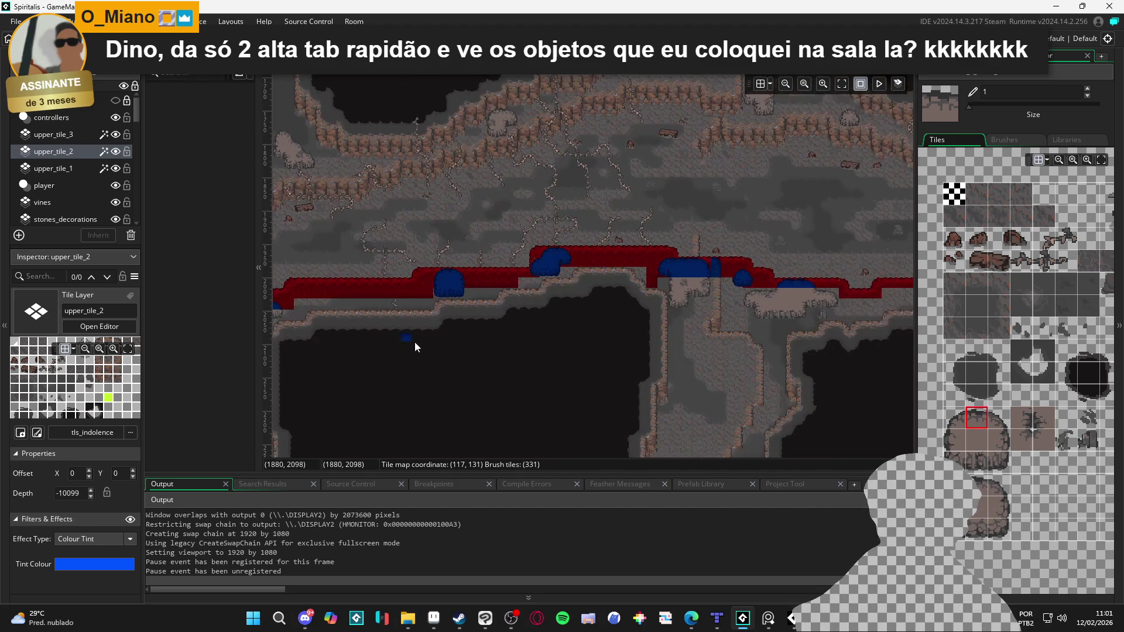
left_click_drag(753, 296, 533, 341)
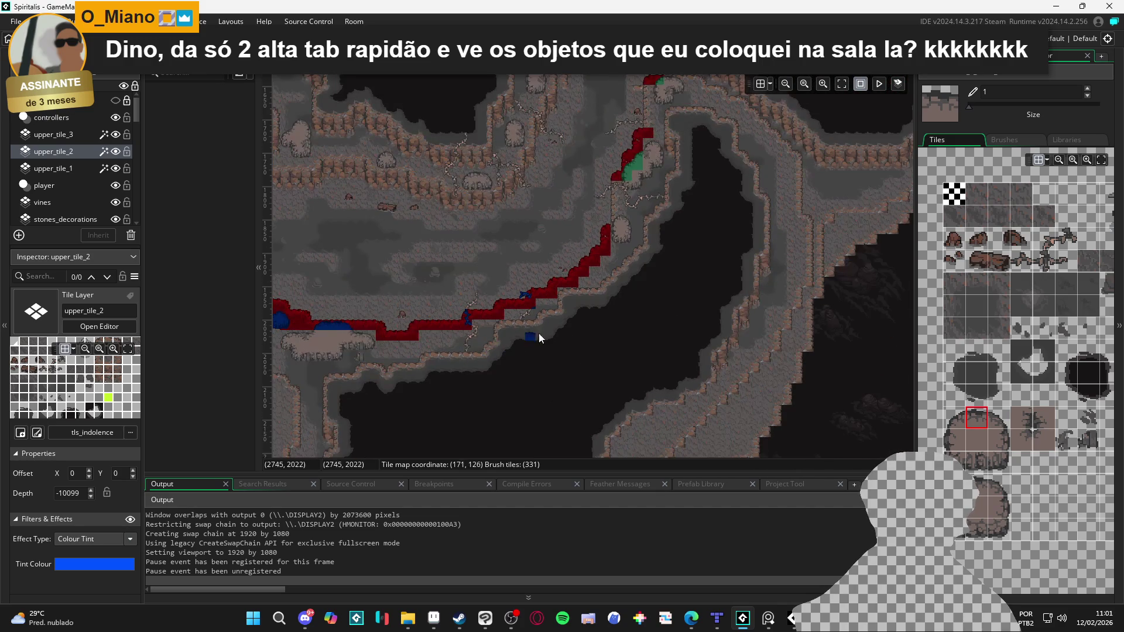
mouse_move(409, 332)
left_mouse_down()
mouse_move(705, 321)
mouse_move(659, 345)
left_mouse_up()
mouse_move(532, 358)
left_mouse_down()
mouse_move(662, 342)
mouse_move(613, 325)
left_mouse_up()
mouse_move(511, 339)
left_mouse_down()
mouse_move(528, 340)
mouse_move(527, 352)
left_mouse_up()
key("alt+Tab")
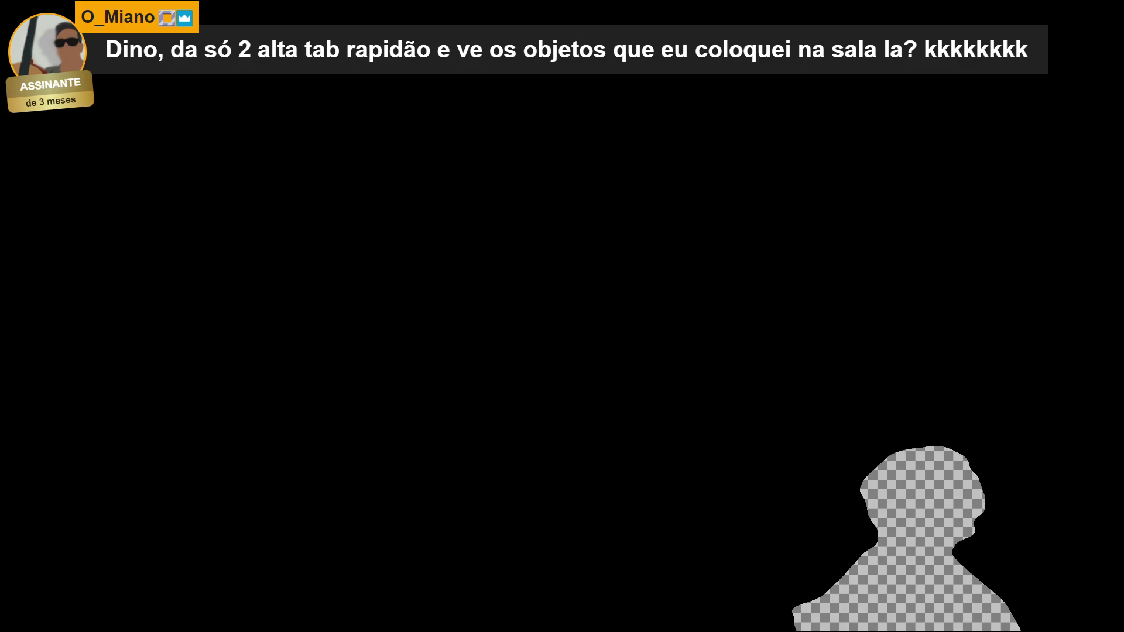
key("alt+Tab")
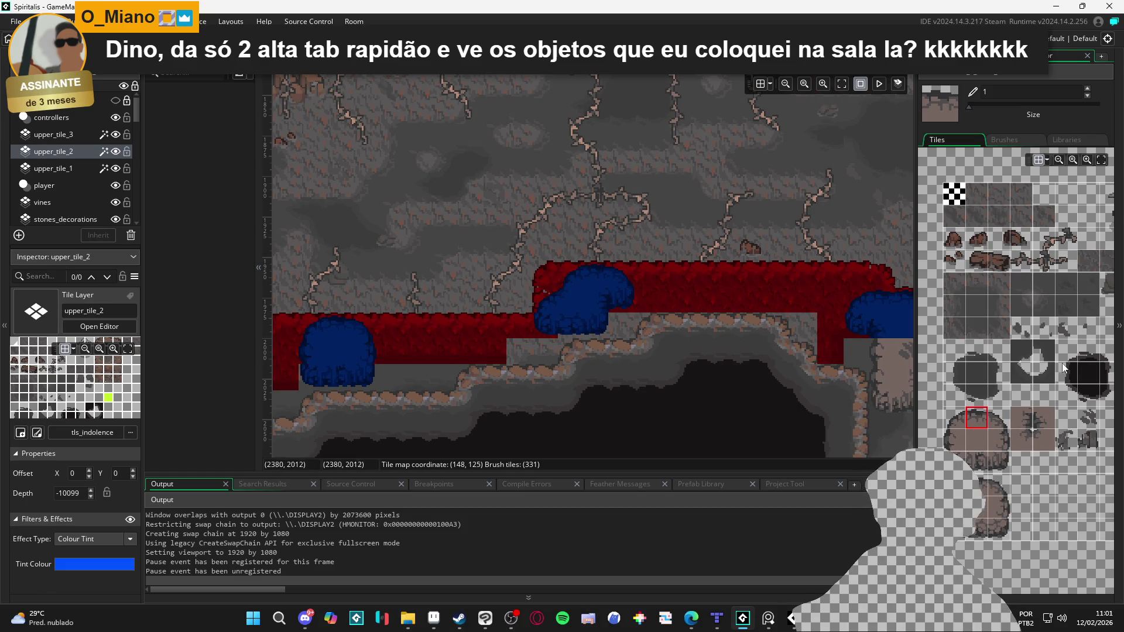
Step: On upper_tile_1, paint one more tile to extend the red block
left_click(105, 167)
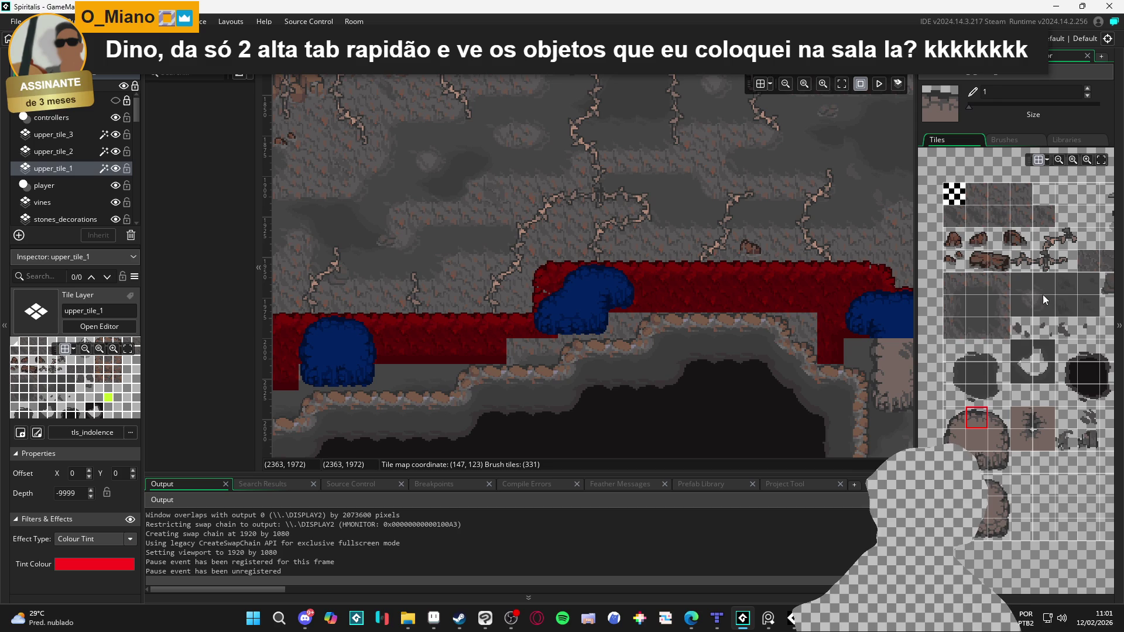
left_click(955, 283)
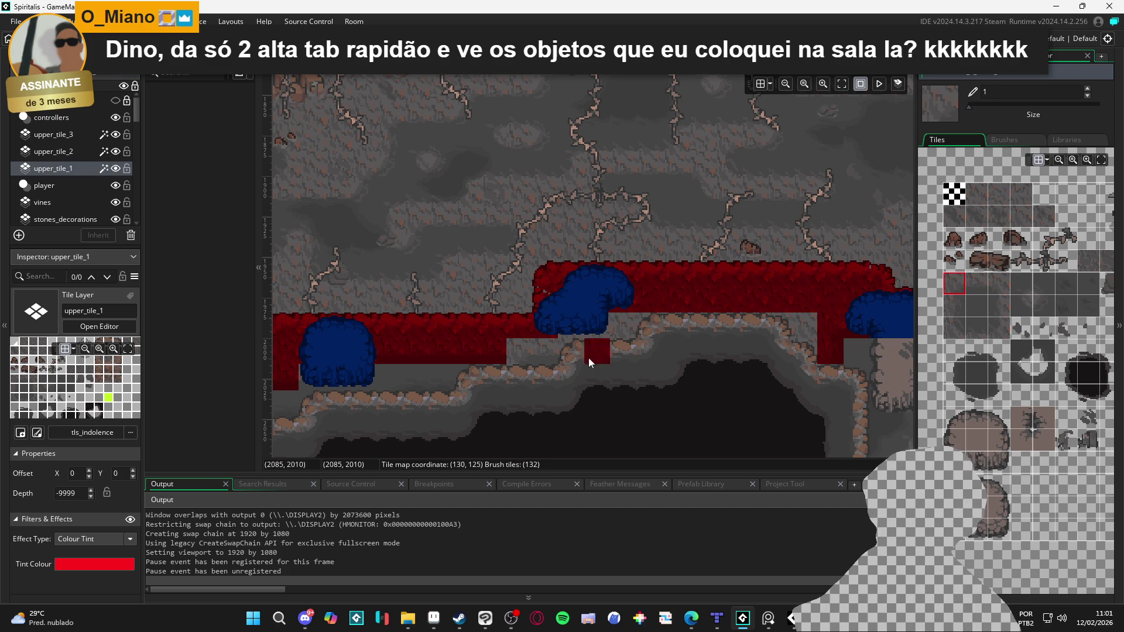
left_click(979, 283)
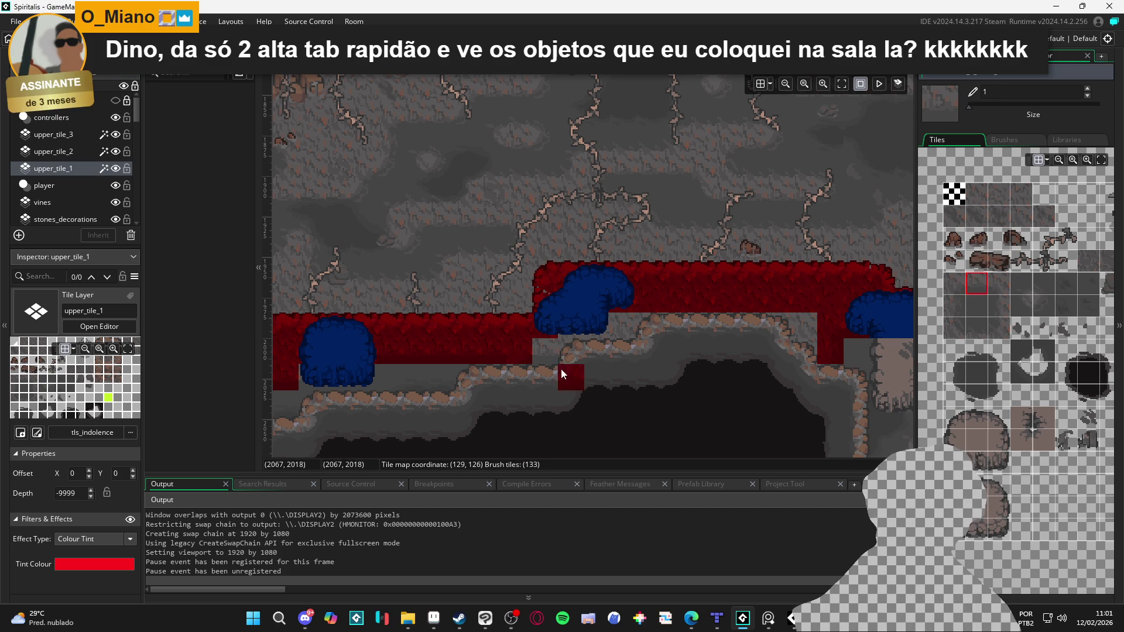
left_click(549, 359)
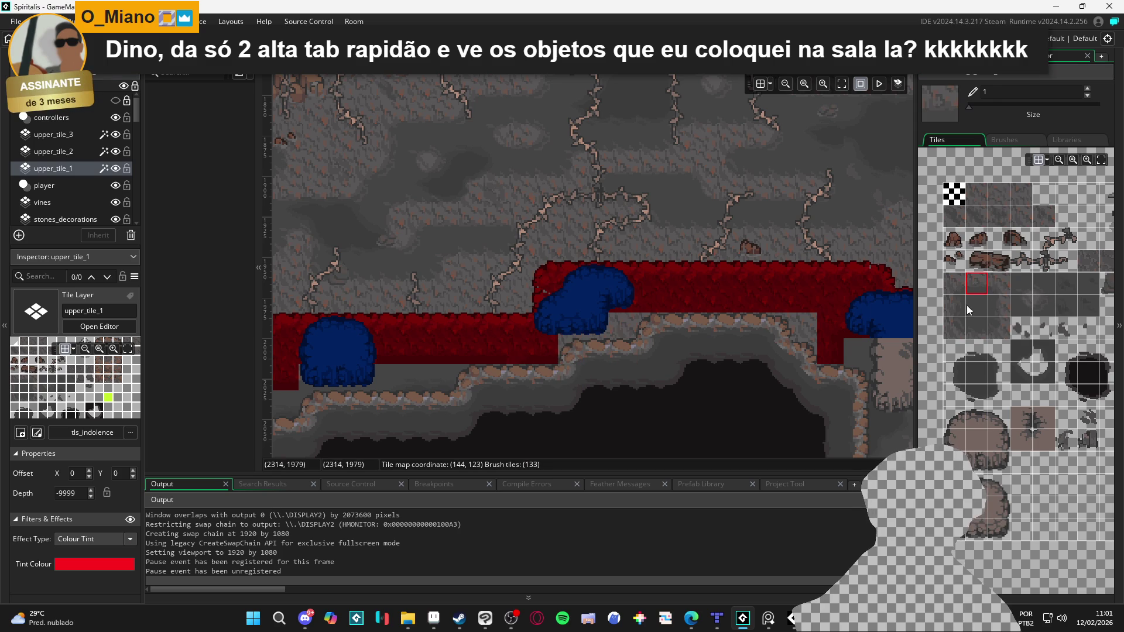
left_click(992, 195)
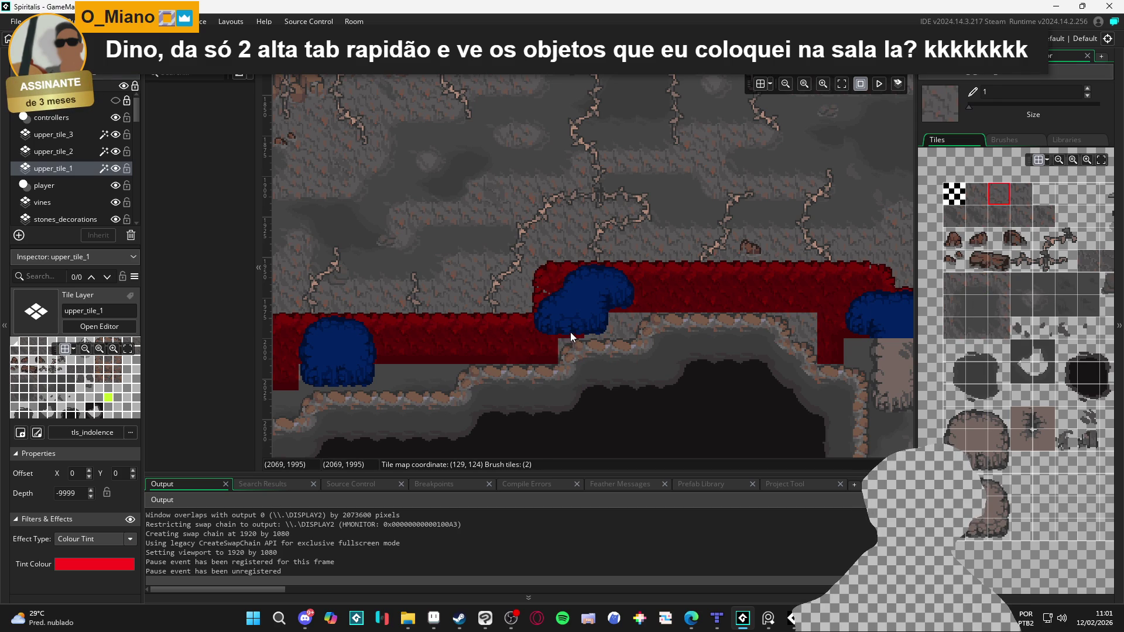
scroll(622, 346, "down", 2)
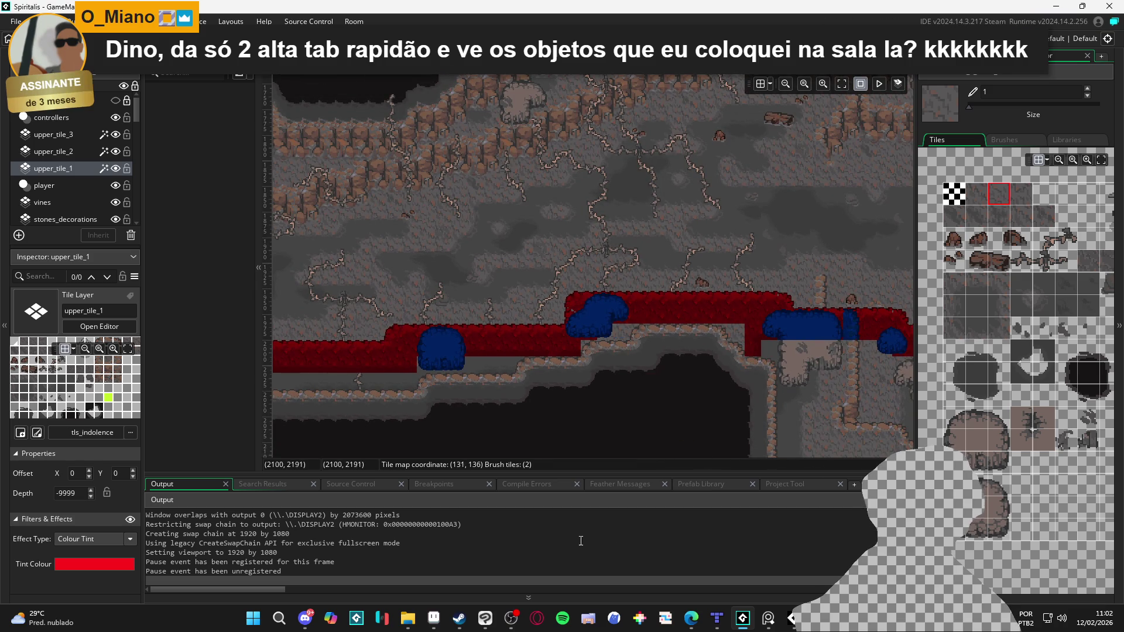
Step: Copy the Testezim 2 room picture from Discord and switch to Aseprite
left_click(315, 620)
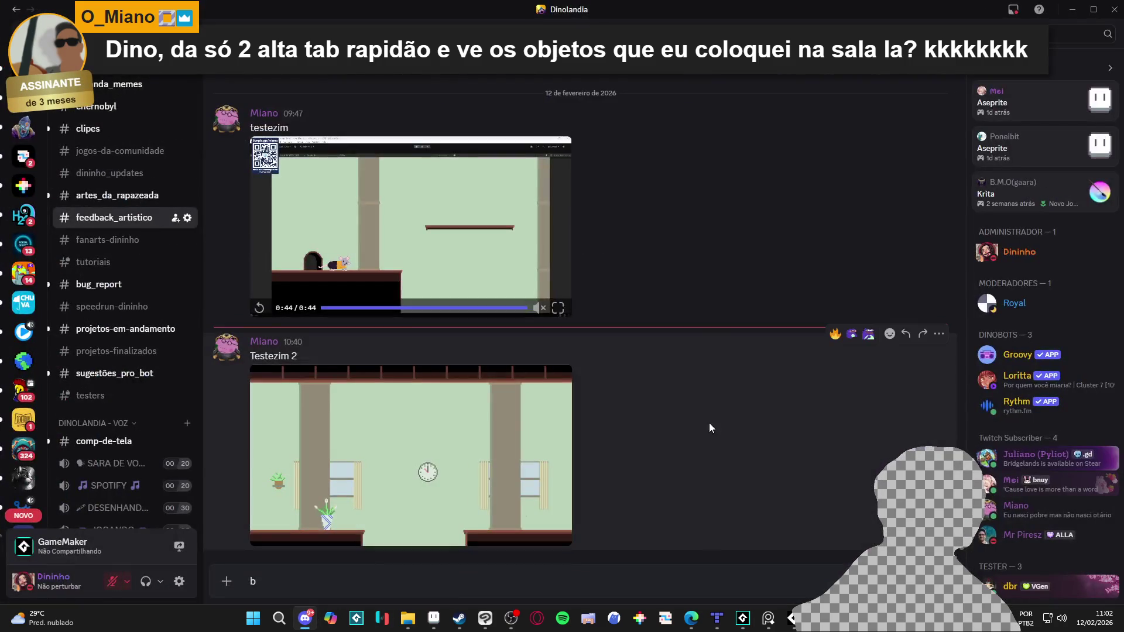
left_click(455, 465)
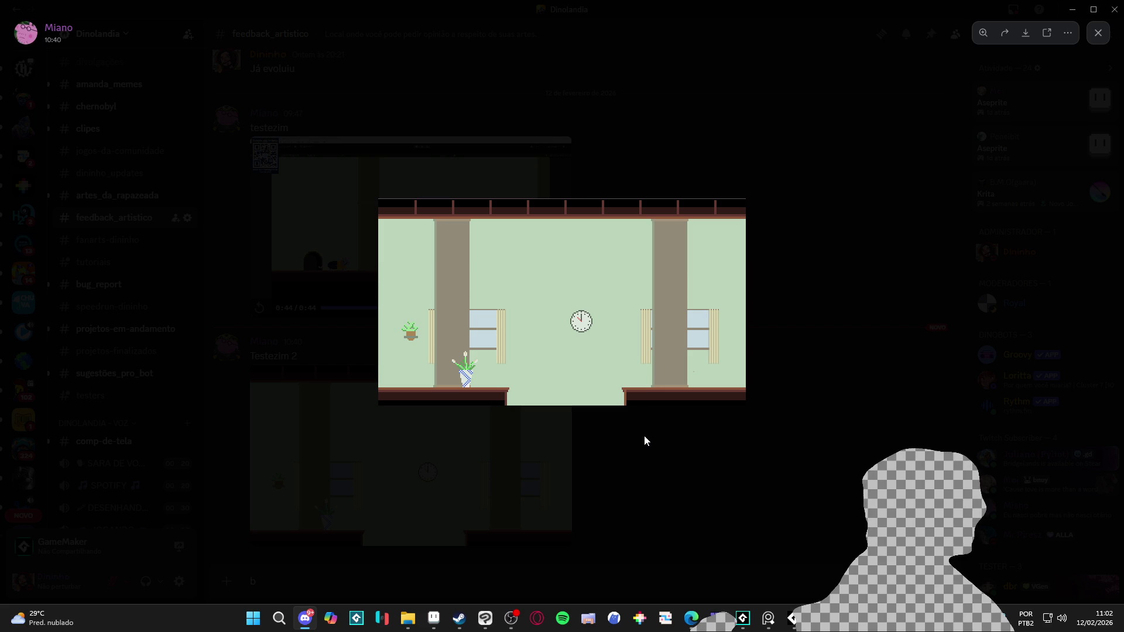
right_click(597, 304)
left_click(643, 333)
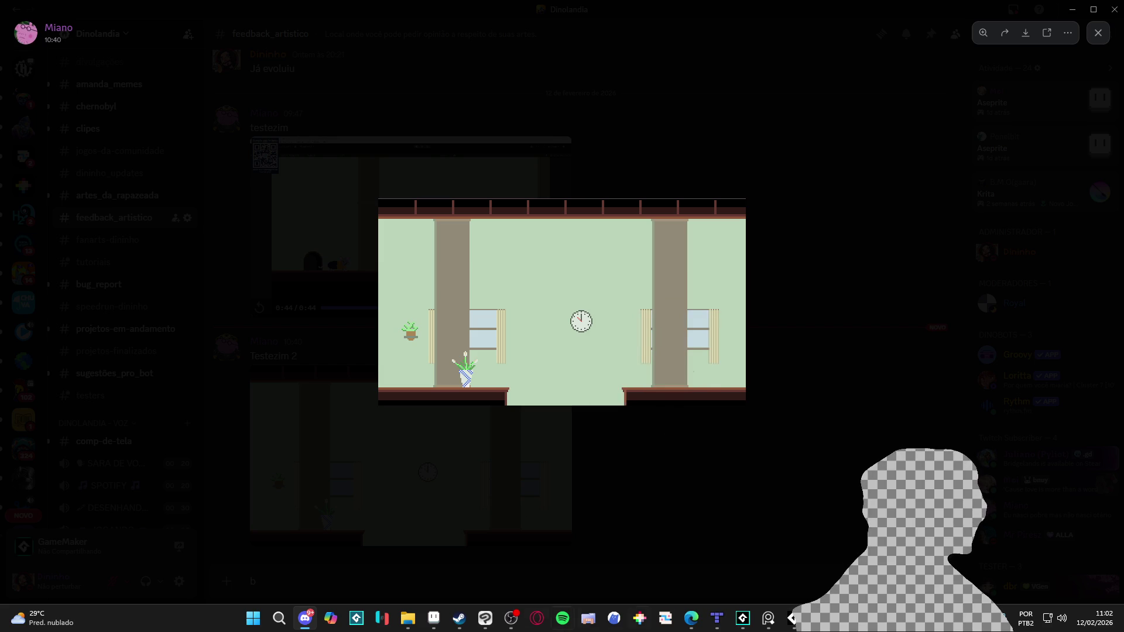
left_click(434, 618)
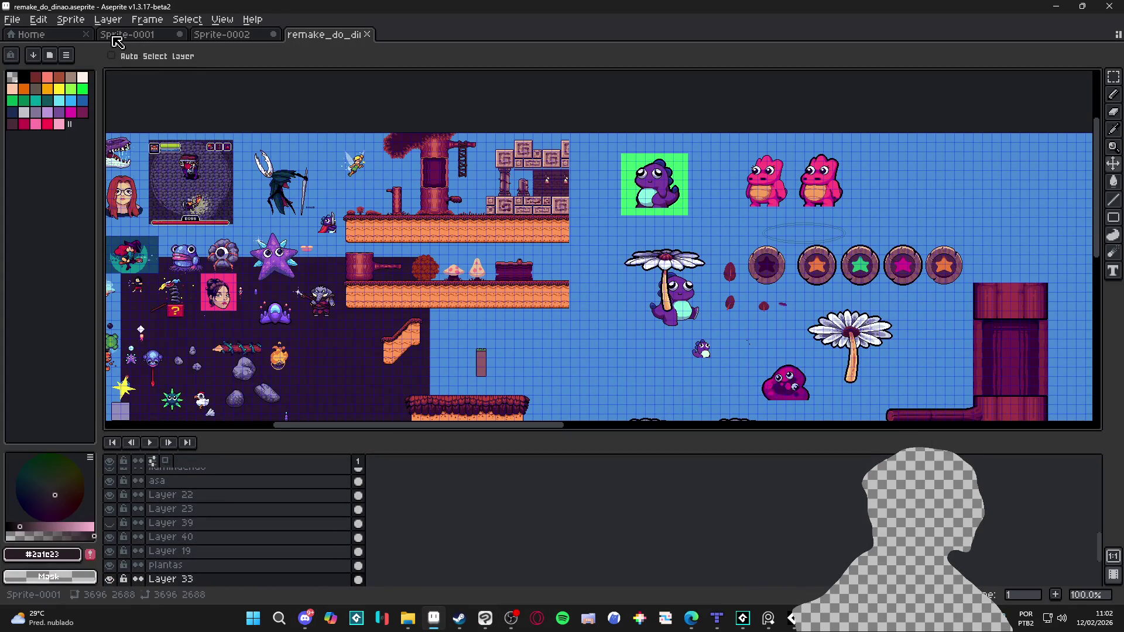
Step: Create a new 628x354 sprite and paste the copied room picture into it
left_click(12, 19)
left_click(20, 34)
left_click(525, 435)
key("ctrl+v")
Step: Eyedrop the wall green, then the pillar's grey-brown #939c88, and Magic Wand the green wall
scroll(498, 212, "up", 4)
left_click(638, 240, "alt")
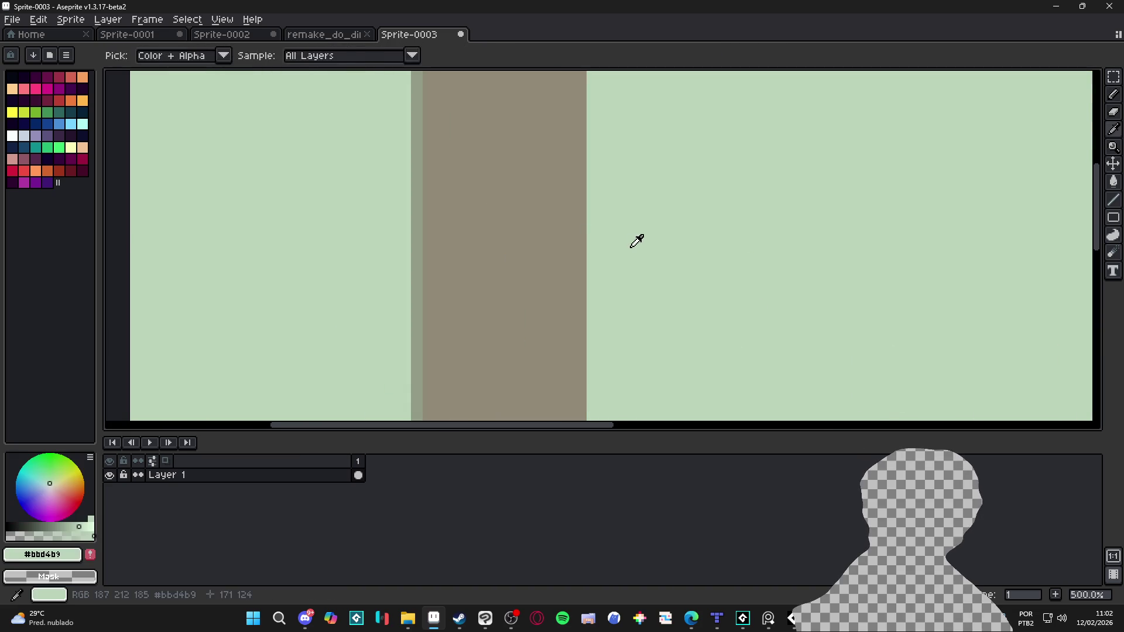
scroll(638, 240, "down", 2)
scroll(454, 182, "up", 1)
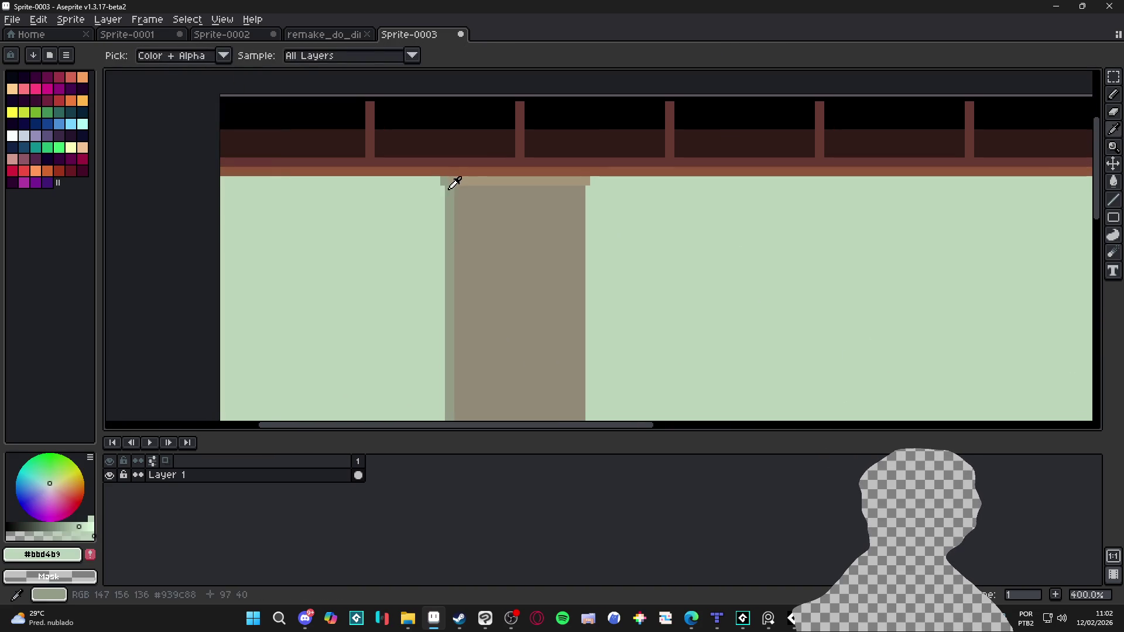
left_click(455, 183, "alt")
scroll(594, 204, "down", 2)
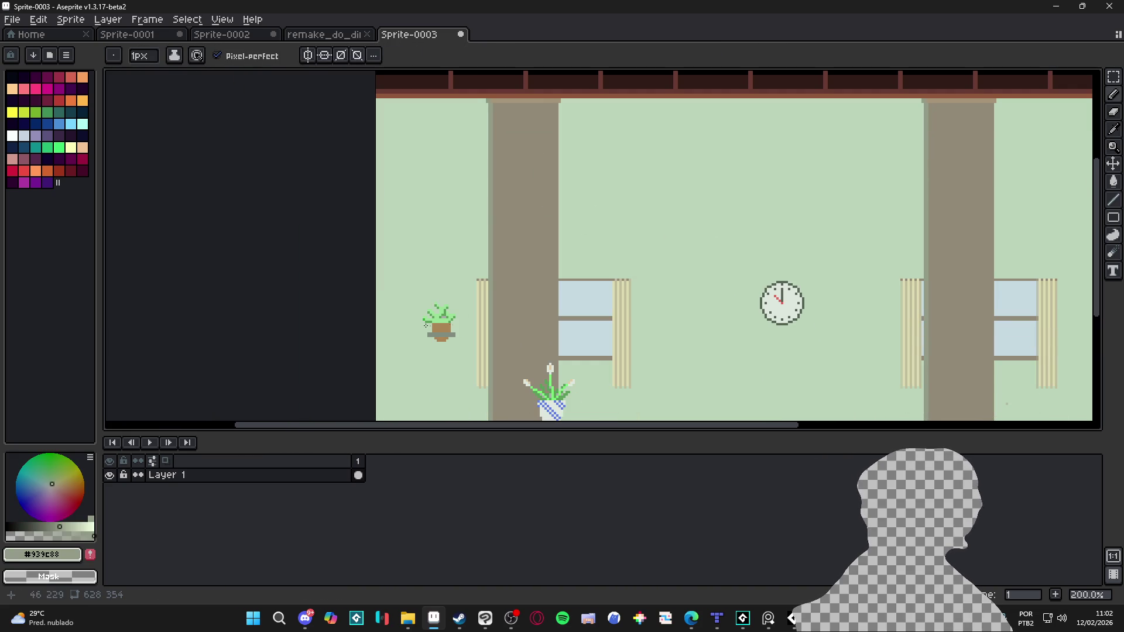
scroll(564, 218, "up", 2)
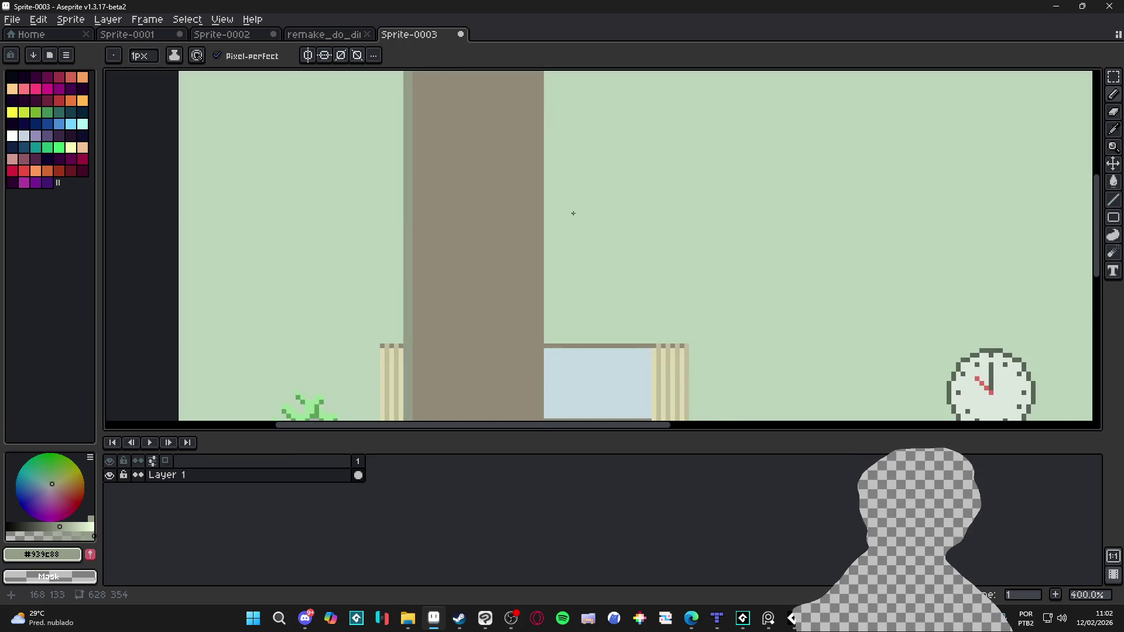
key("w")
scroll(544, 261, "down", 3)
left_click(544, 261)
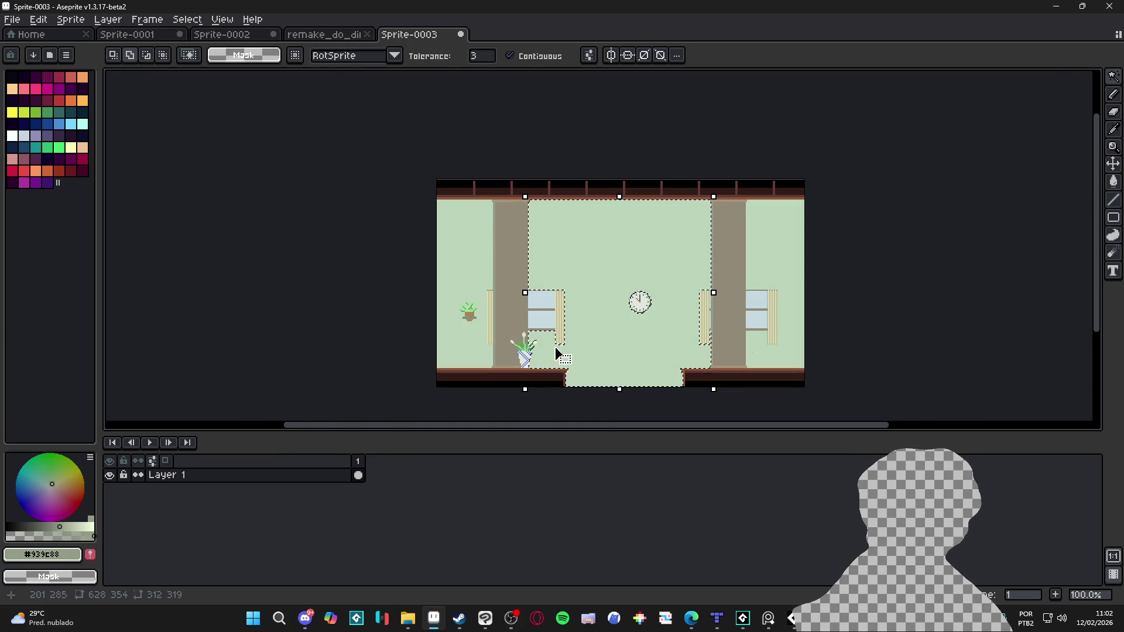
Step: Try a filled-rectangle strip widening the left pillar, then undo it
scroll(560, 364, "up", 1)
scroll(556, 367, "down", 1)
scroll(562, 357, "up", 1)
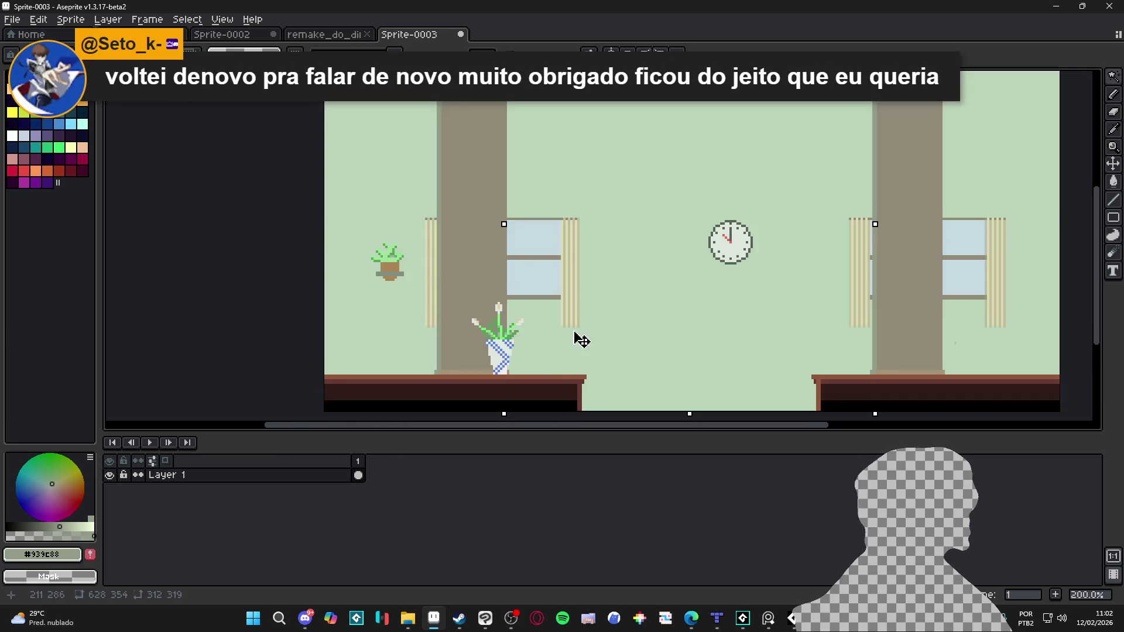
scroll(572, 343, "down", 1)
left_click(1060, 217)
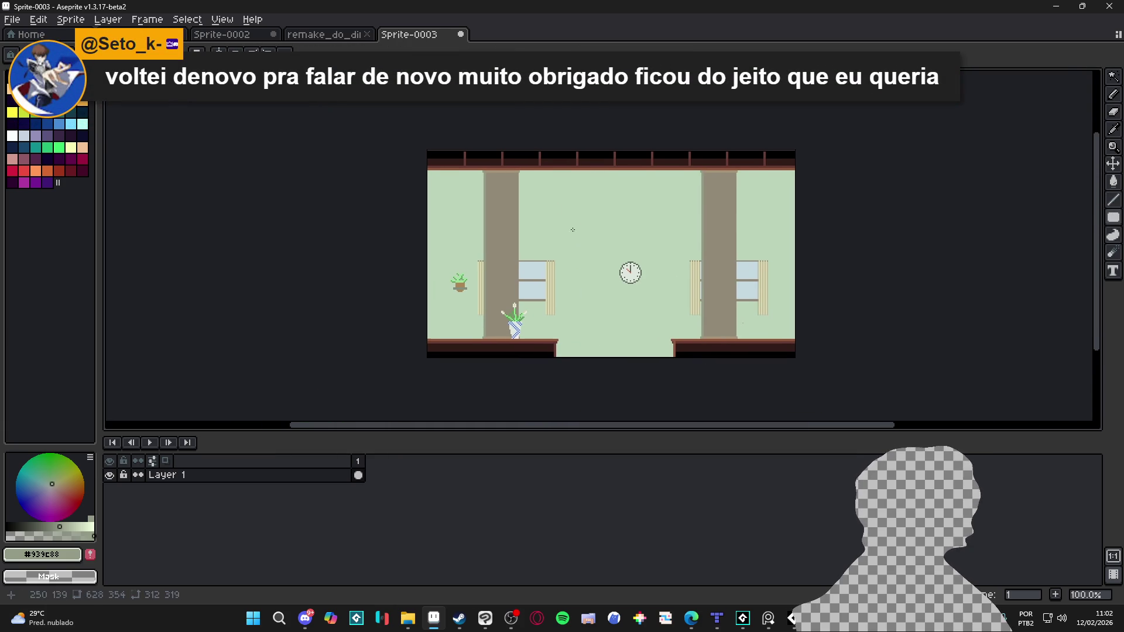
left_click_drag(503, 161, 529, 354)
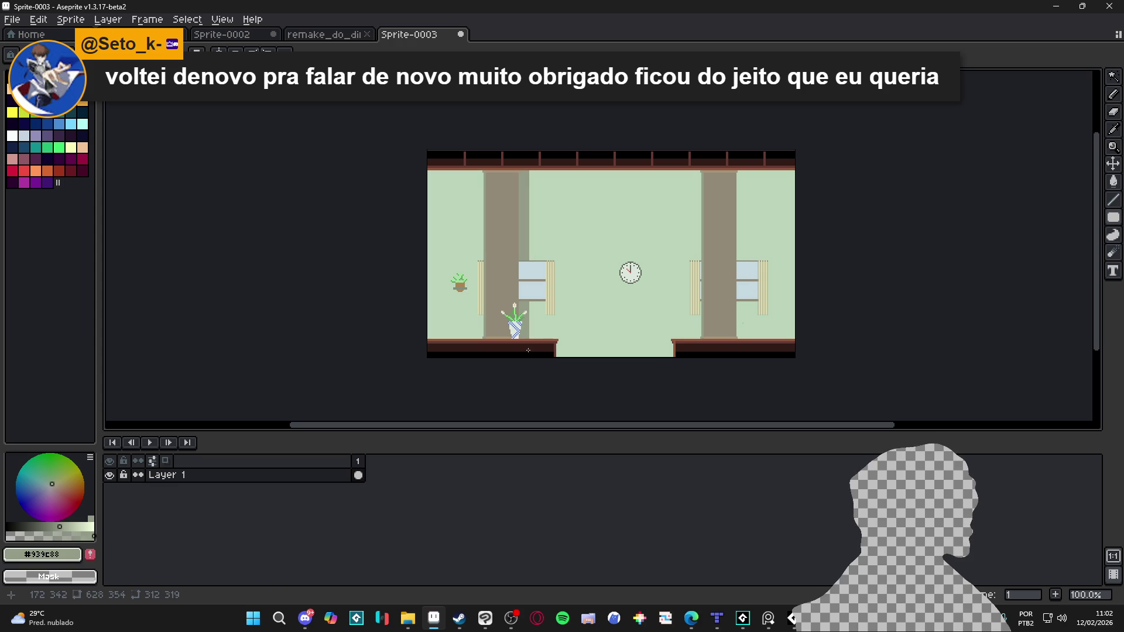
scroll(515, 245, "up", 1)
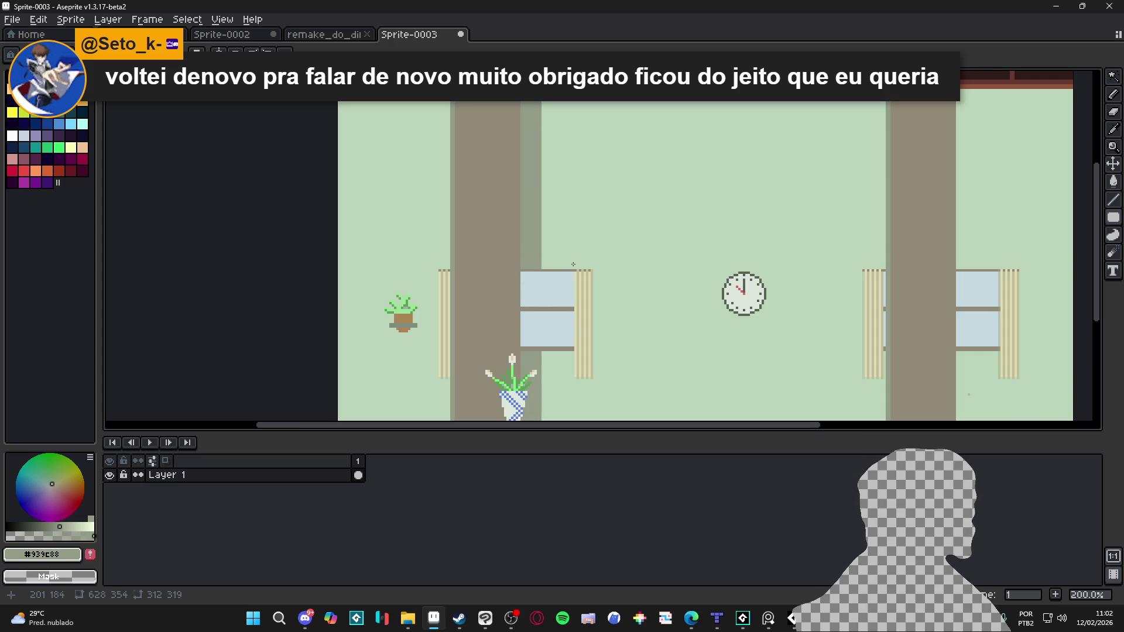
key("ctrl+z")
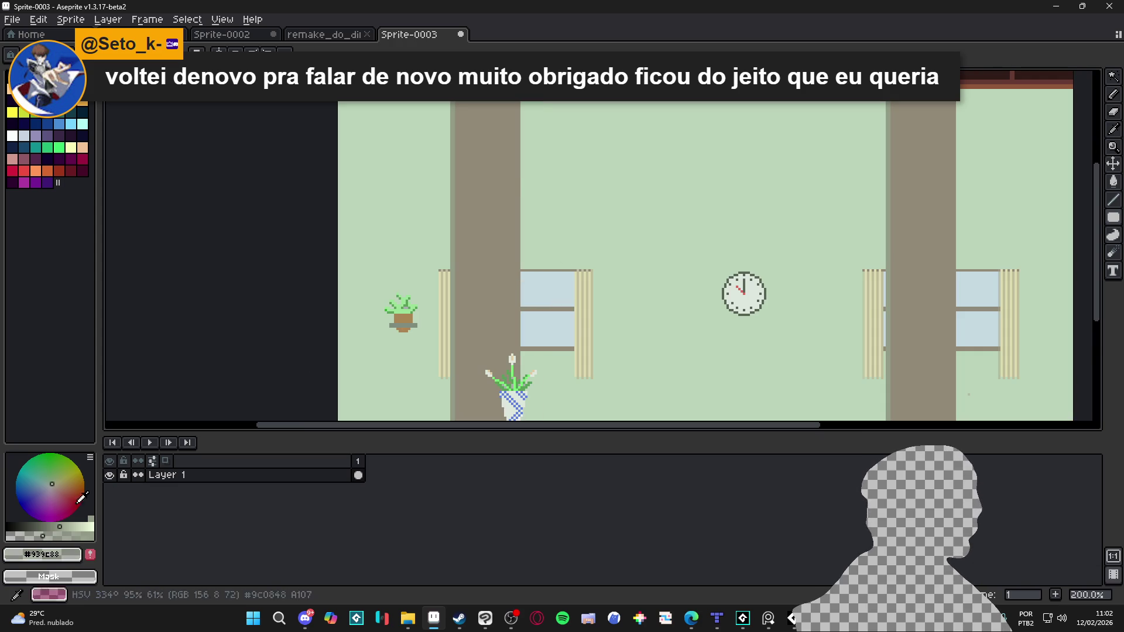
scroll(411, 263, "down", 1)
Step: Draw tall rectangles down from both pillar tops and a #abbda5 band along the wall top
left_click_drag(451, 172, 477, 372)
scroll(600, 240, "right", 2)
left_click_drag(627, 179, 654, 354)
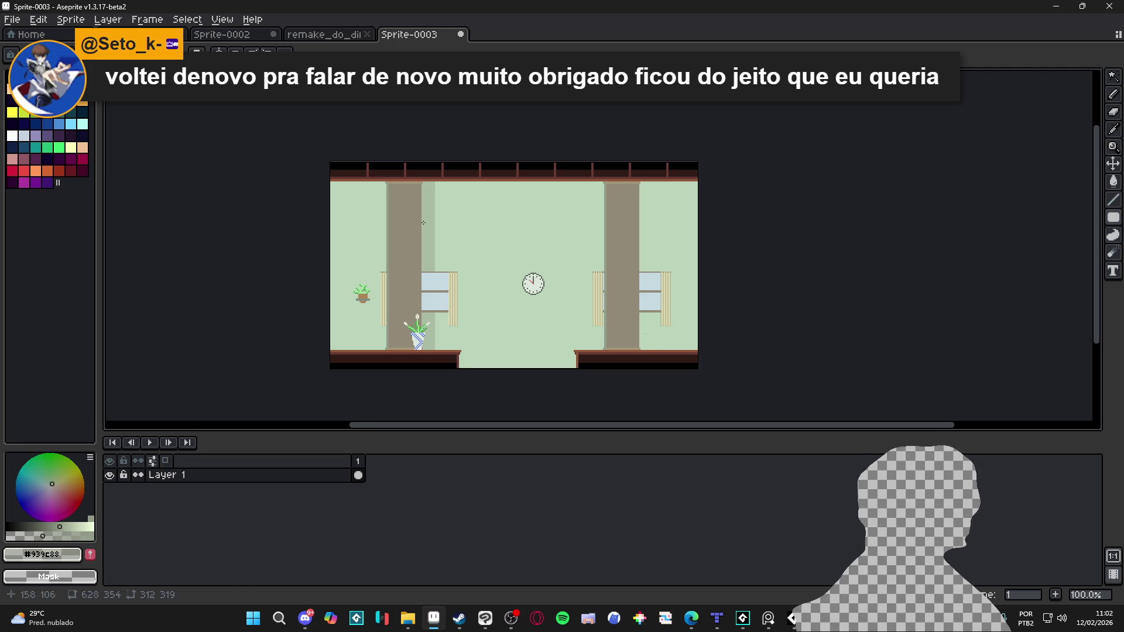
left_click(428, 218, "alt")
left_click_drag(295, 163, 650, 187)
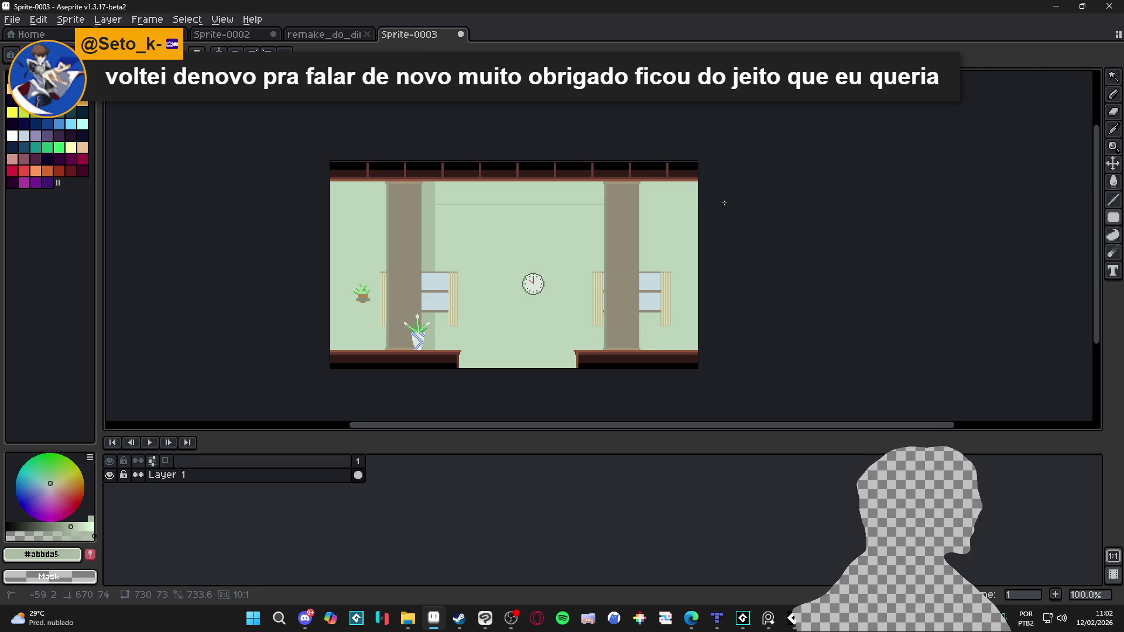
left_click_drag(739, 186, 739, 187)
Step: Select the three green wall areas, then deselect and draw a shade band under the right ceiling
key("w")
left_click(674, 214)
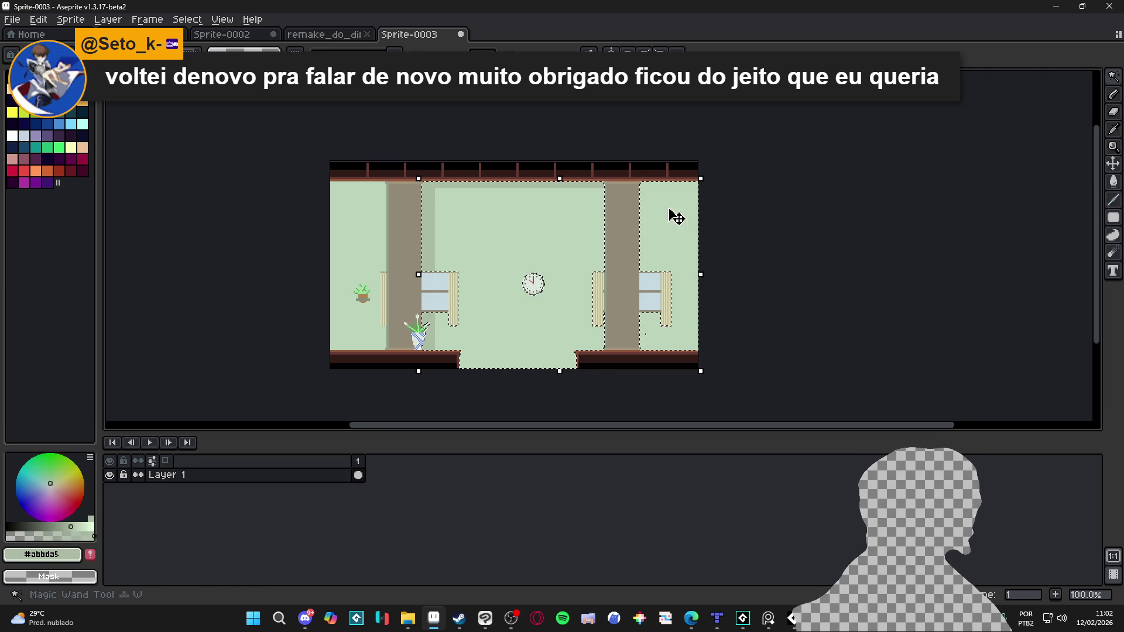
left_click(515, 194, "shift")
left_click(384, 198, "shift")
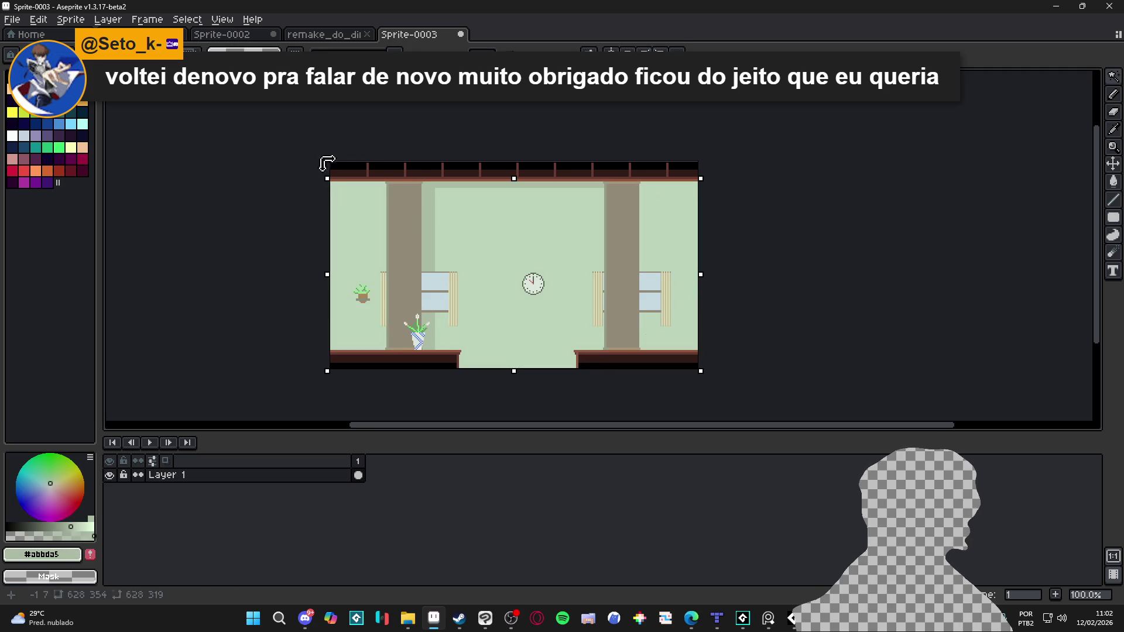
left_click(1113, 217)
left_click(1061, 218)
key("ctrl+d")
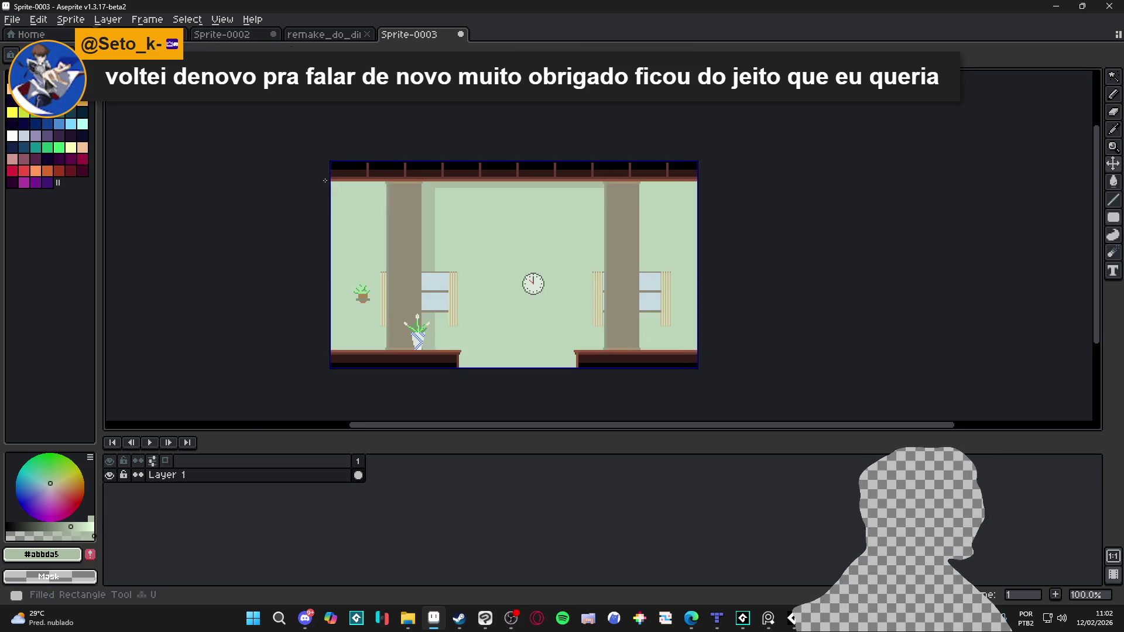
scroll(326, 188, "up", 2)
scroll(326, 188, "down", 1)
mouse_move(911, 170)
left_mouse_down()
mouse_move(1079, 172)
mouse_move(1067, 174)
left_mouse_up()
Step: Draw thin darker shadow strips beside the left and right curtains
scroll(778, 195, "down", 1)
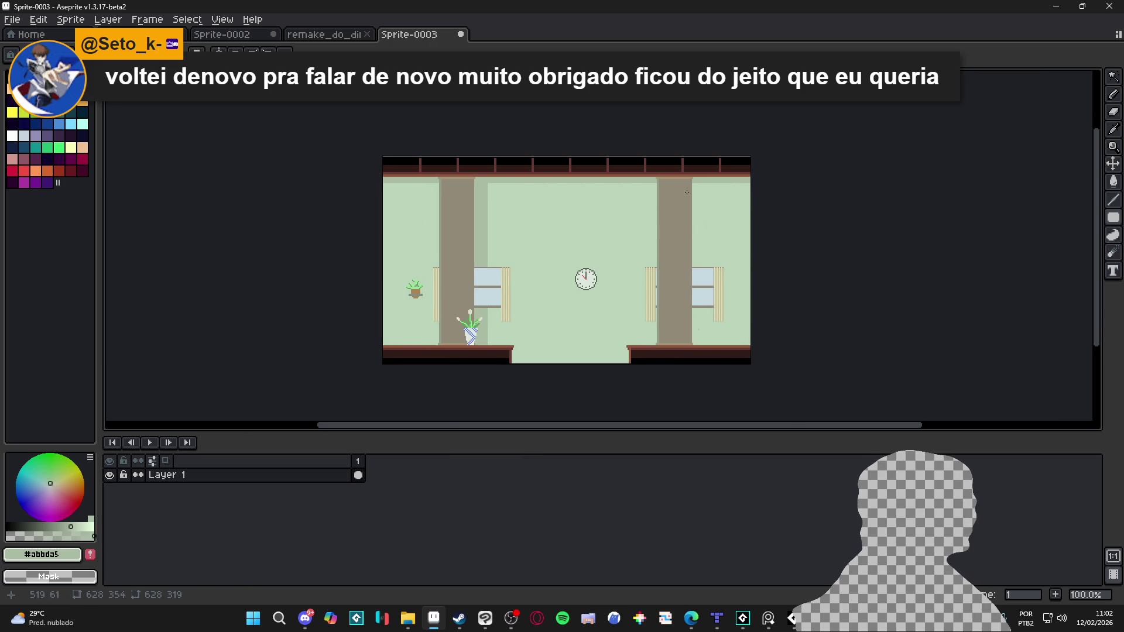
scroll(498, 297, "up", 3)
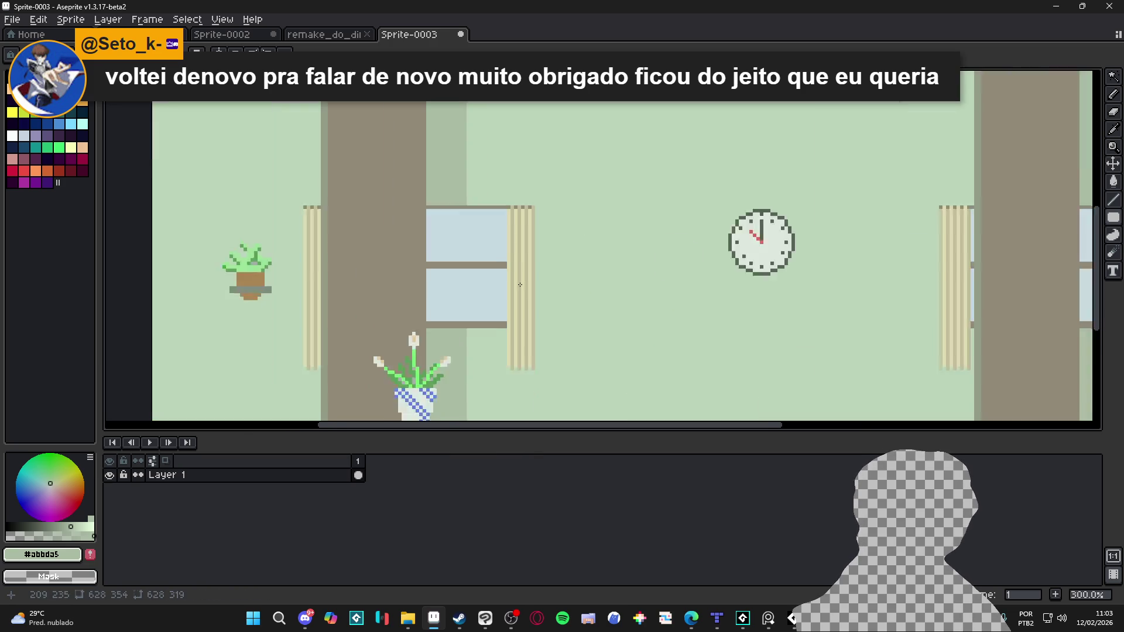
scroll(526, 183, "down", 1)
mouse_move(525, 183)
left_mouse_down()
mouse_move(540, 352)
mouse_move(539, 341)
left_mouse_up()
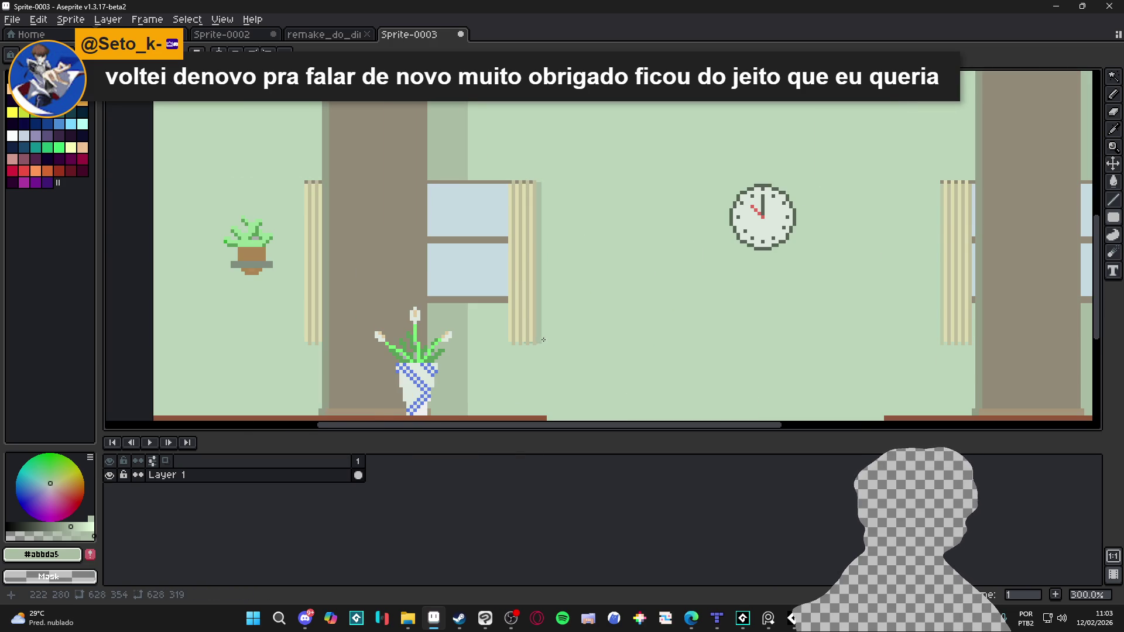
scroll(615, 308, "down", 2)
scroll(894, 262, "up", 2)
mouse_move(901, 227)
left_mouse_down()
mouse_move(900, 390)
mouse_move(893, 382)
left_mouse_up()
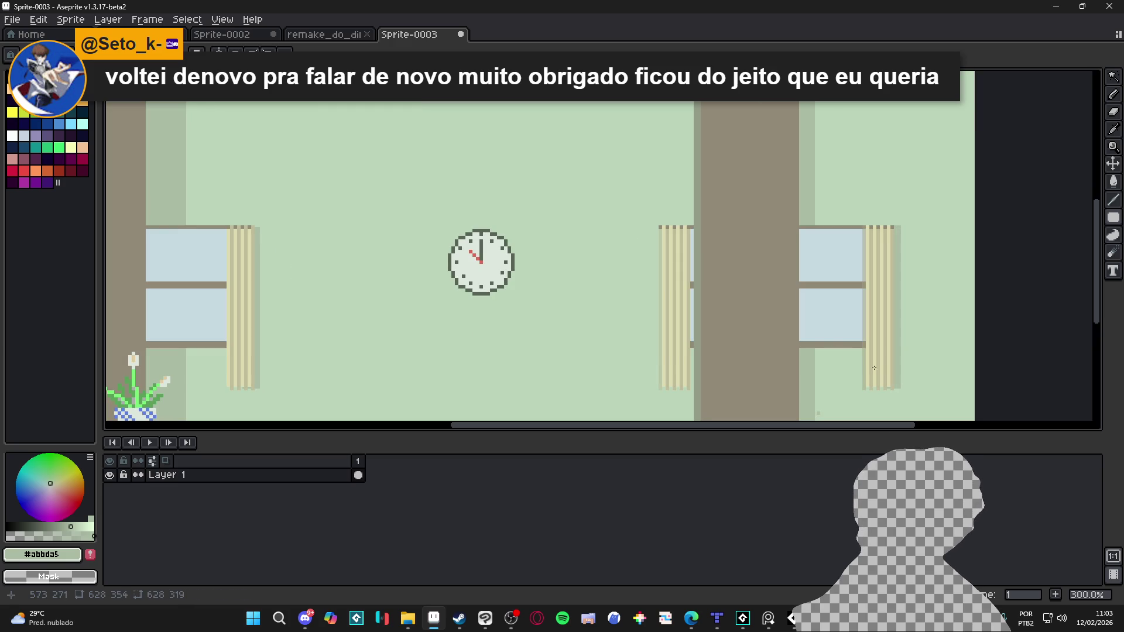
Step: Add a small rectangle at the window sill and review the result
left_click_drag(811, 348, 867, 353)
scroll(867, 352, "down", 2)
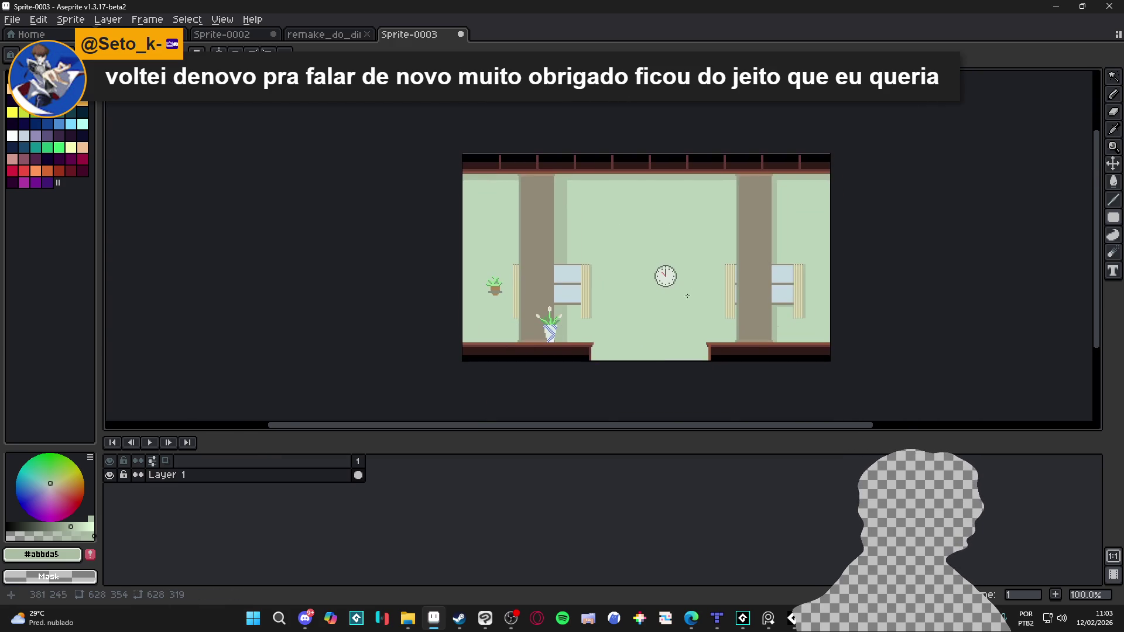
scroll(646, 277, "up", 1)
scroll(646, 277, "down", 1)
scroll(585, 281, "up", 1)
scroll(529, 278, "down", 1)
scroll(529, 279, "up", 1)
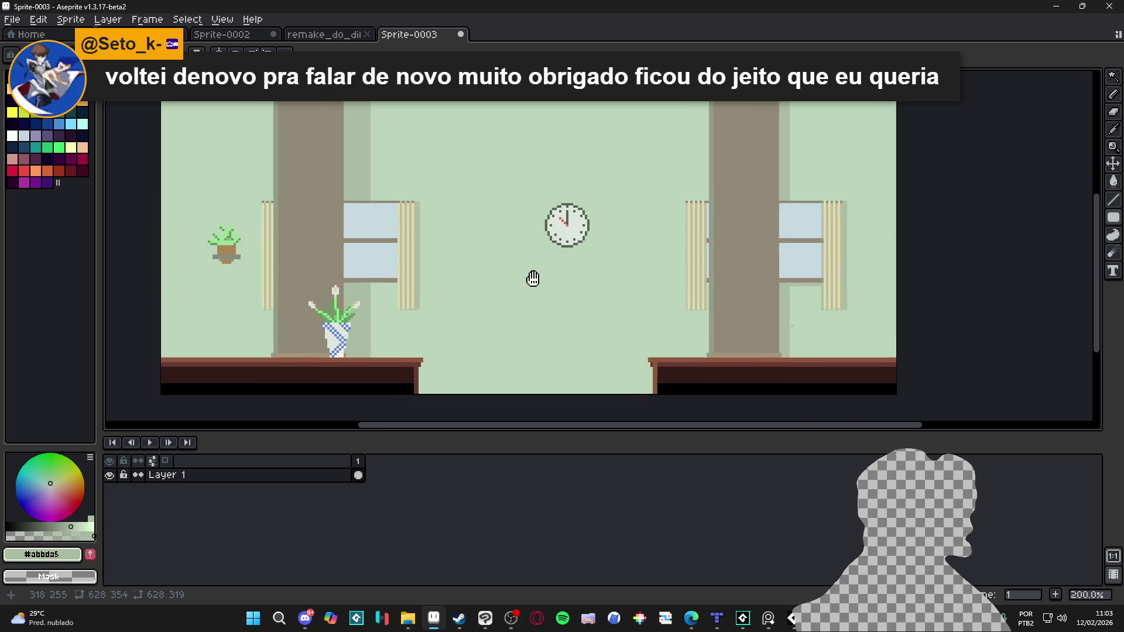
scroll(524, 290, "down", 1)
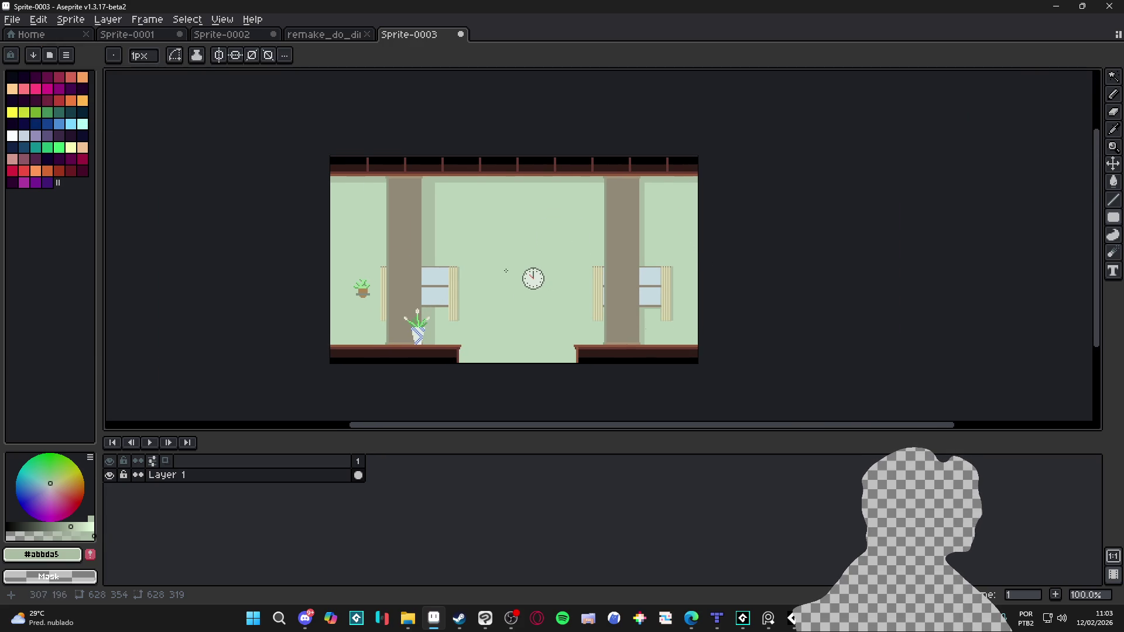
scroll(533, 278, "up", 1)
Step: Pick the left pillar's grey-brown and make a darker, hue-shifted shade of it
key("w")
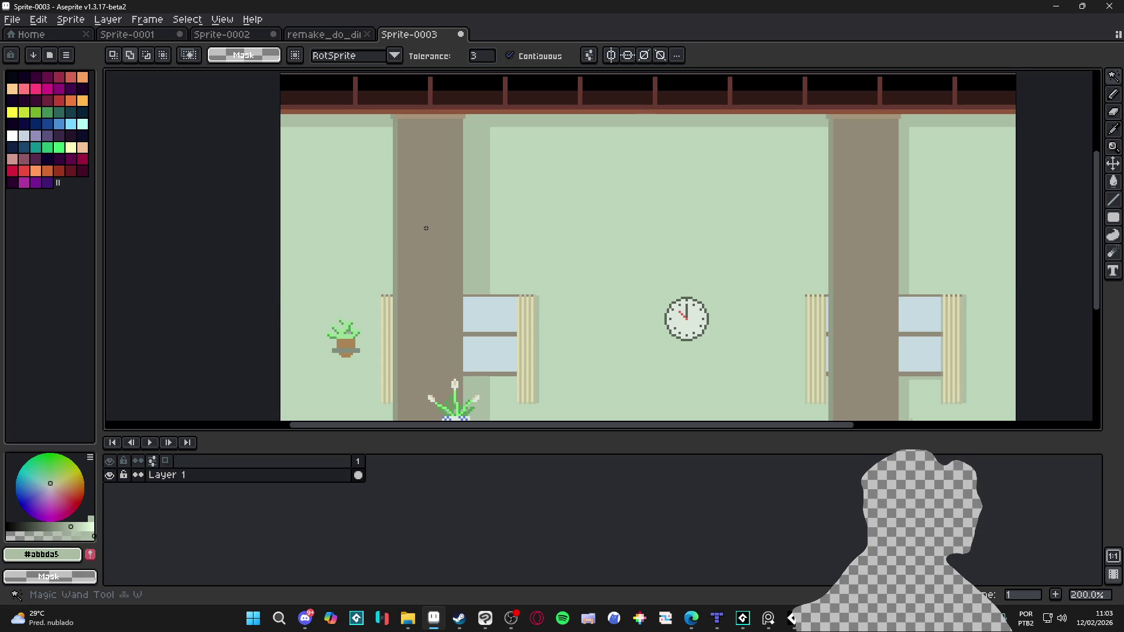
left_click(431, 235)
left_click(431, 235)
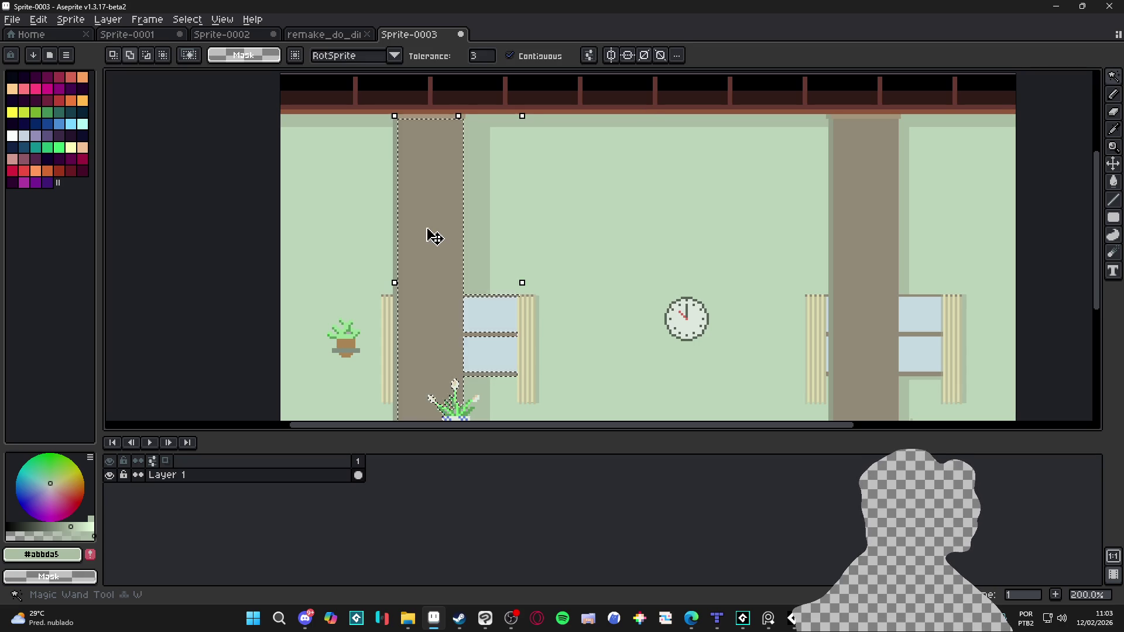
key("ctrl+d")
key("b")
left_click(444, 226, "alt")
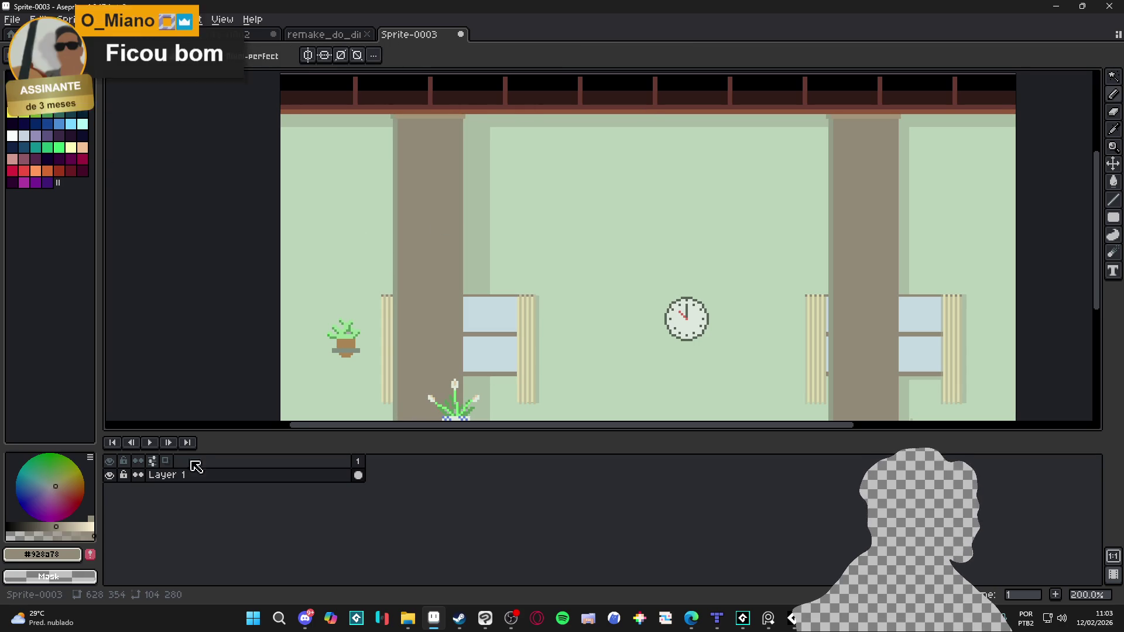
left_click(48, 520)
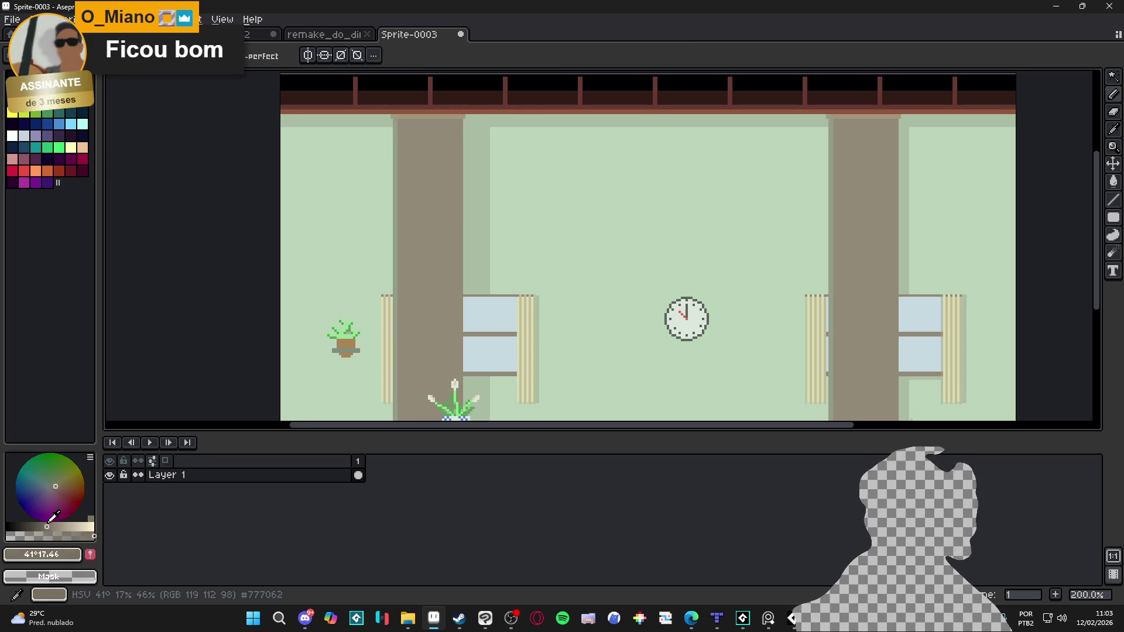
left_click(54, 489)
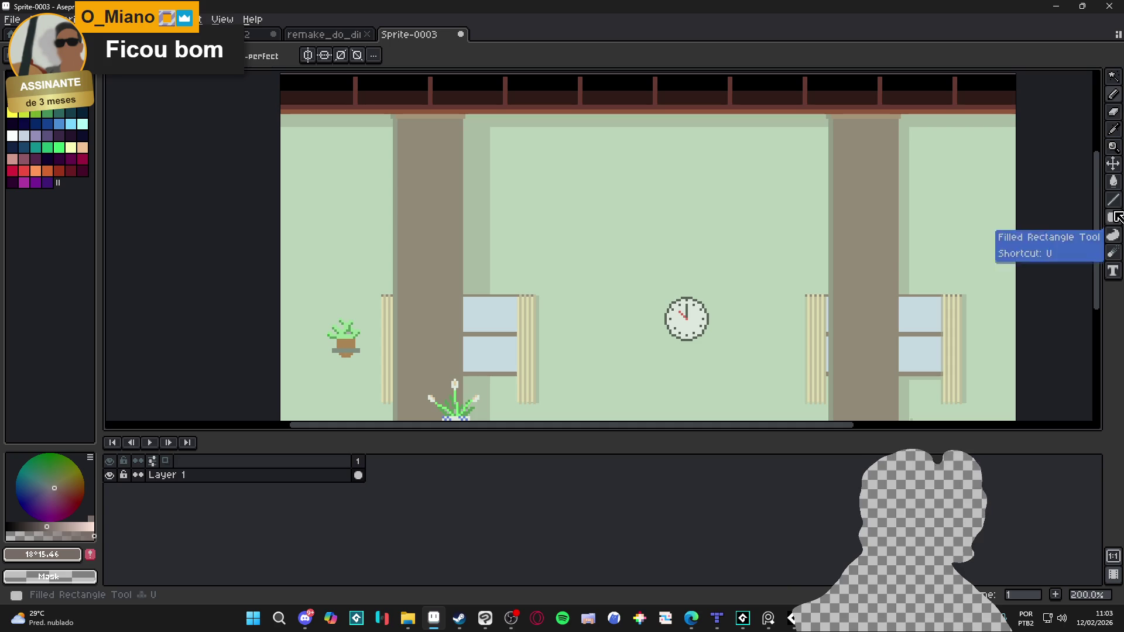
Step: Undo the darker rectangle drawn on the left pillar
left_click_drag(343, 277, 364, 249)
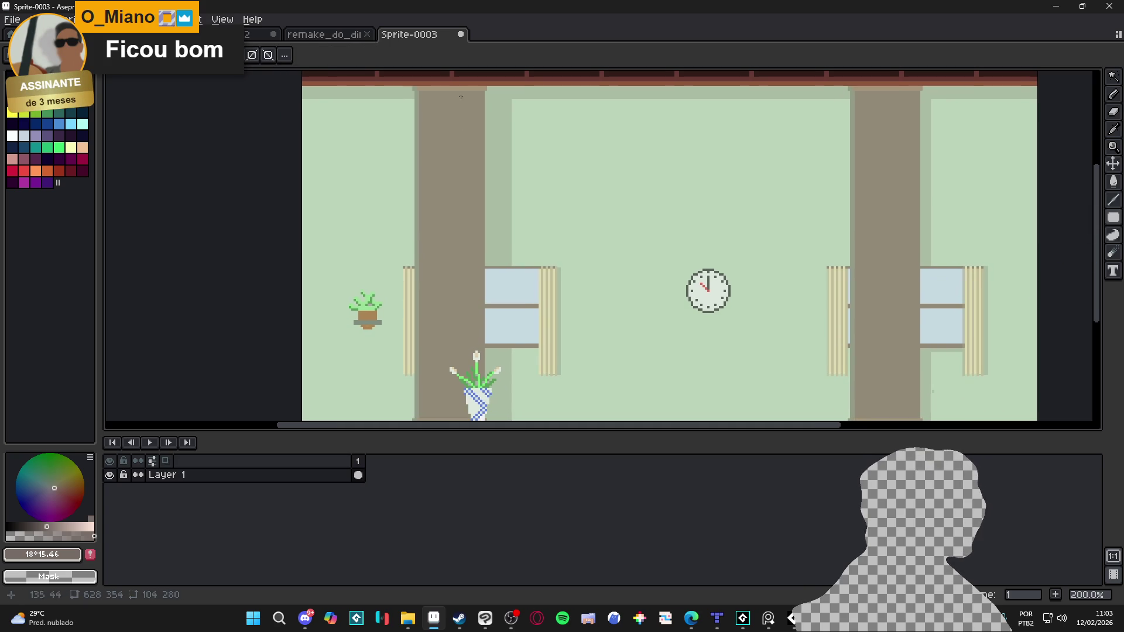
scroll(506, 295, "down", 5)
scroll(506, 295, "up", 5)
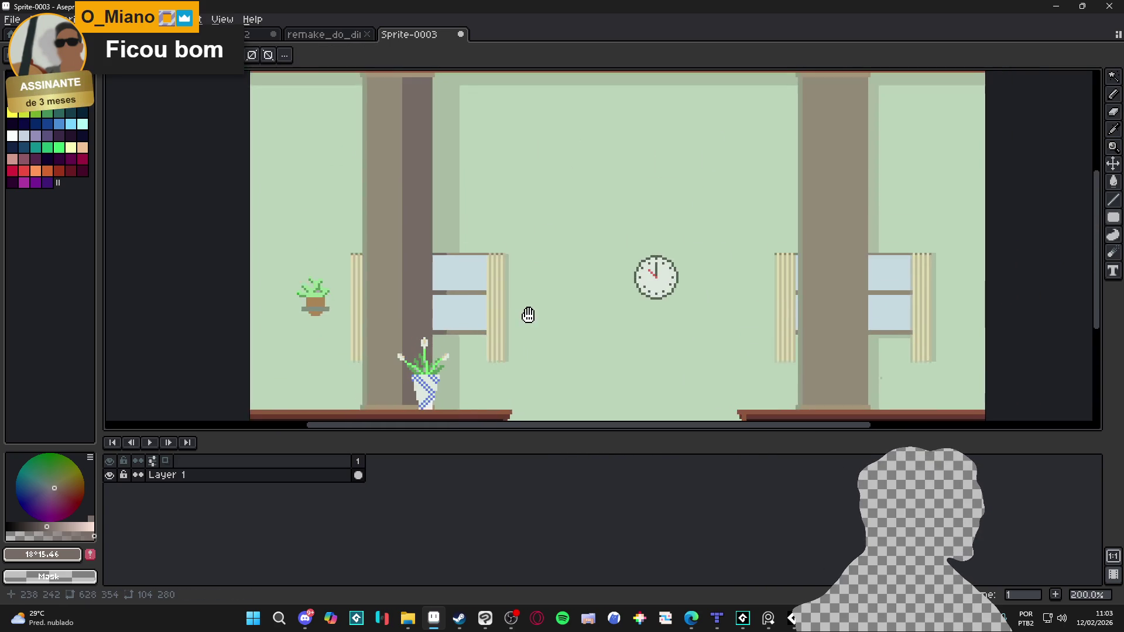
key("ctrl+z")
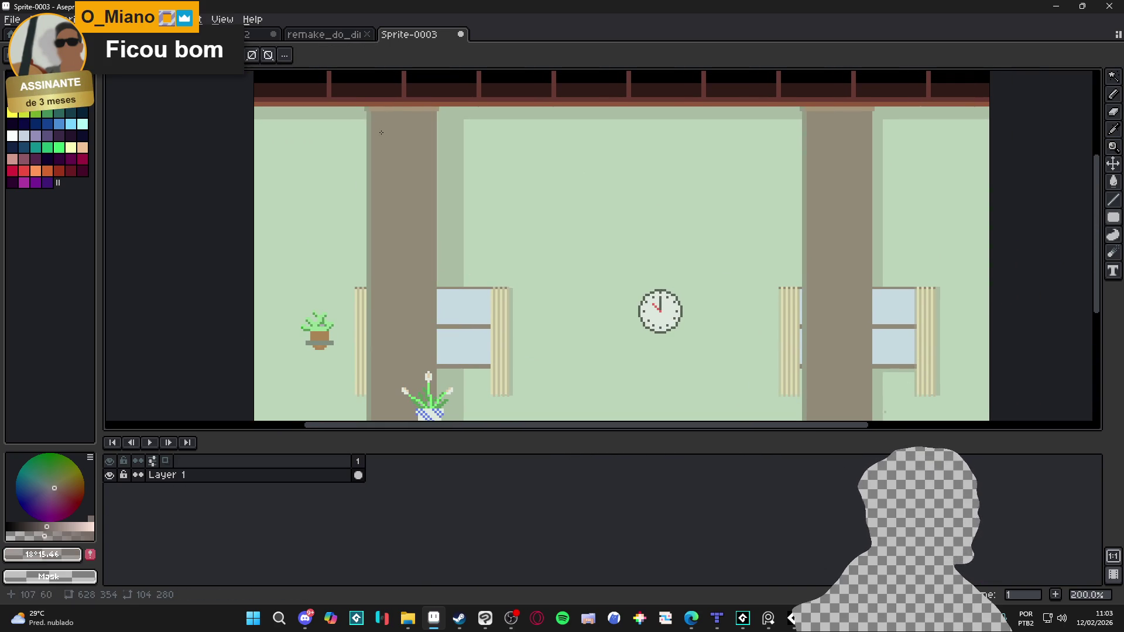
scroll(482, 346, "down", 6)
left_click_drag(509, 93, 464, 334)
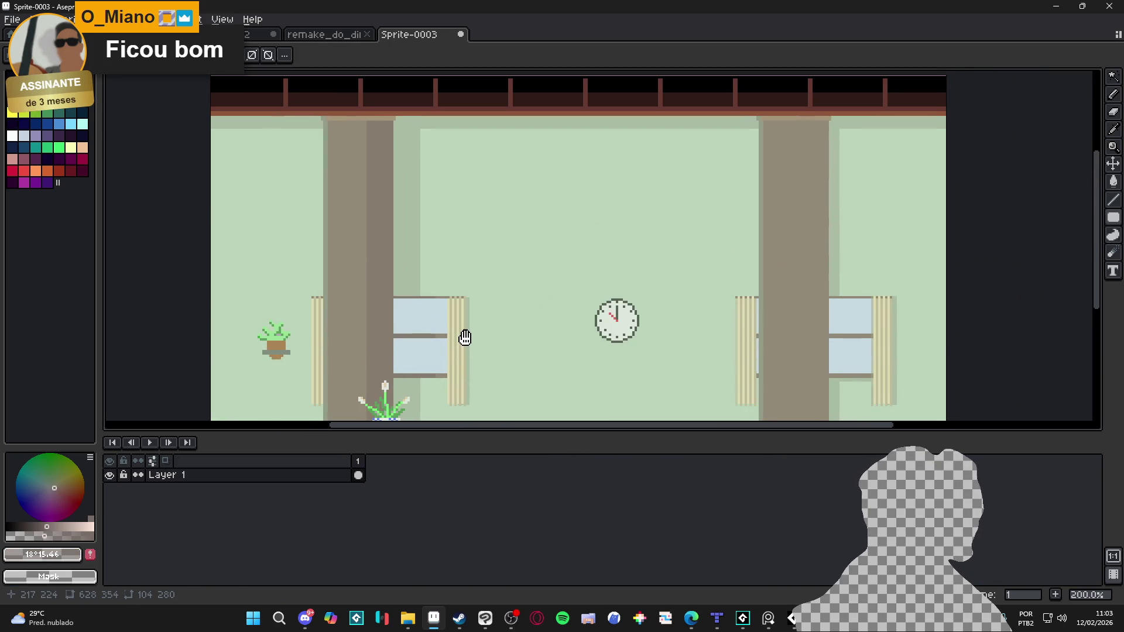
scroll(542, 208, "down", 1)
left_click_drag(542, 209, 538, 213)
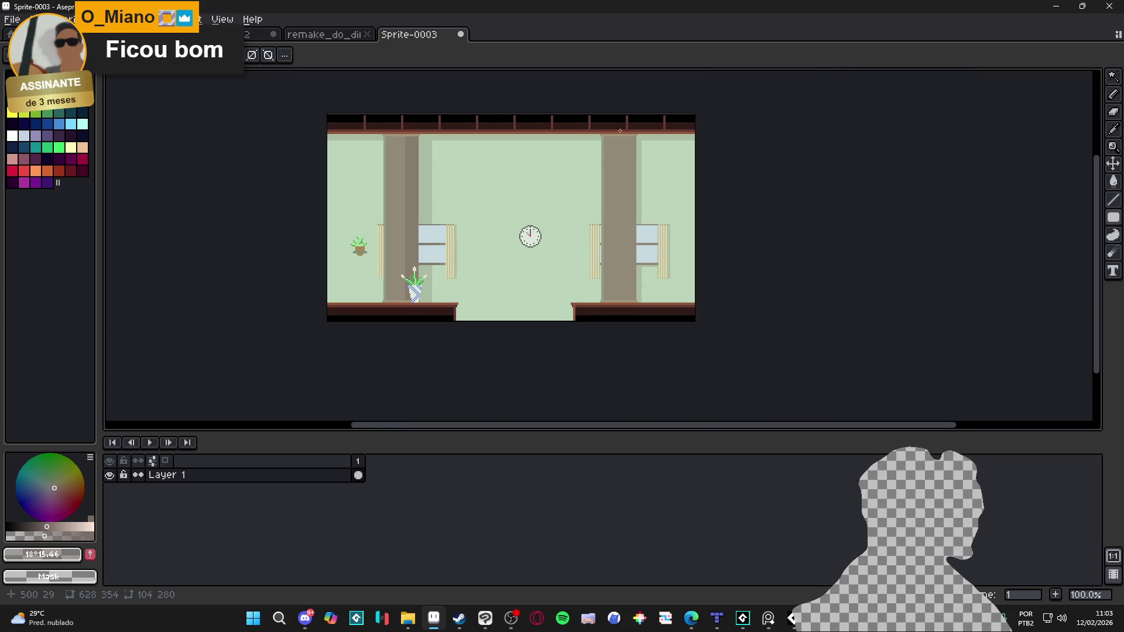
scroll(413, 211, "up", 1)
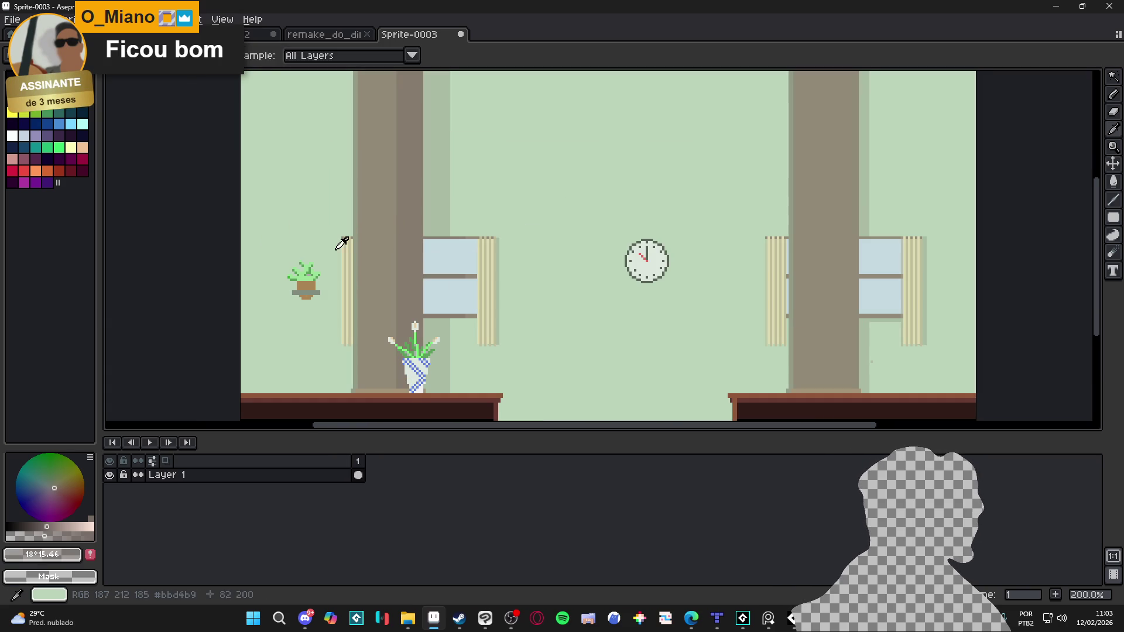
Step: Pick the pale wall green, try a rectangle with it, and undo that too
left_click(352, 244, "alt")
scroll(361, 297, "down", 1)
left_click_drag(361, 297, 377, 420)
scroll(411, 394, "up", 1)
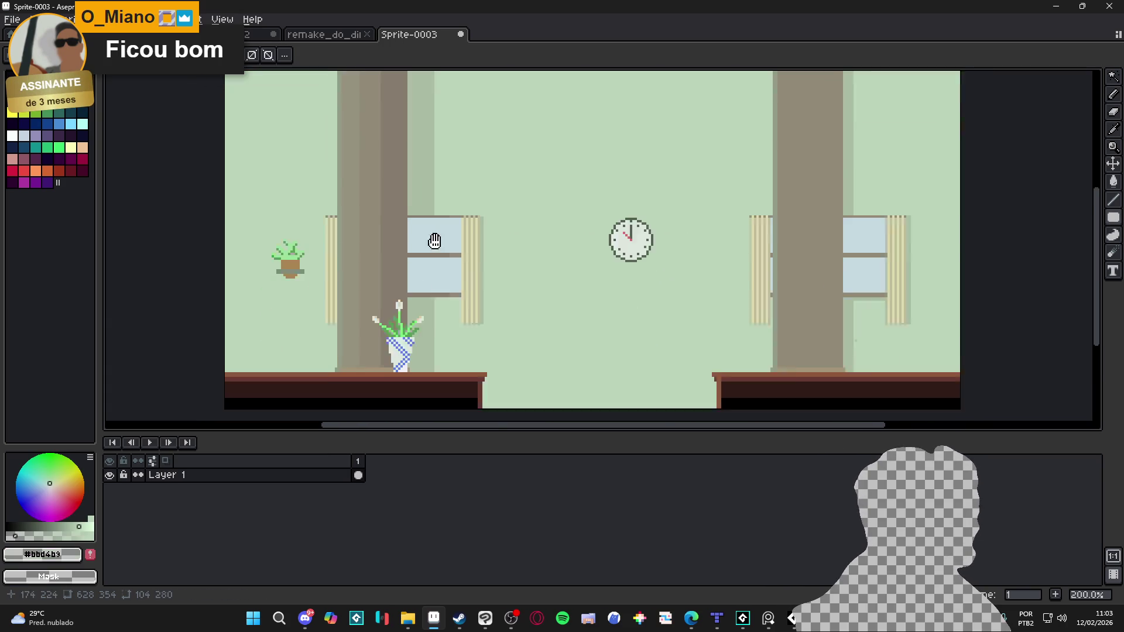
key("ctrl+z")
scroll(521, 228, "down", 1)
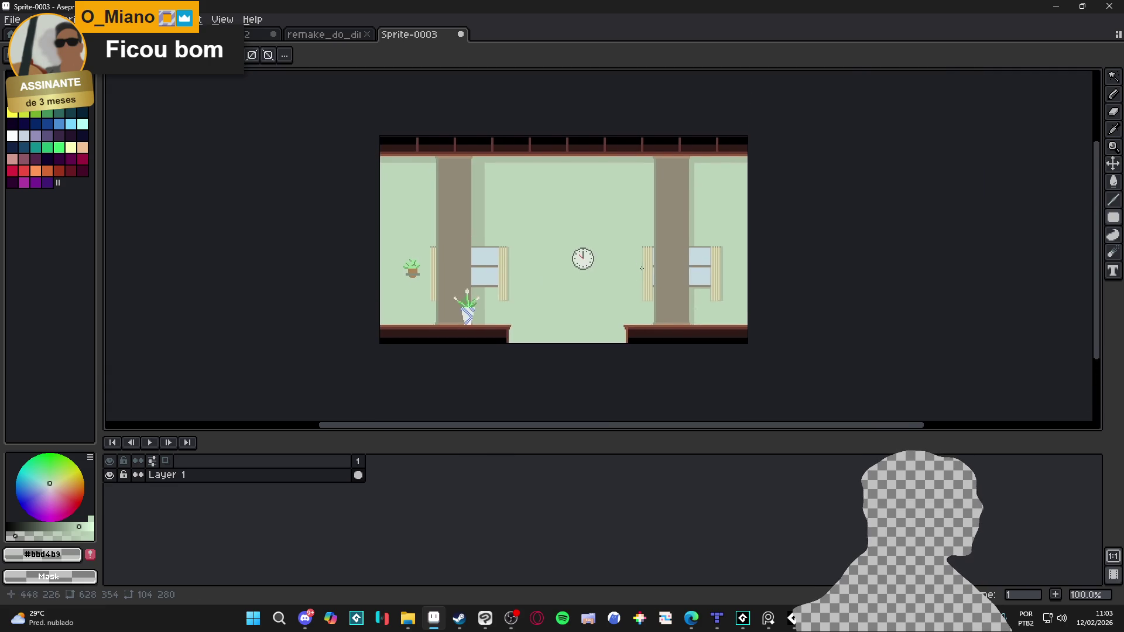
scroll(630, 296, "up", 1)
left_click_drag(631, 296, 655, 302)
scroll(635, 304, "down", 1)
scroll(642, 292, "up", 1)
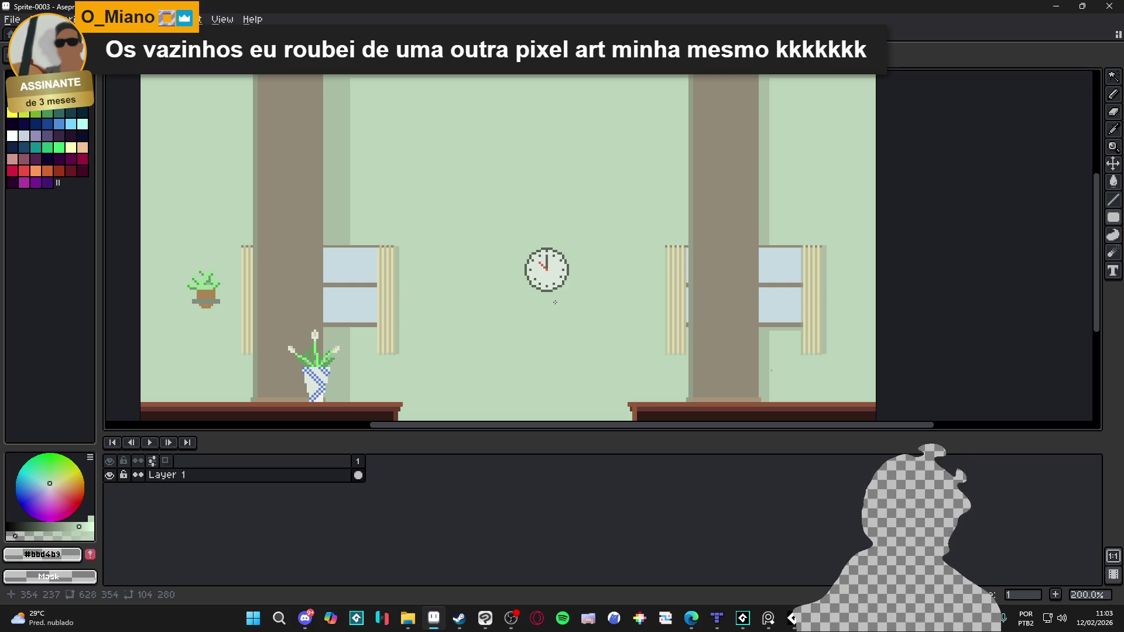
Step: Zoom in and out to review the room art, then close the Sprite-0003 tab
scroll(496, 311, "down", 1)
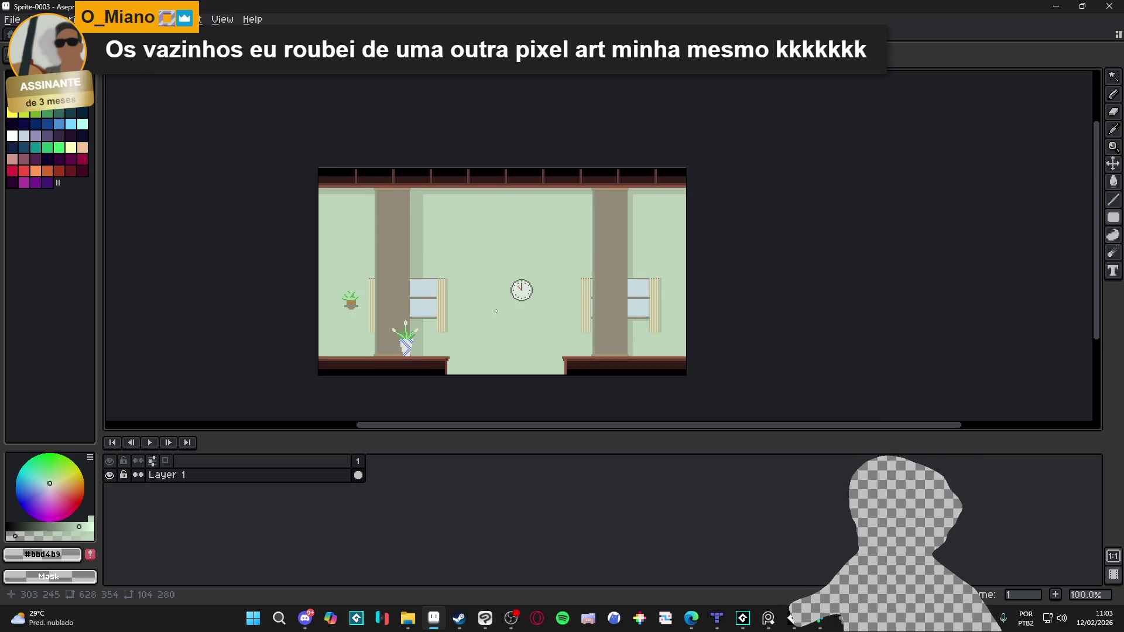
scroll(521, 293, "up", 1)
scroll(522, 293, "down", 1)
scroll(498, 264, "up", 4)
scroll(472, 239, "down", 2)
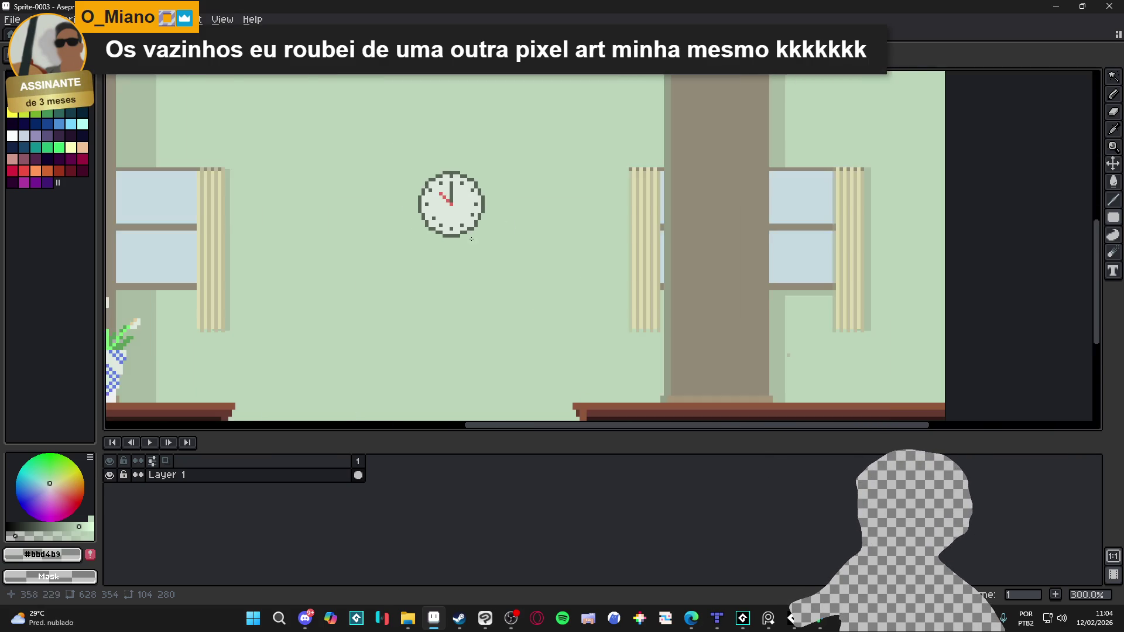
scroll(471, 238, "down", 2)
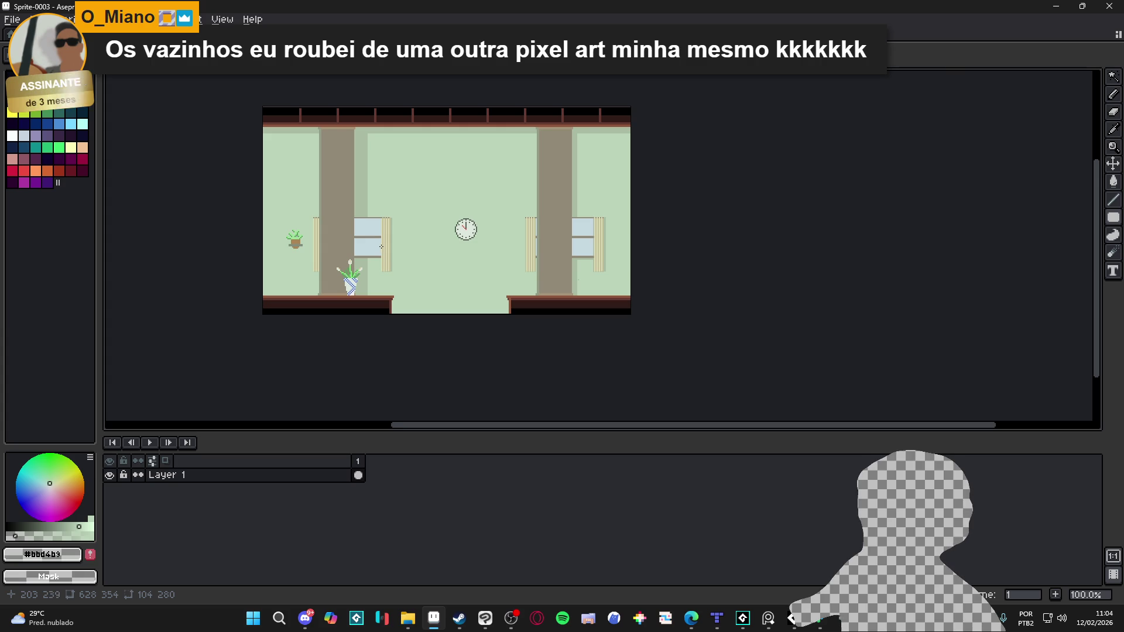
scroll(312, 247, "up", 1)
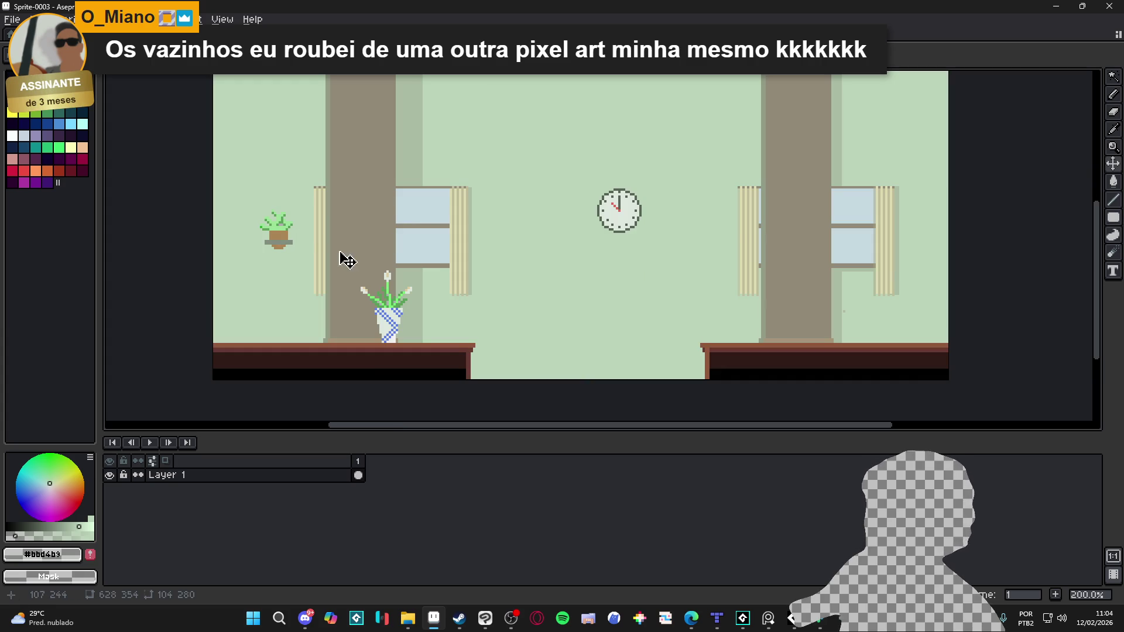
scroll(556, 253, "down", 1)
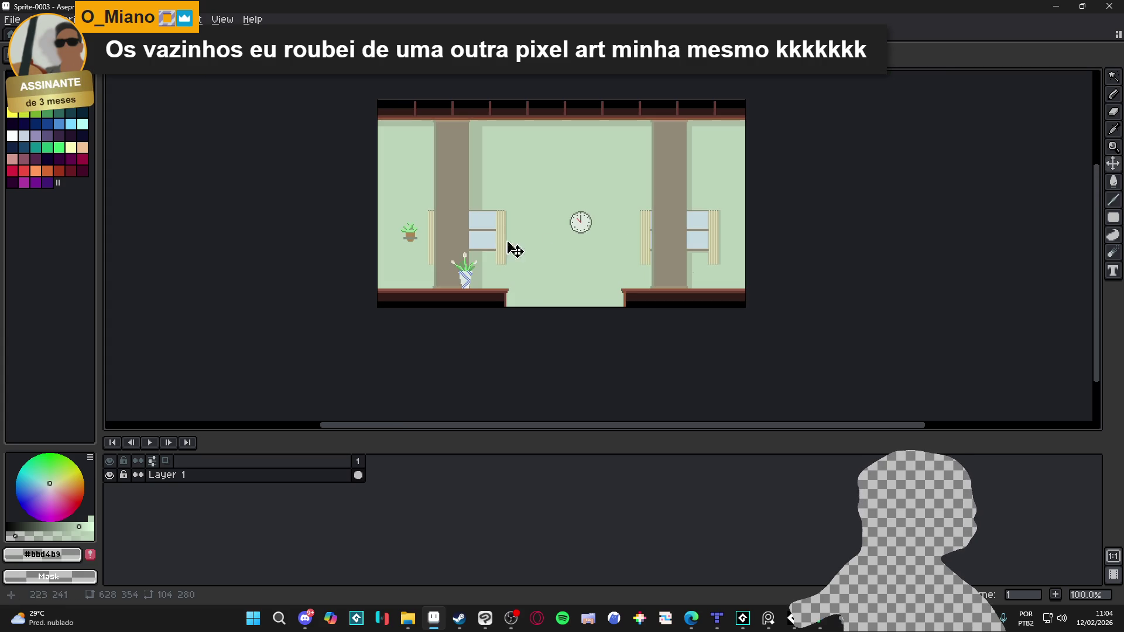
scroll(463, 246, "up", 1)
scroll(550, 271, "down", 1)
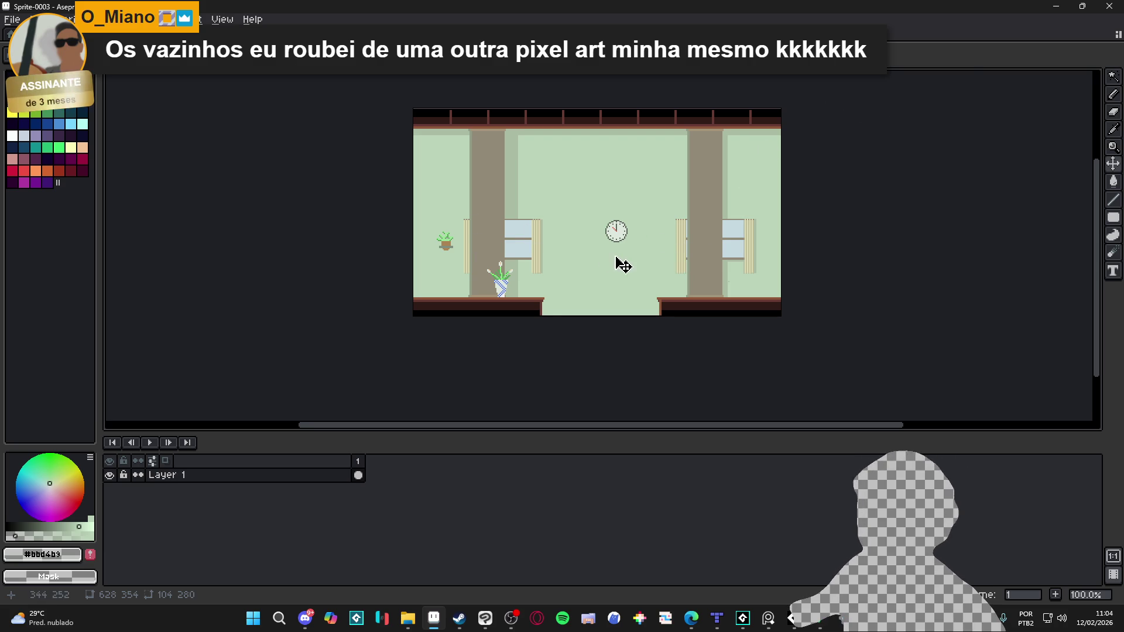
scroll(605, 254, "up", 1)
scroll(606, 252, "down", 1)
scroll(535, 216, "up", 1)
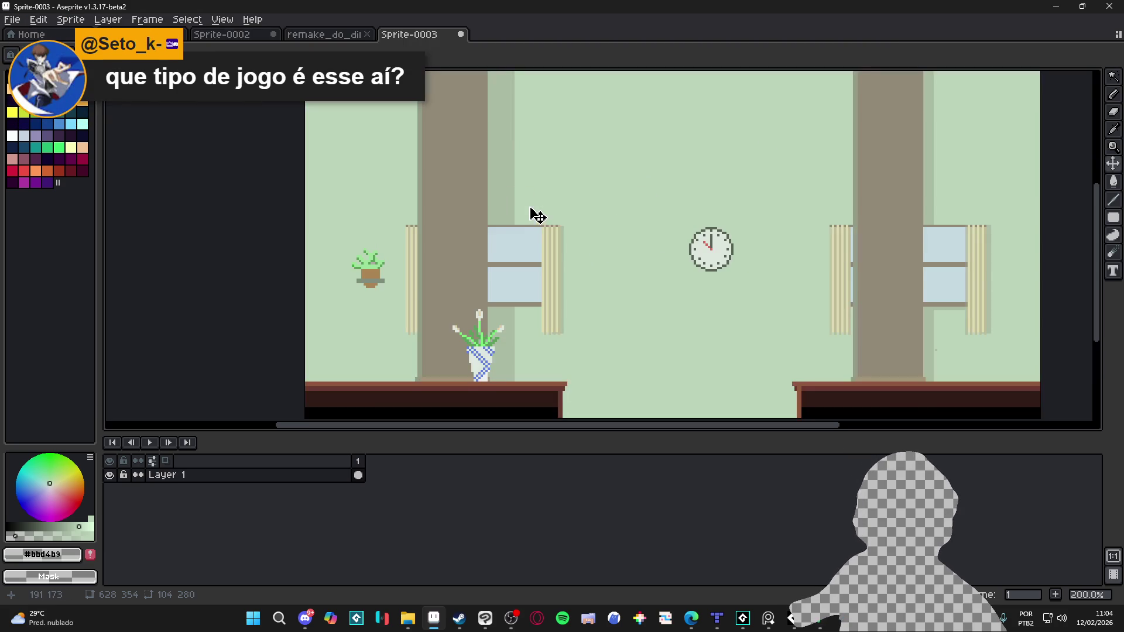
scroll(556, 205, "down", 1)
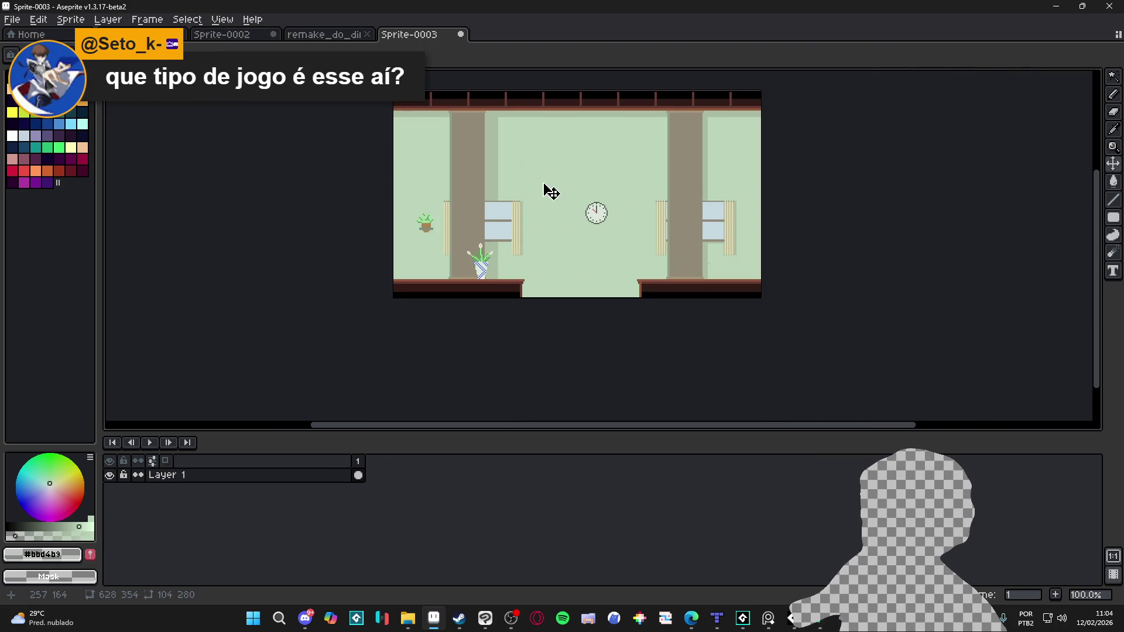
left_click(461, 36)
Step: Discard the sprite's changes, then watch the Discord test video fullscreen and pause it at 0:29
left_click(559, 344)
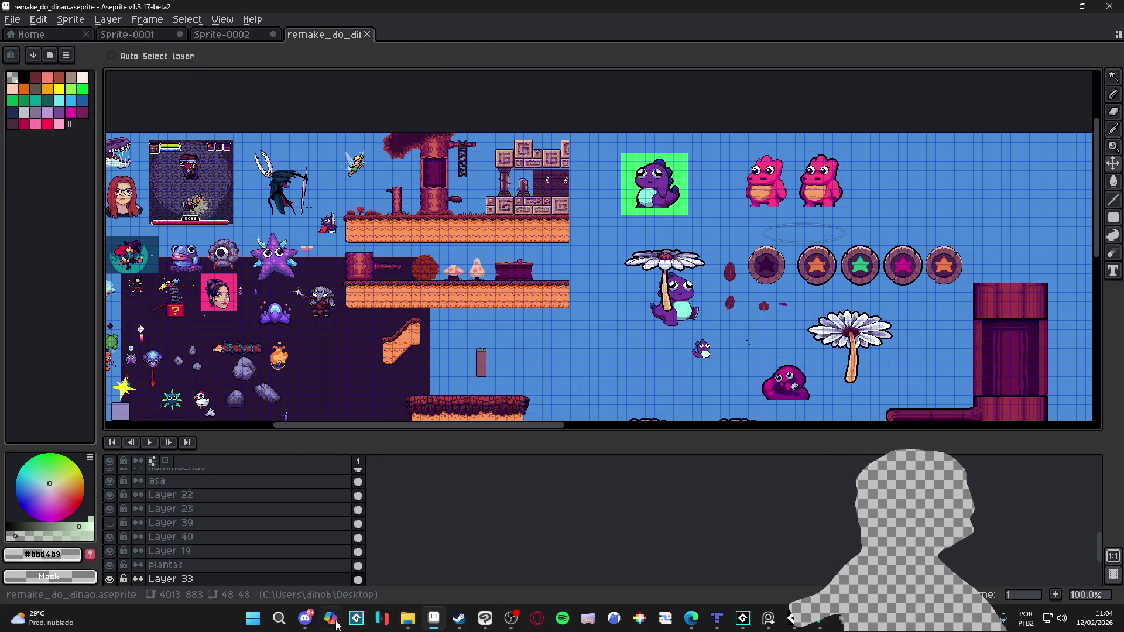
left_click(305, 619)
key("Escape")
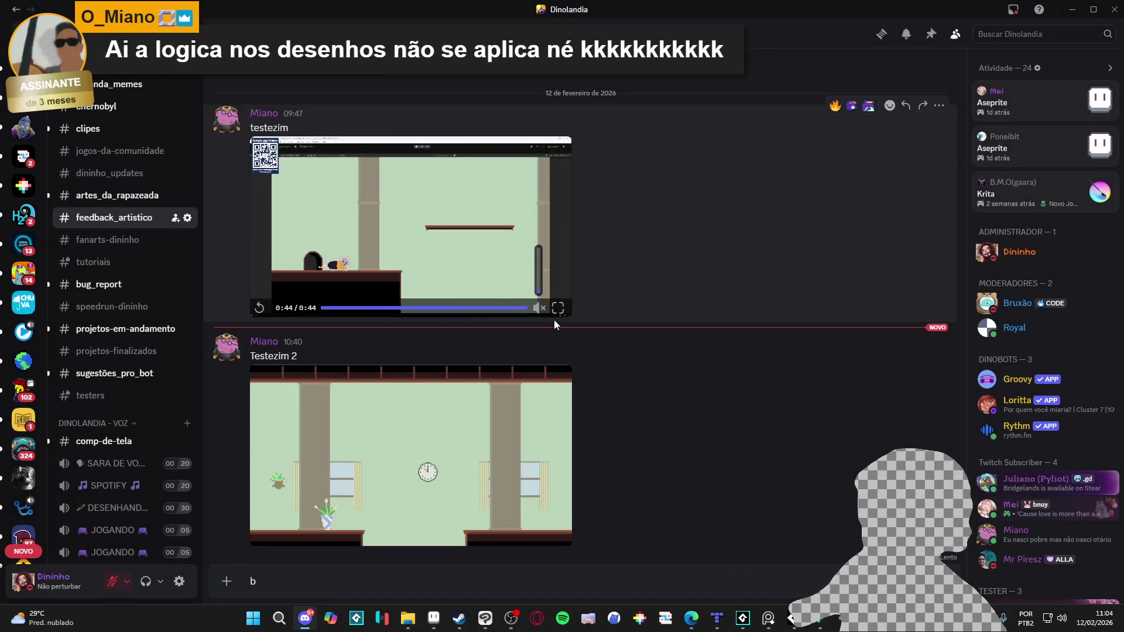
left_click(551, 306)
left_click(558, 354)
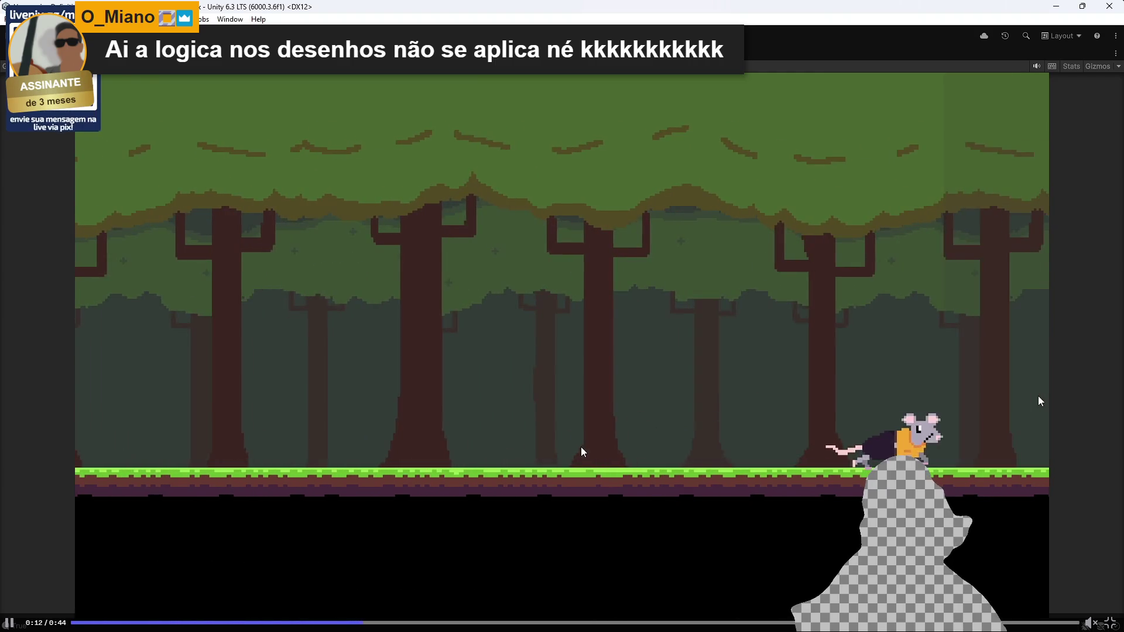
key("Escape")
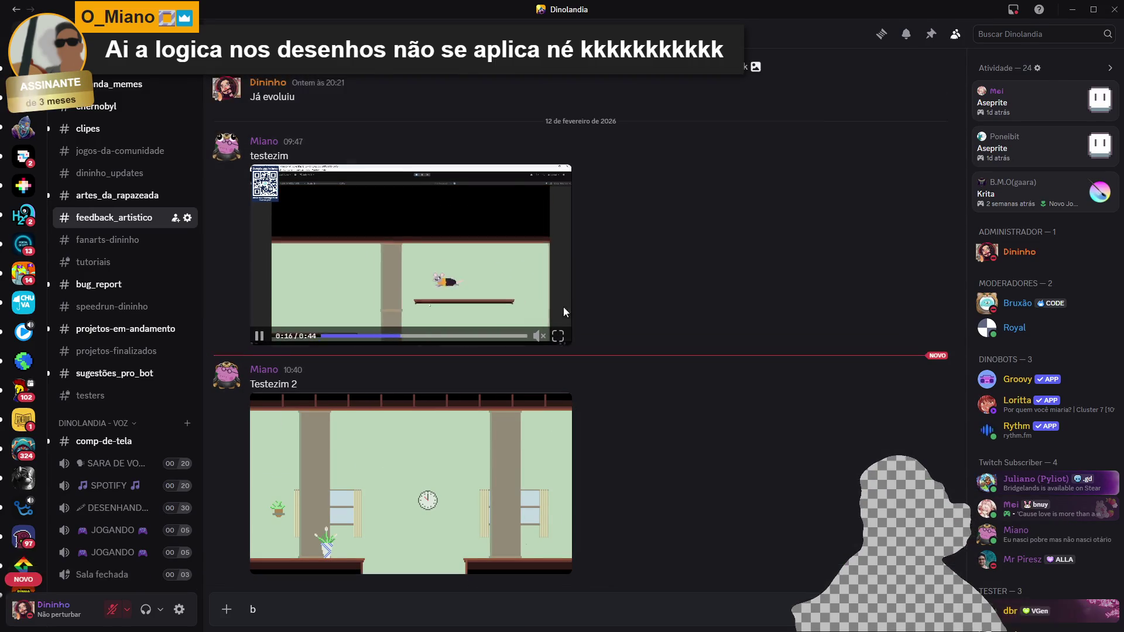
left_click(560, 308)
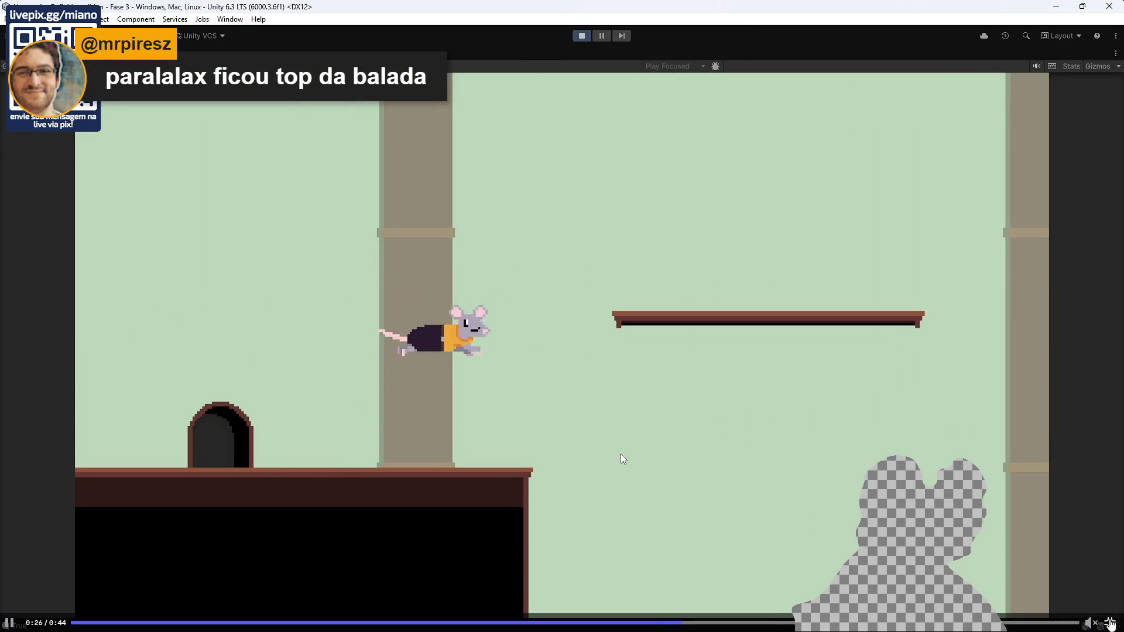
left_click(1111, 623)
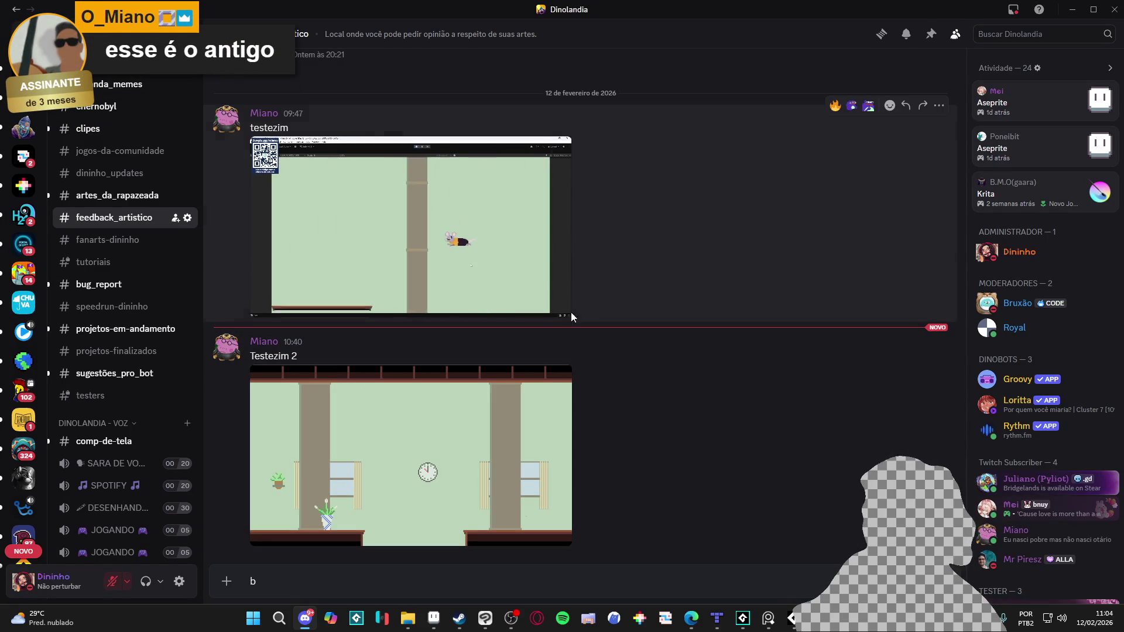
left_click(260, 309)
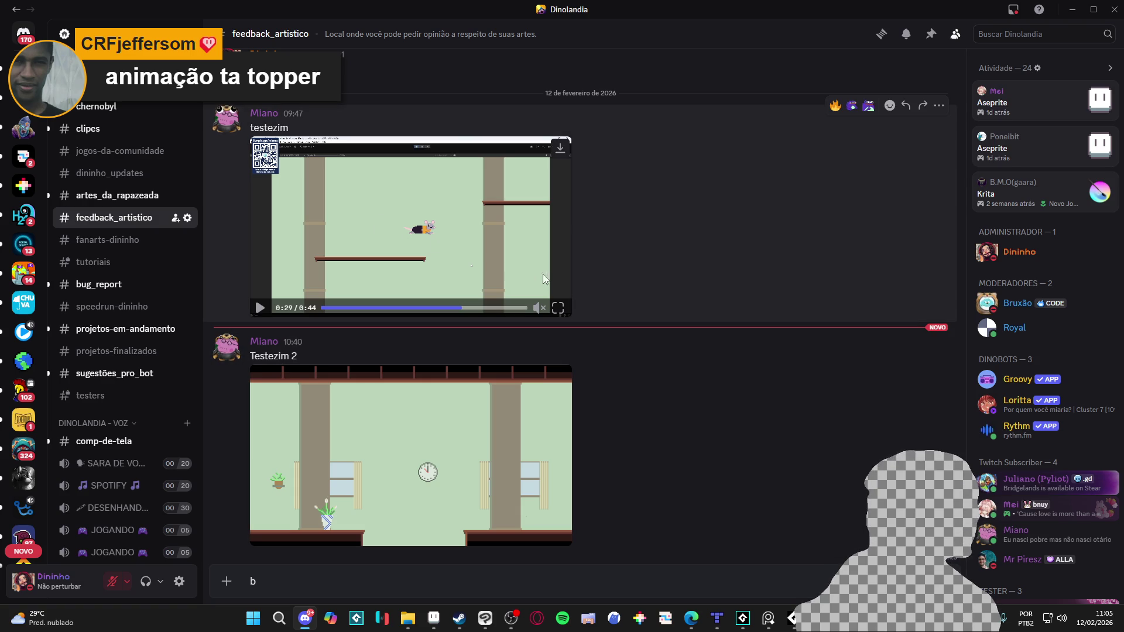
Step: Open the Testezim 2 room image enlarged and copy it with Copiar imagem
left_click(550, 399)
left_click(562, 325)
right_click(493, 262)
left_click(540, 287)
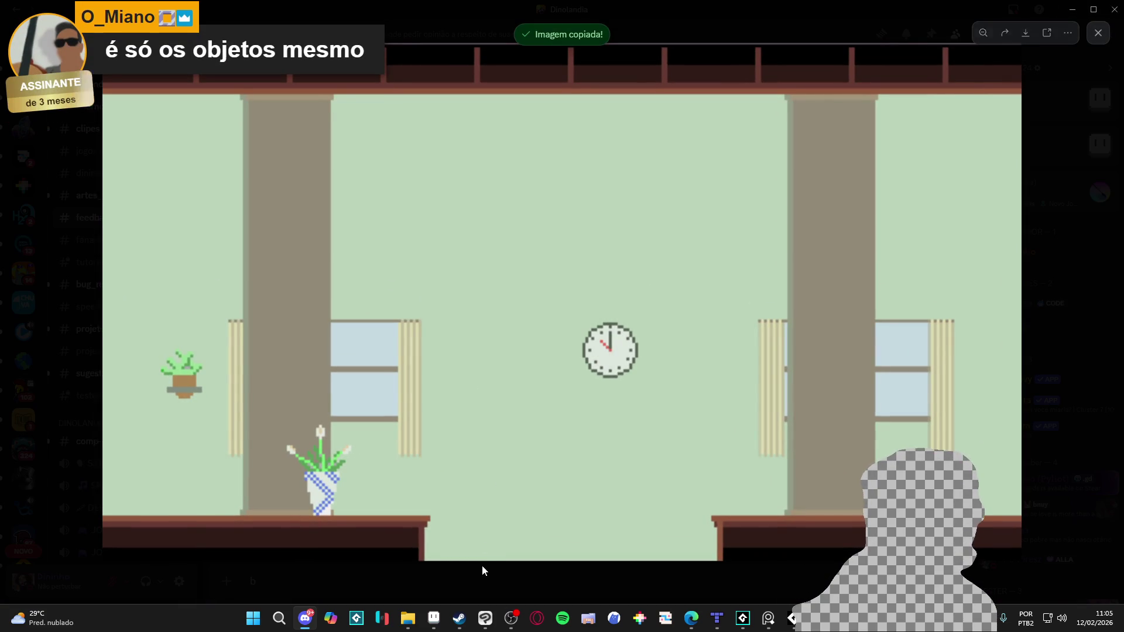
Step: Close the image viewer, cycle Aseprite's open sprites, minimize Aseprite, and bring up Steam
left_click(483, 564)
left_click(434, 621)
key("ctrl+Tab")
key("ctrl+Tab")
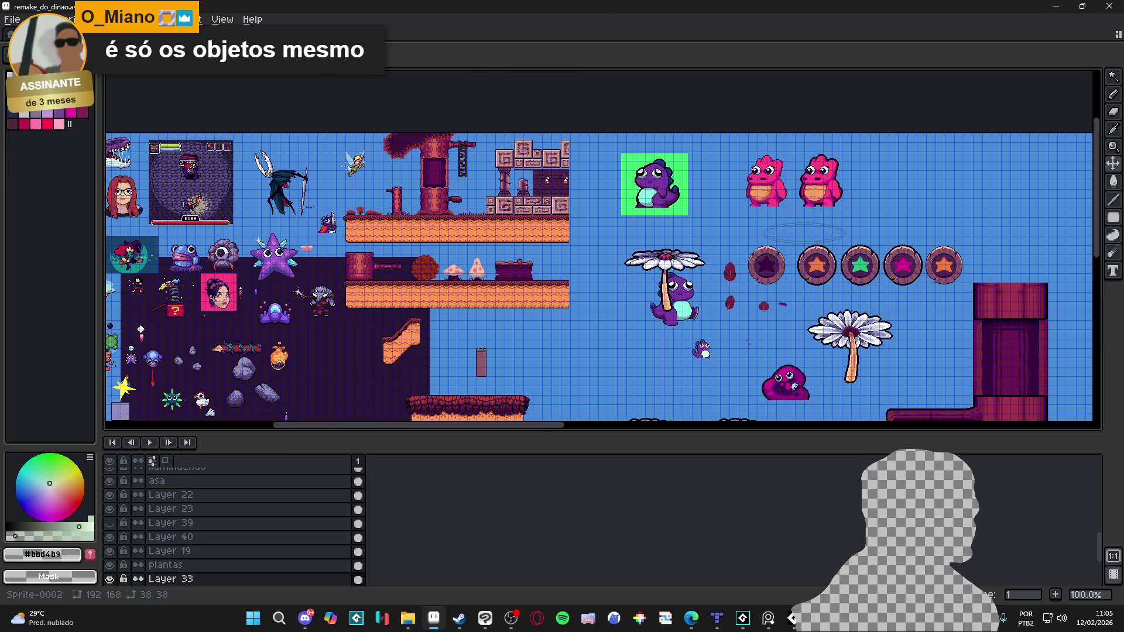
key("ctrl+Tab")
key("ctrl+Tab")
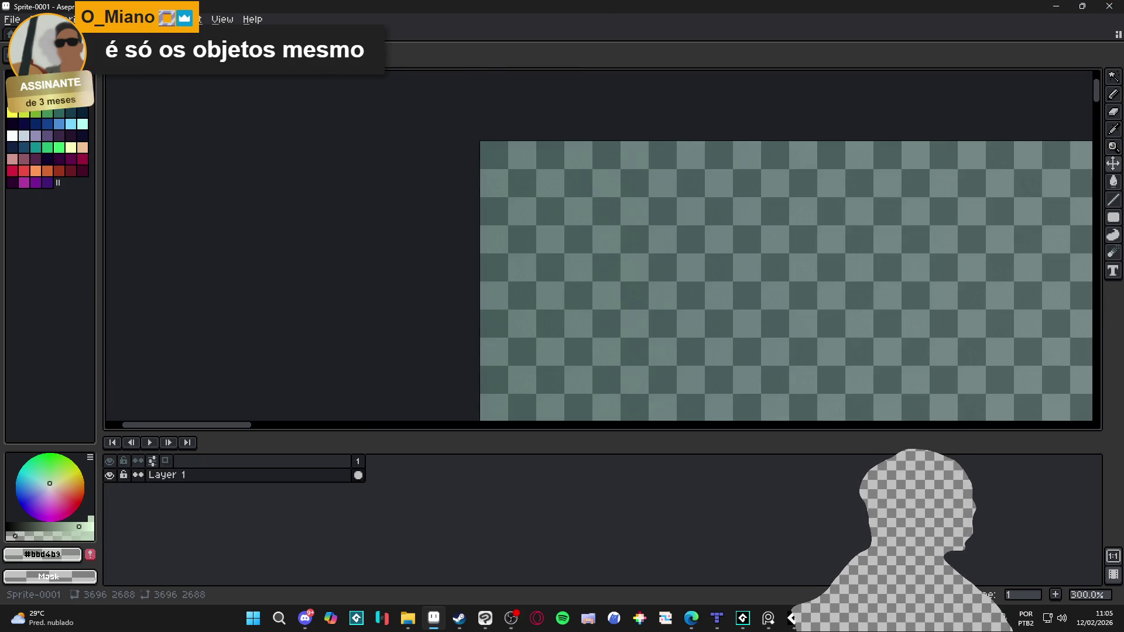
left_click(1057, 5)
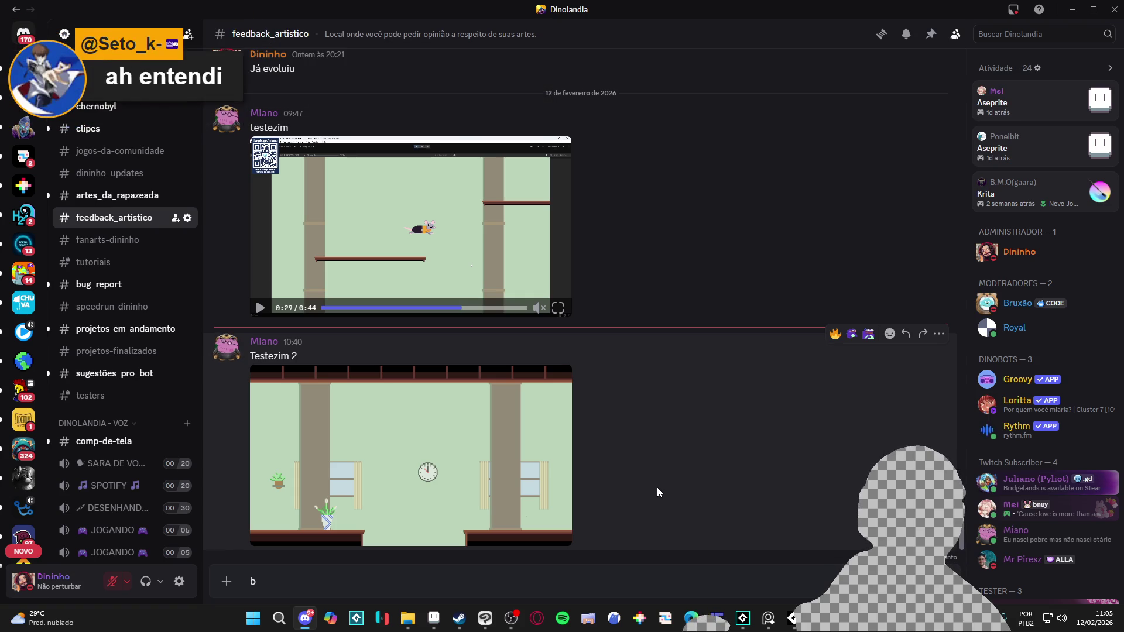
left_click(459, 618)
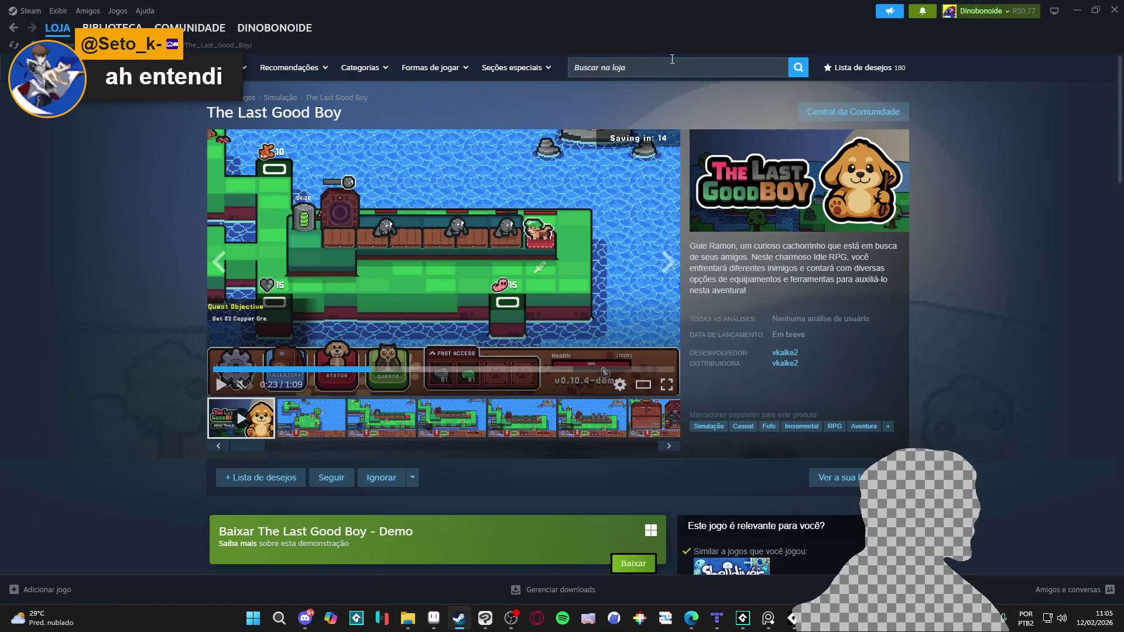
Step: Search the store for 'Hper mice' and copy the Hyper Mice Rescue page address
left_click(678, 66)
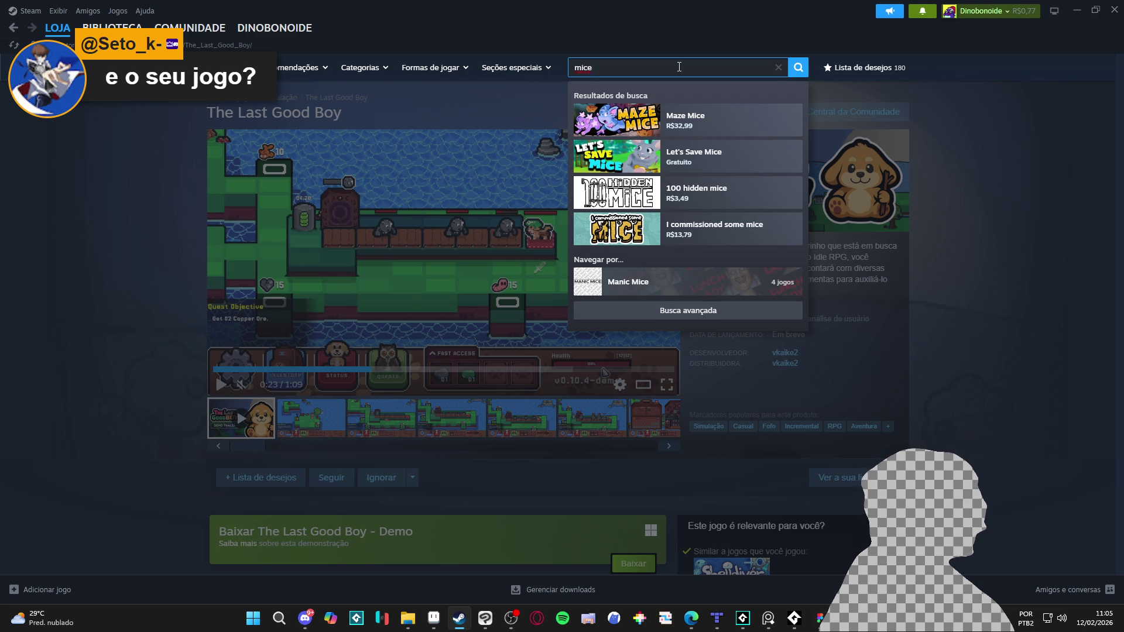
type("mice")
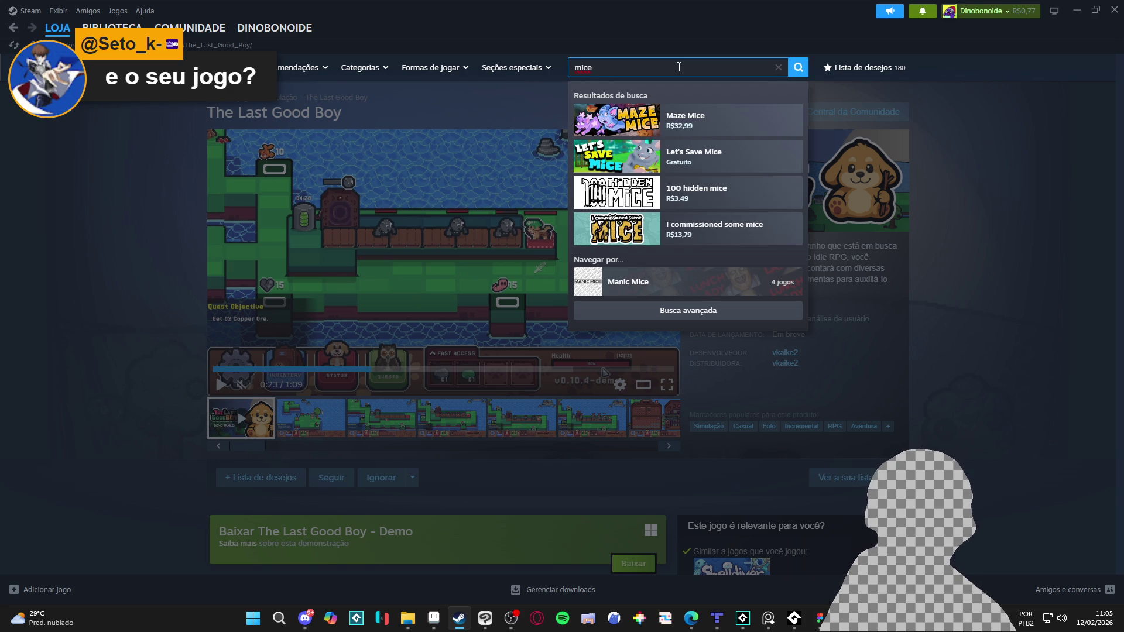
key("ctrl+a")
type("Hper mice")
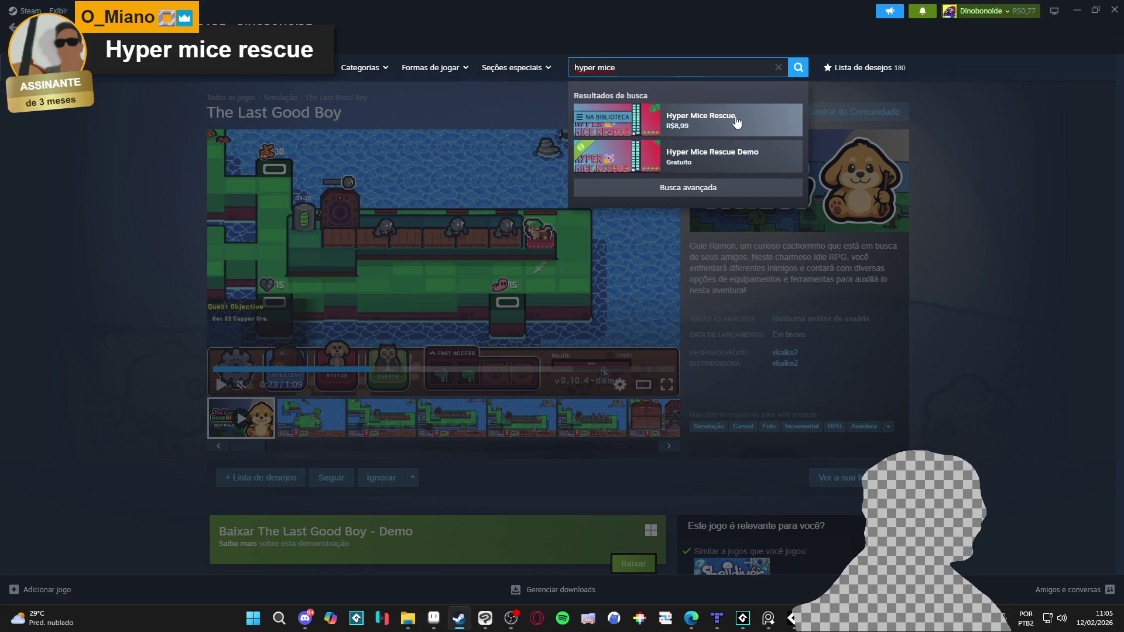
left_click(736, 122)
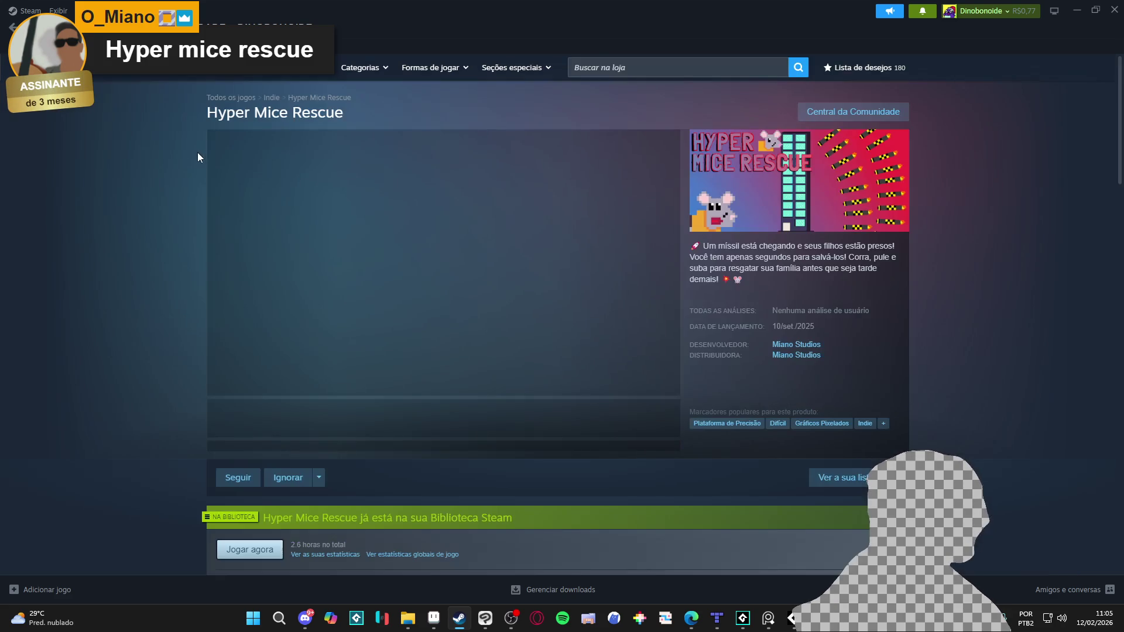
scroll(169, 248, "down", 1)
right_click(167, 218)
left_click(196, 286)
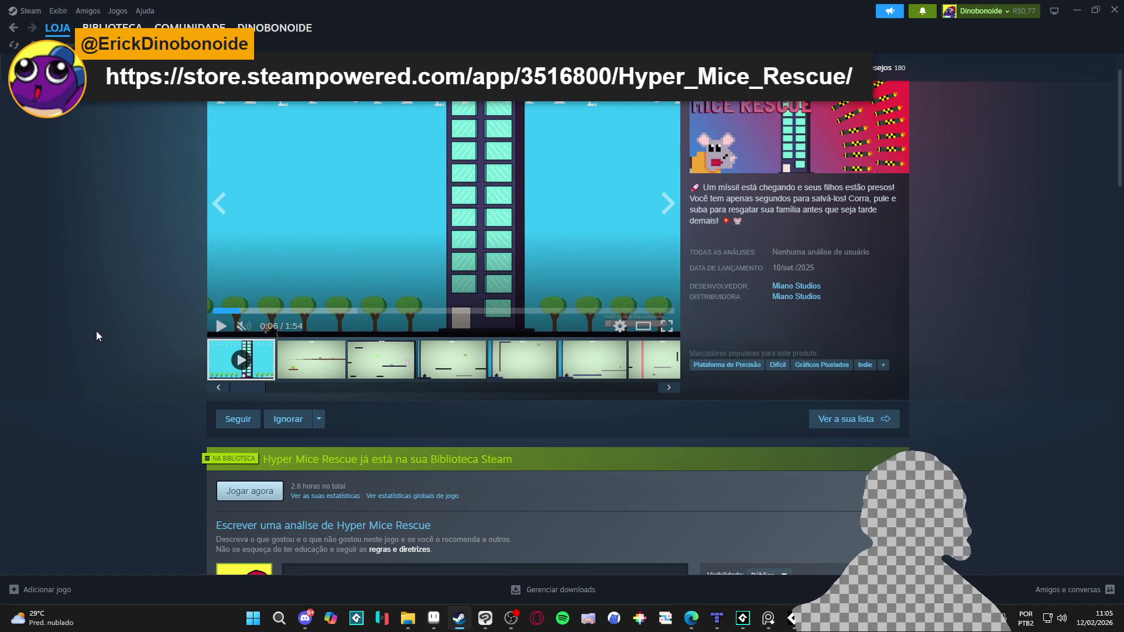
Step: Search 'dininho', list all games by developer Dininho, and minimize Steam
scroll(118, 326, "up", 1)
left_click(688, 89)
type("dininho")
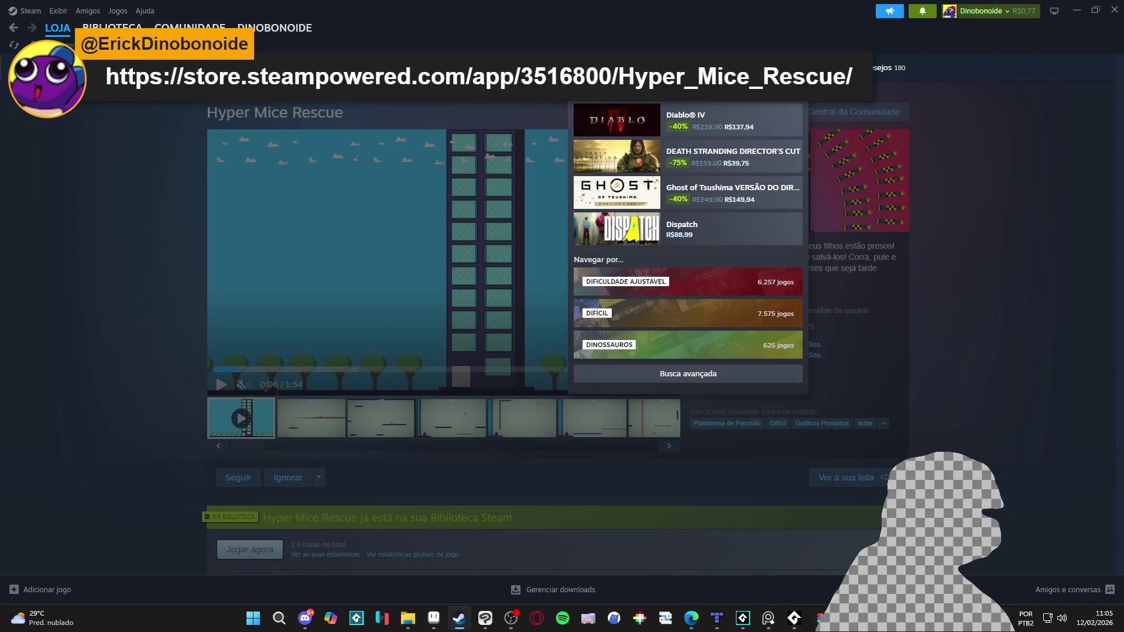
left_click(732, 120)
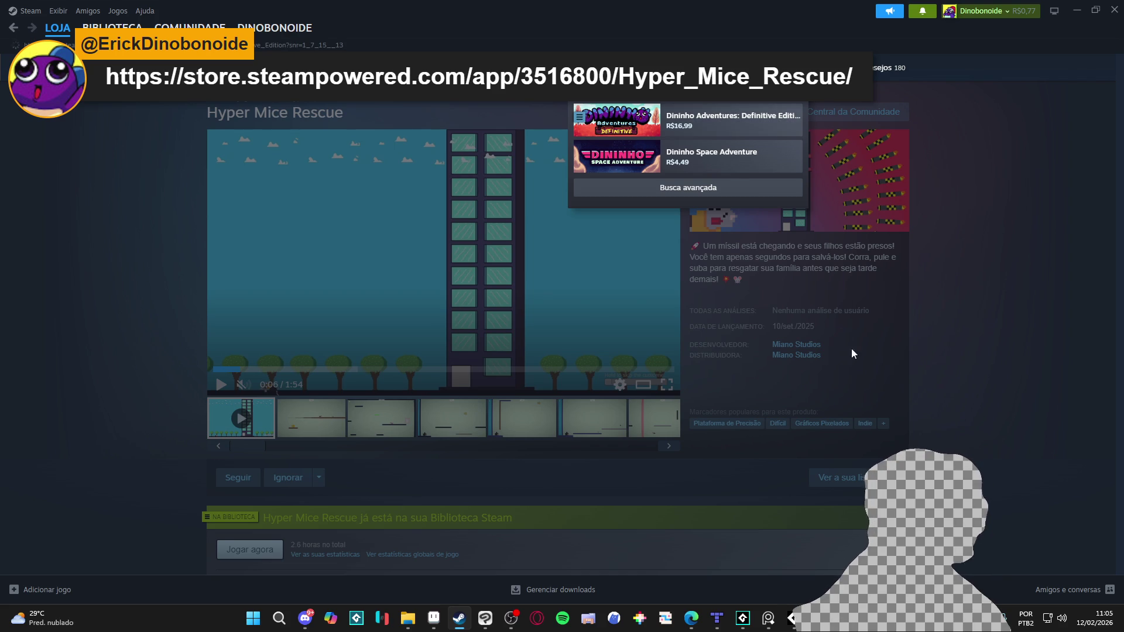
left_click(785, 361)
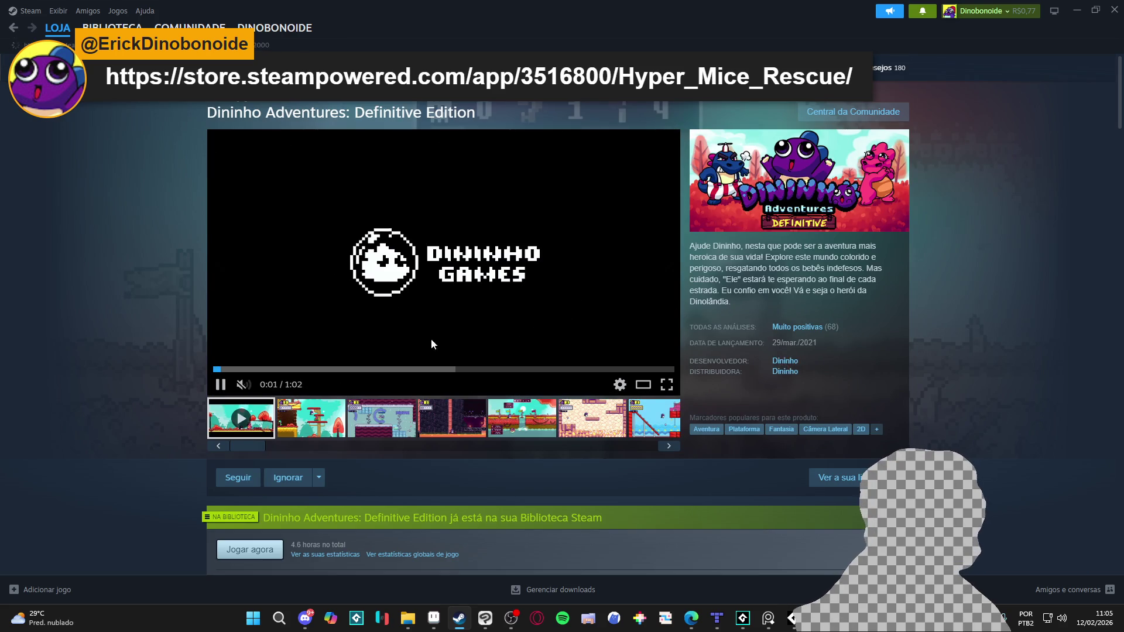
right_click(105, 331)
left_click(150, 392)
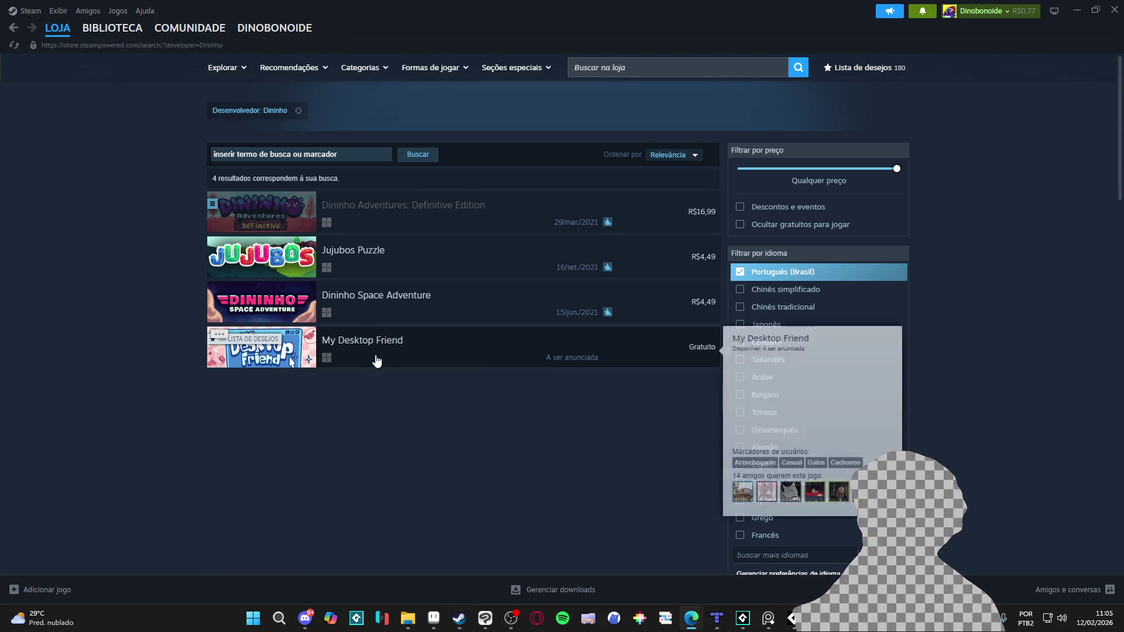
mouse_move(329, 357)
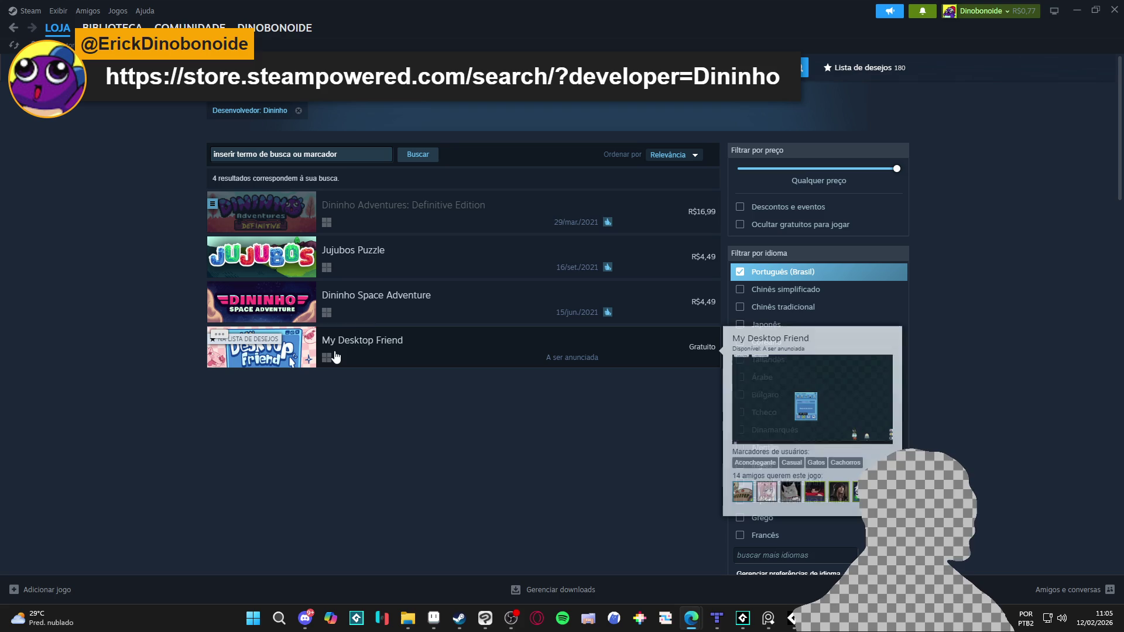
left_click(1077, 8)
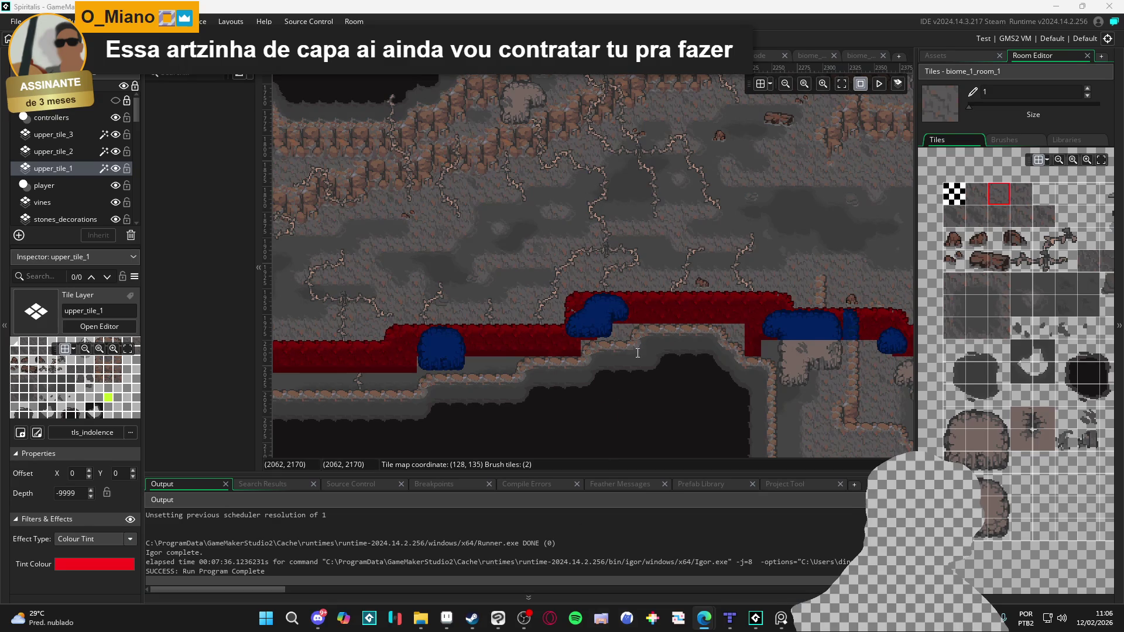
Step: Make upper_tile_2 the active layer, choose a rock tile, and hide upper_tile_1
scroll(413, 315, "up", 2)
scroll(554, 395, "up", 2)
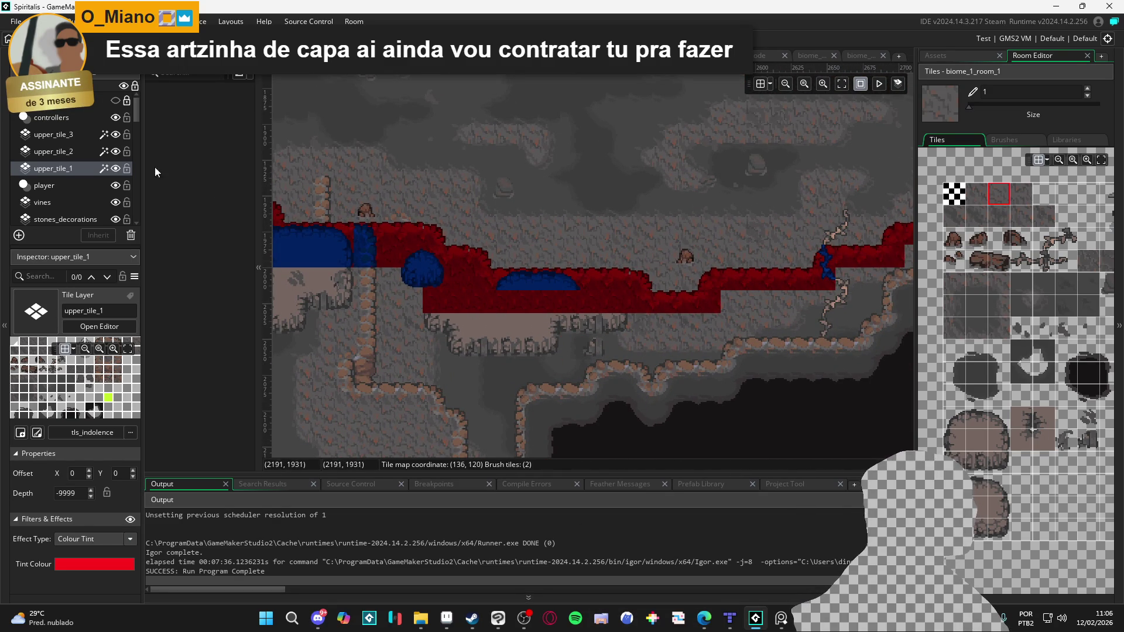
left_click(53, 152)
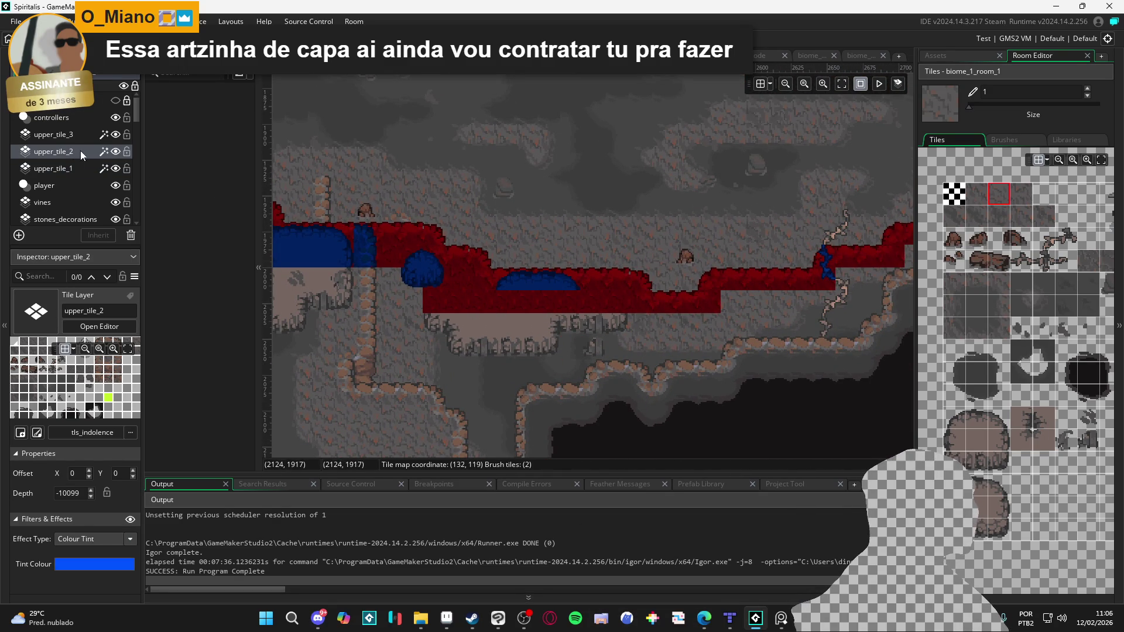
left_click(963, 427)
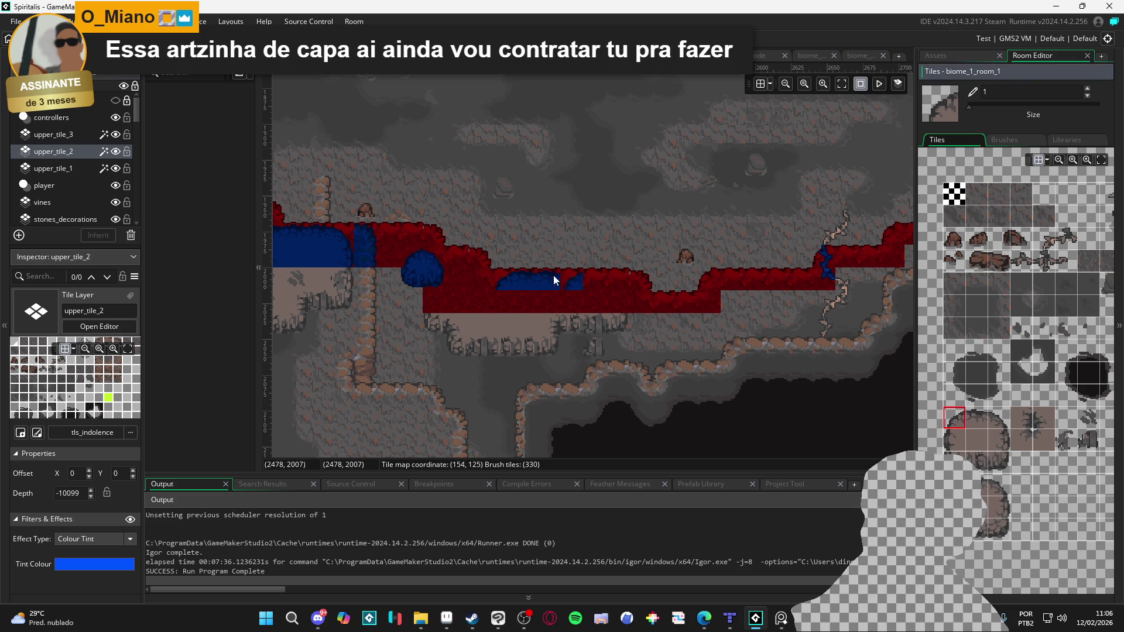
left_click(116, 169)
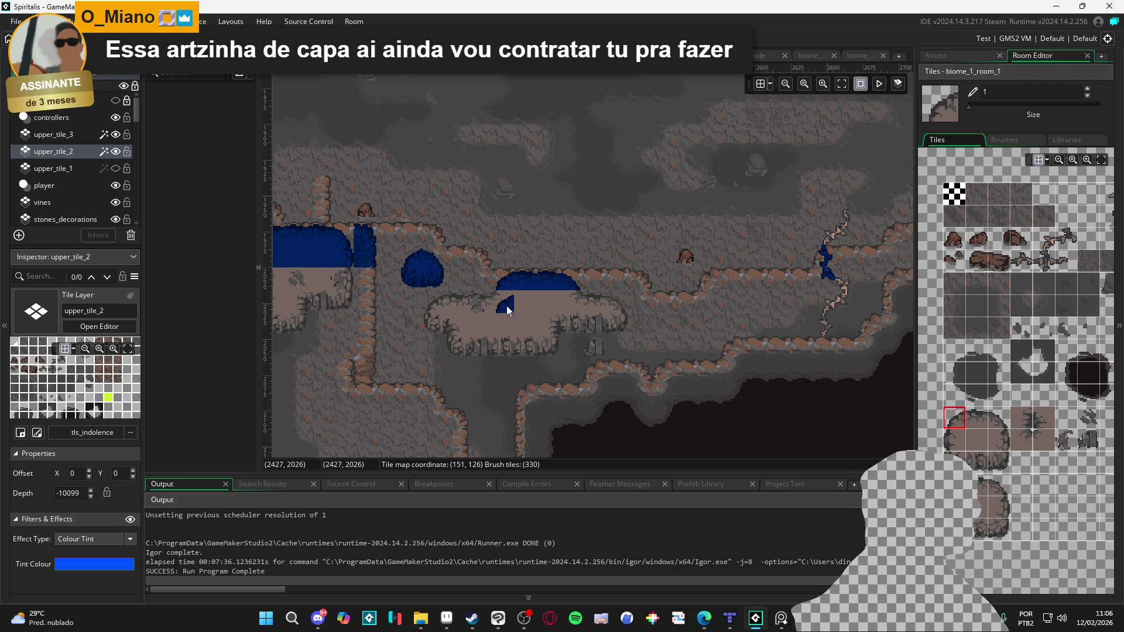
Step: Paint blue upper_tile_2 tiles into the cave, extending the patch left and upward
left_click(1041, 438)
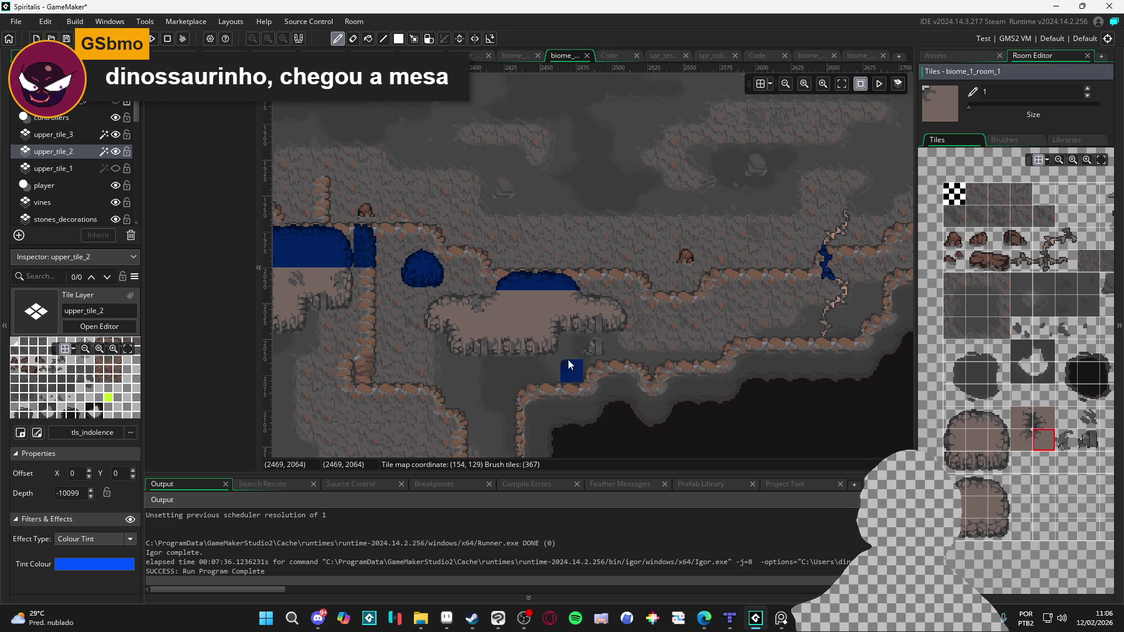
scroll(527, 334, "up", 1)
left_click(485, 307)
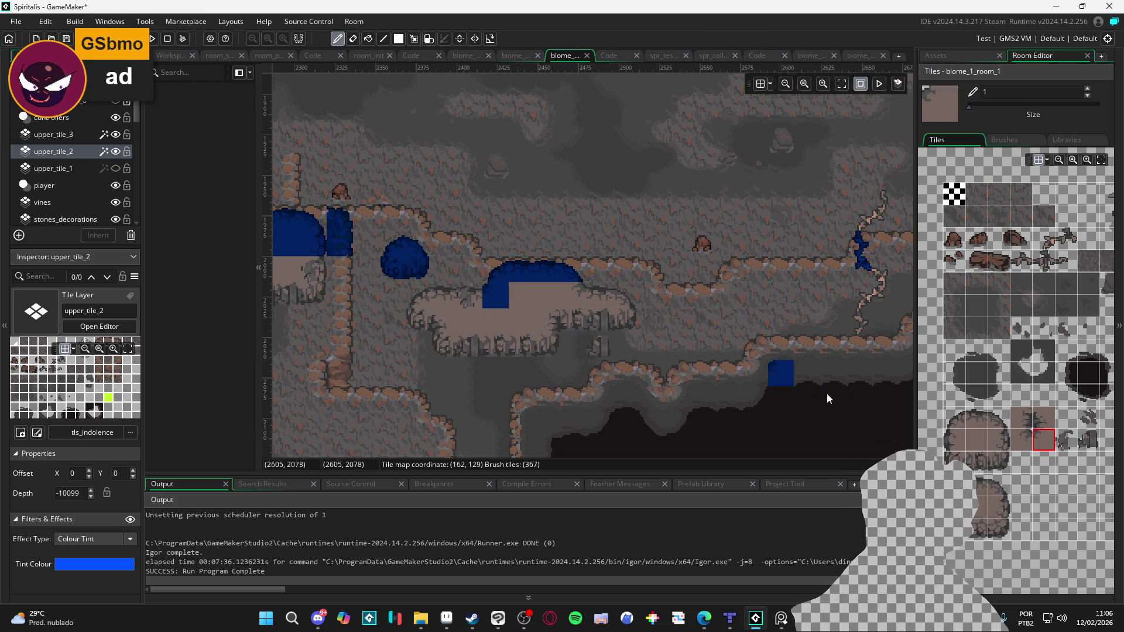
left_click(977, 419)
left_click(451, 297)
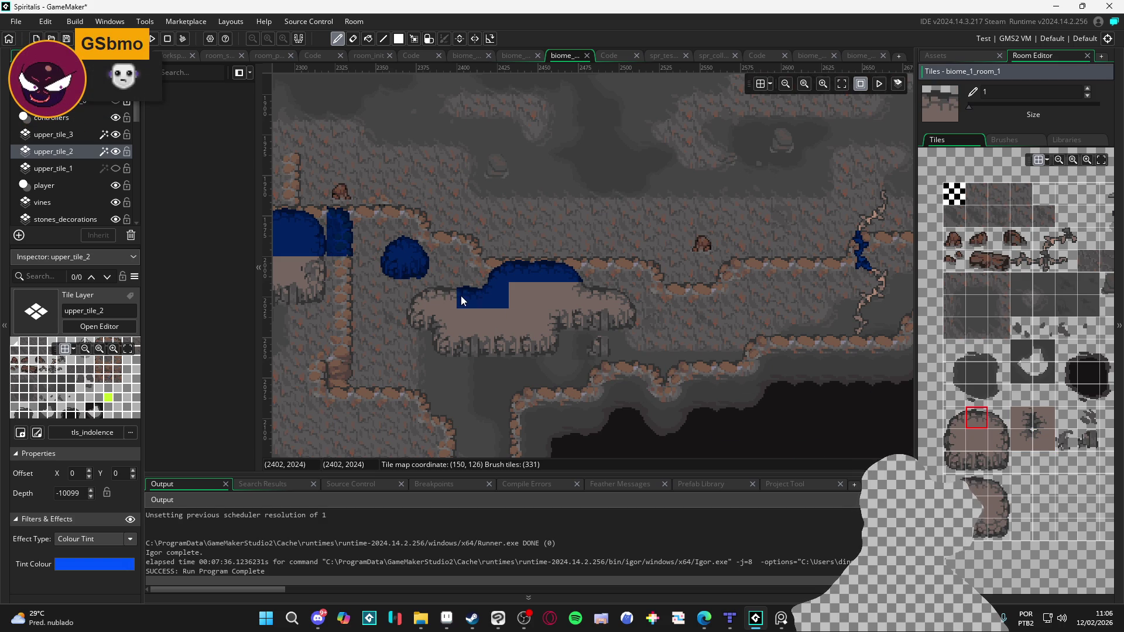
left_click(445, 297)
left_click(471, 273)
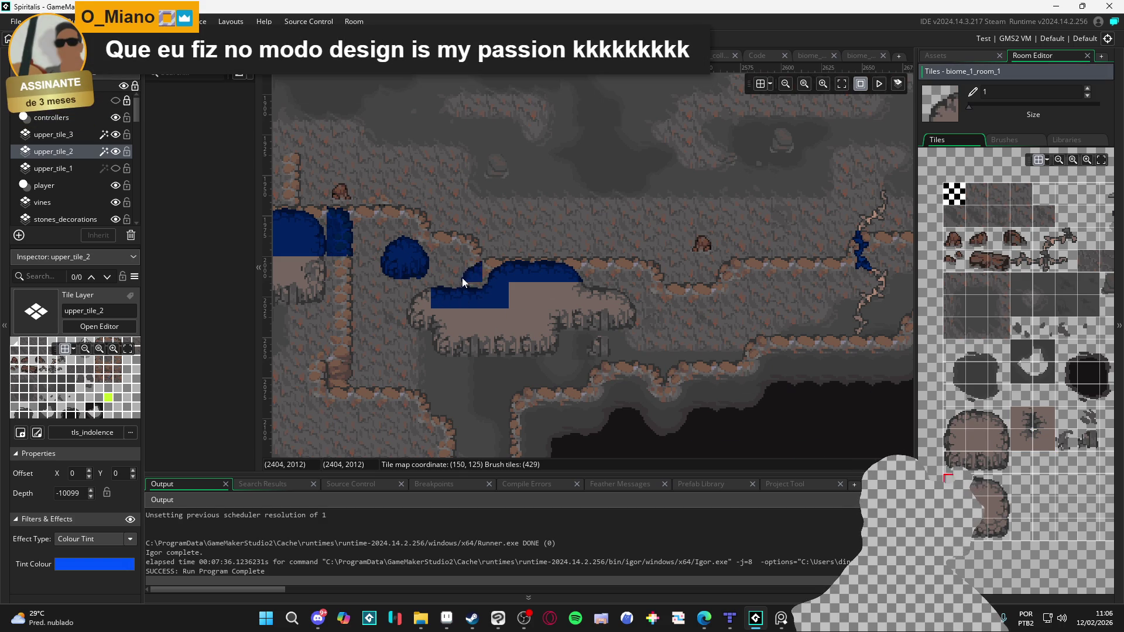
left_click(465, 278)
left_click(426, 300)
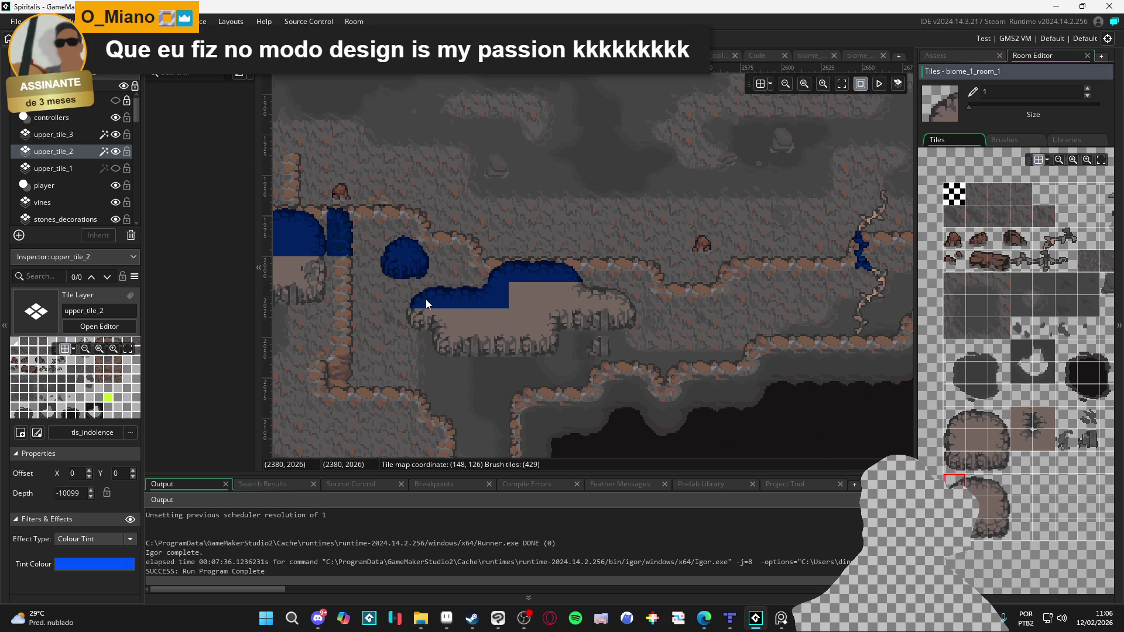
Step: Fill the mound's notch with wall tiles and paint the neighbouring tile beside the mound
left_click(1022, 439)
left_click(574, 296)
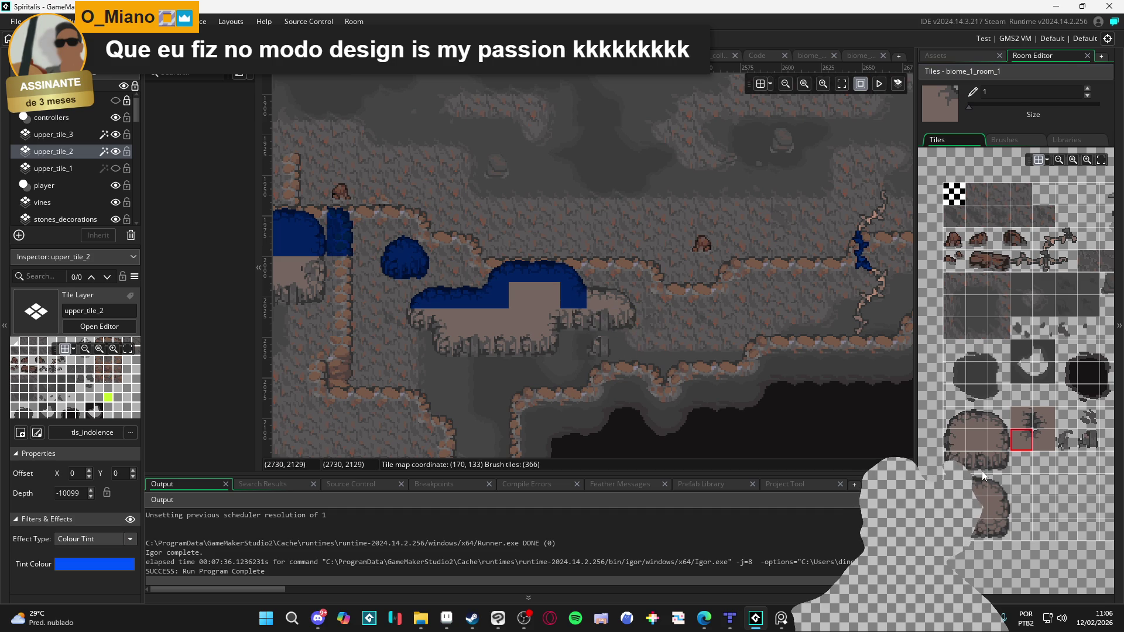
left_click(976, 419)
left_click(607, 299)
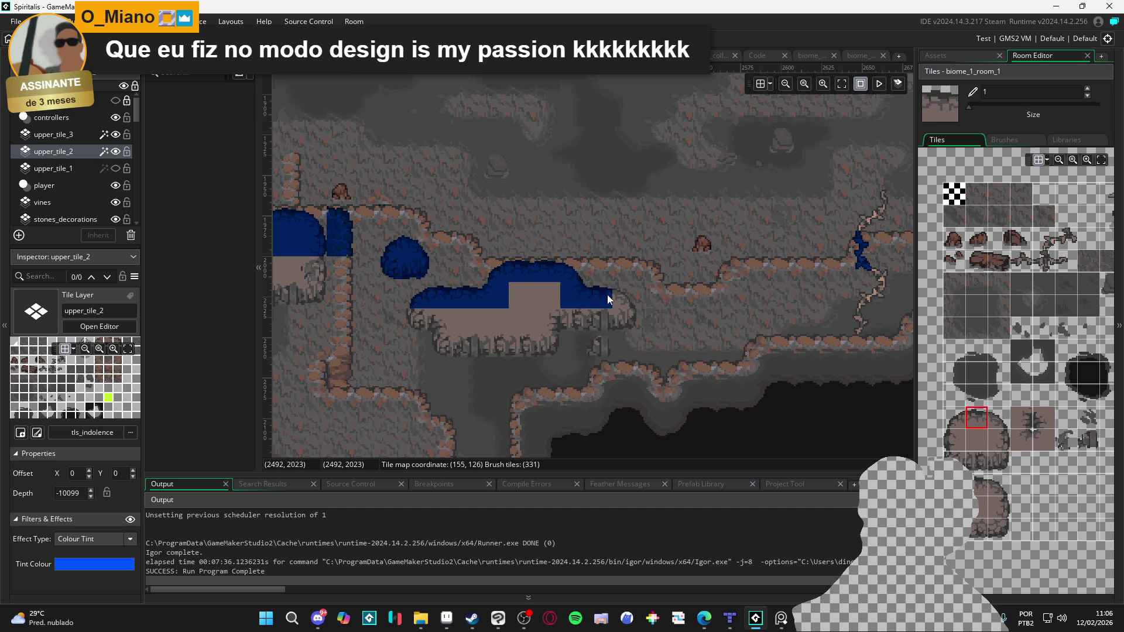
left_click(999, 418)
left_click(660, 284)
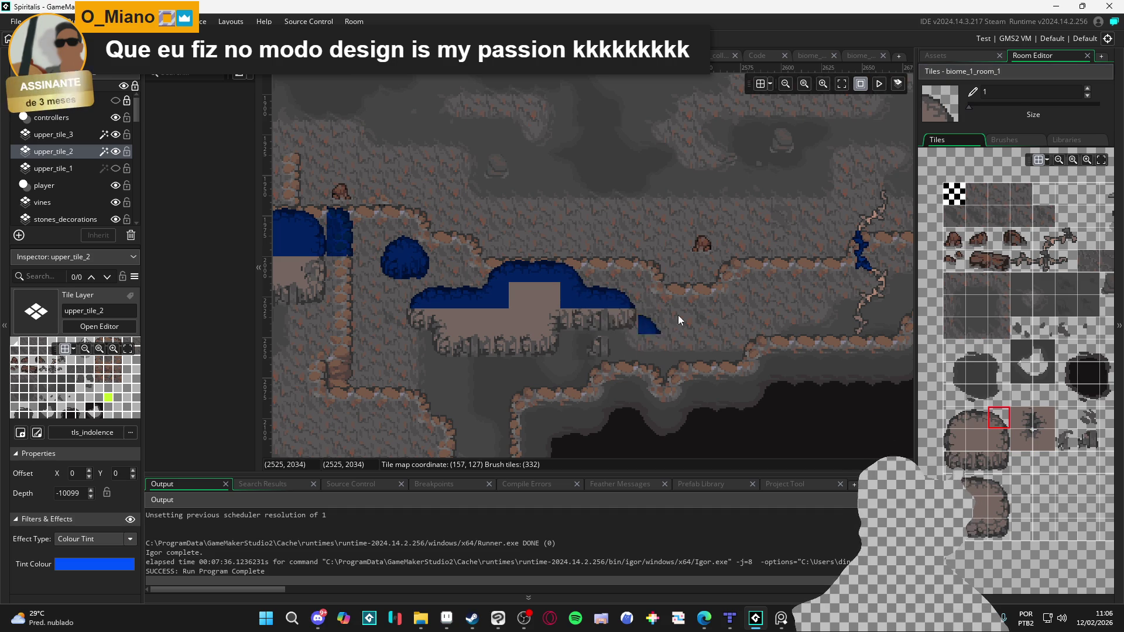
Step: Pan around the cave room, then make the upper_tile_1 layer visible again
scroll(623, 350, "right", 4)
scroll(624, 366, "up", 1)
scroll(585, 363, "down", 2)
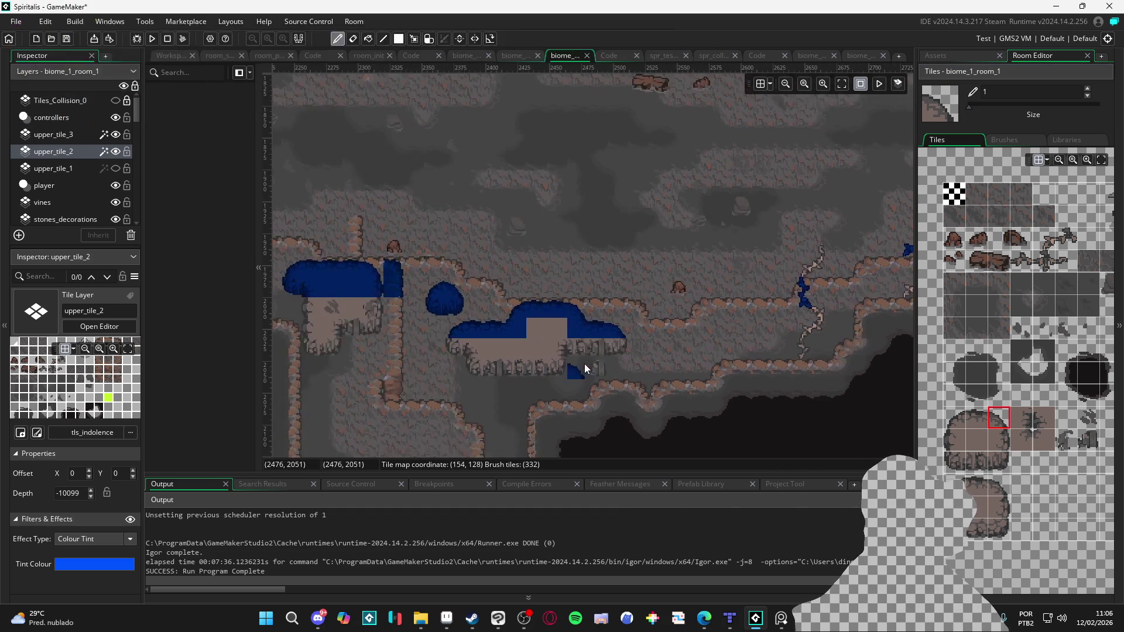
scroll(502, 372, "right", 4)
scroll(667, 401, "up", 4)
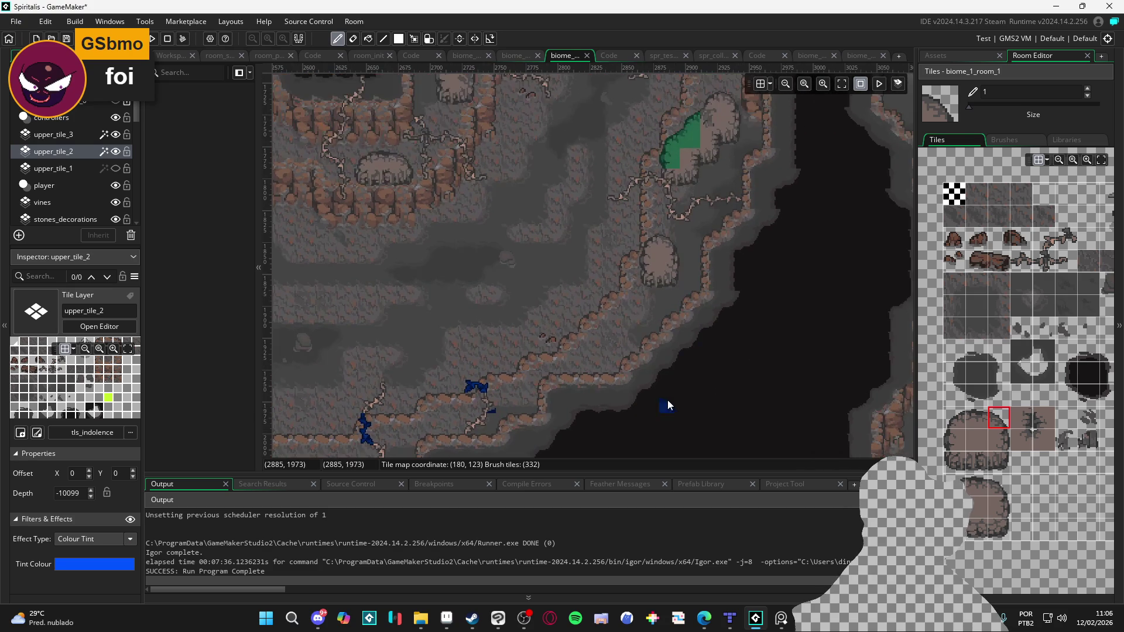
scroll(746, 298, "left", 4)
scroll(577, 289, "down", 3)
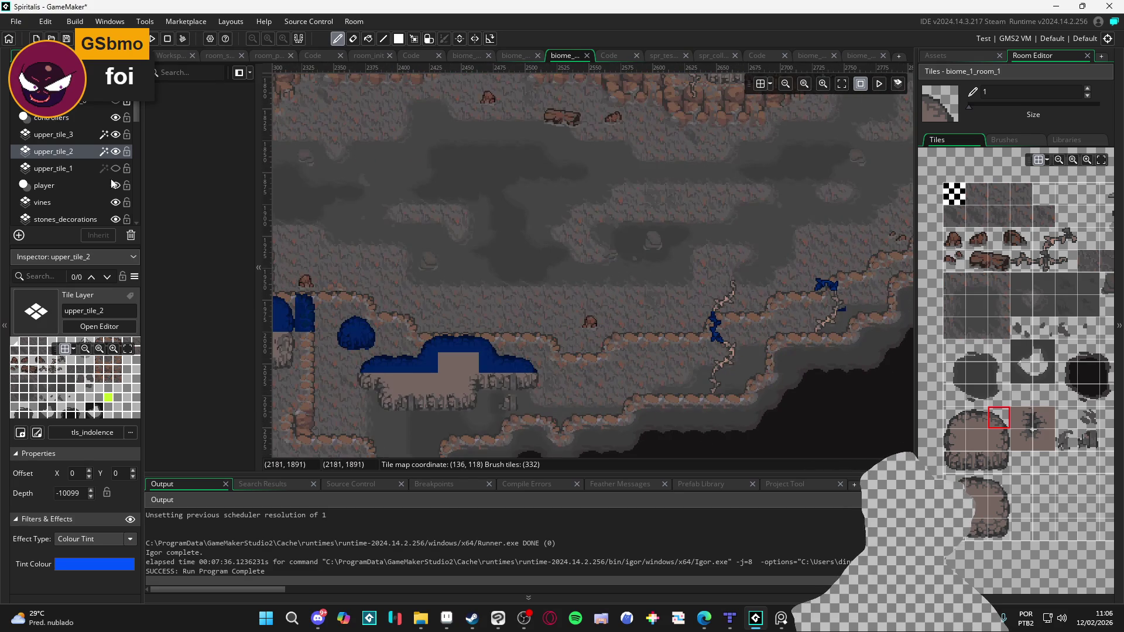
left_click(116, 169)
Step: Paint a test row of blue tiles below the mound, then undo it
left_click_drag(623, 336, 614, 332)
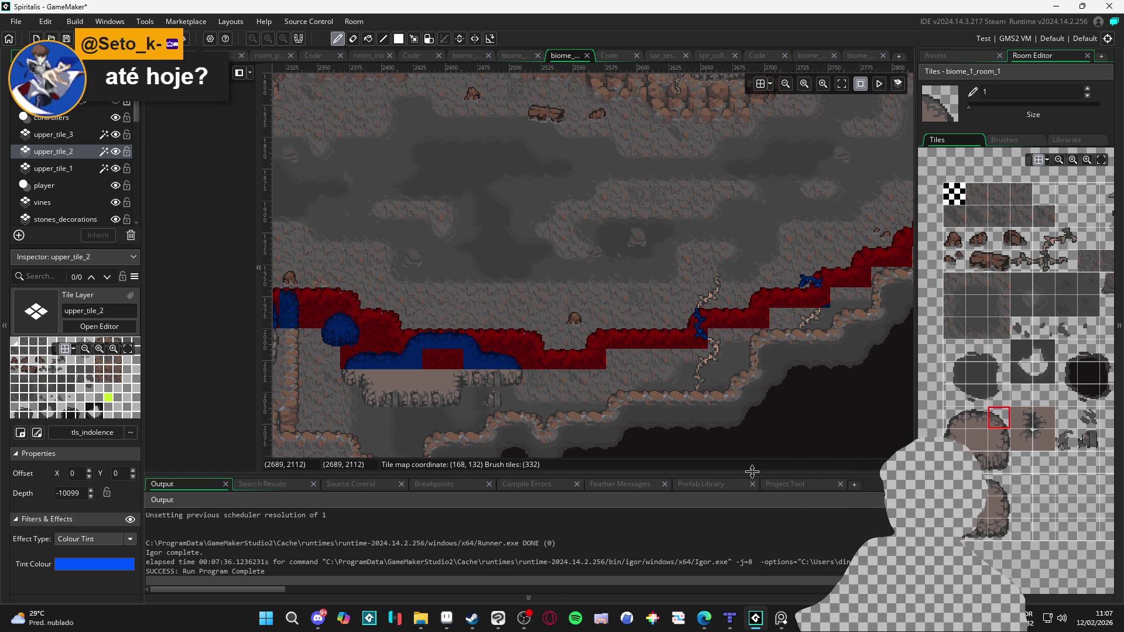
scroll(602, 337, "up", 2)
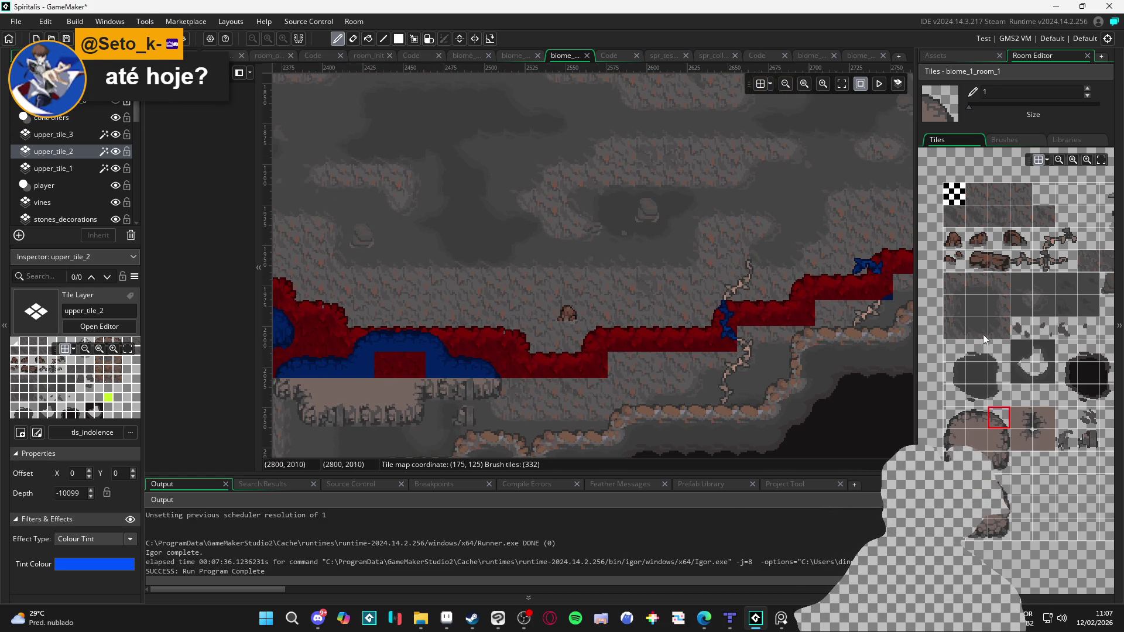
left_click(985, 189)
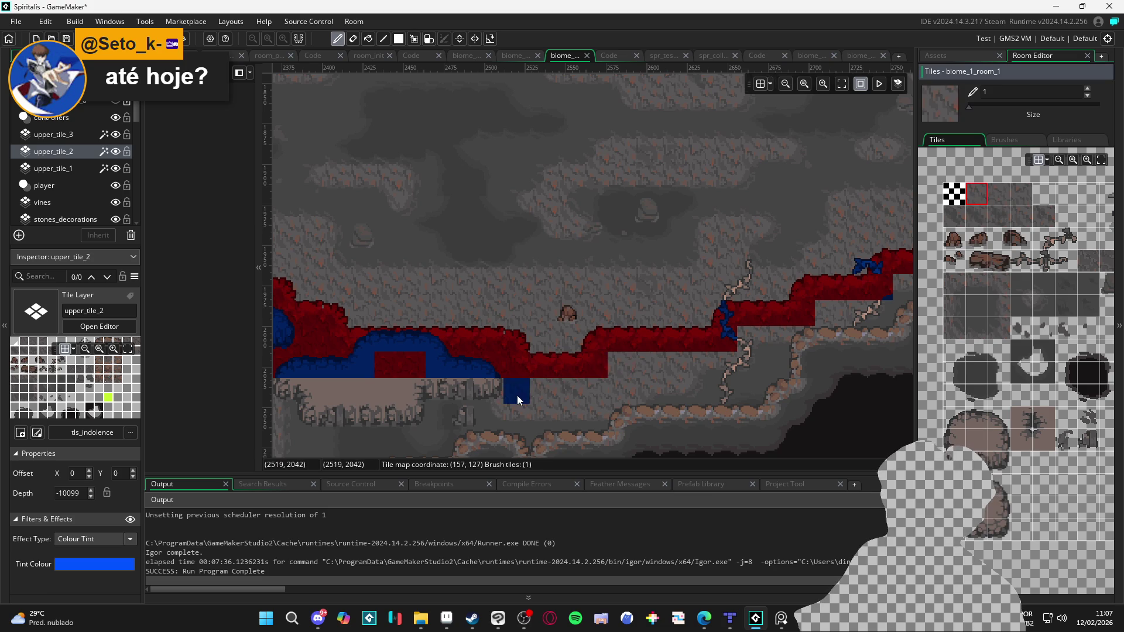
left_click_drag(530, 396, 585, 396)
key("ctrl+z")
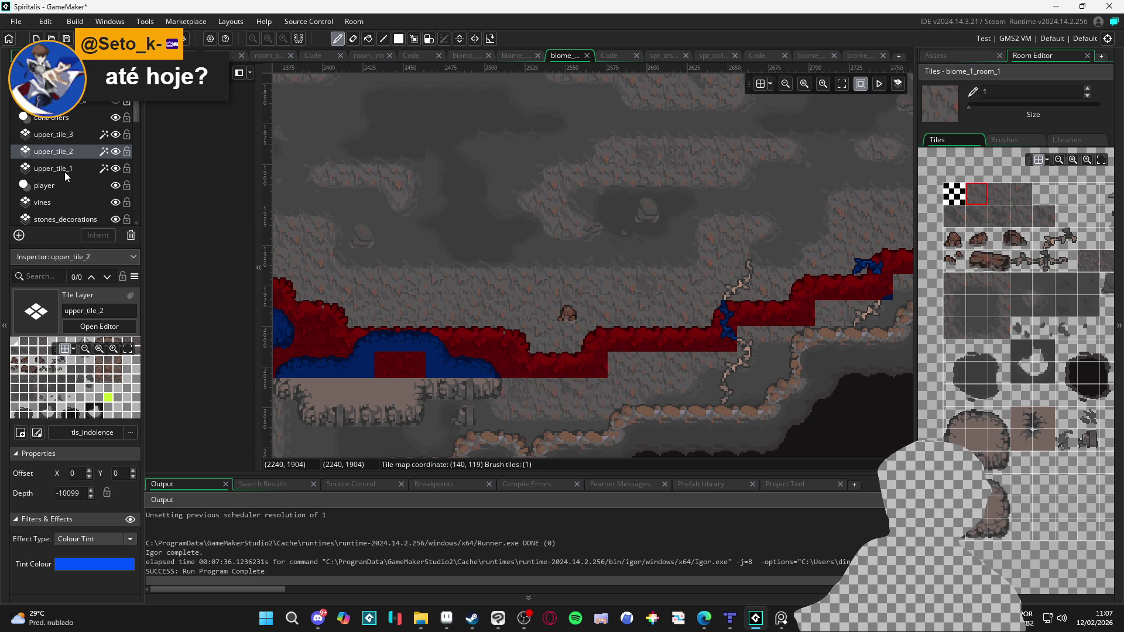
Step: On upper_tile_1, paint a red row along the ledge, erasing one misplaced tile
left_click(64, 169)
left_click_drag(621, 366, 678, 367)
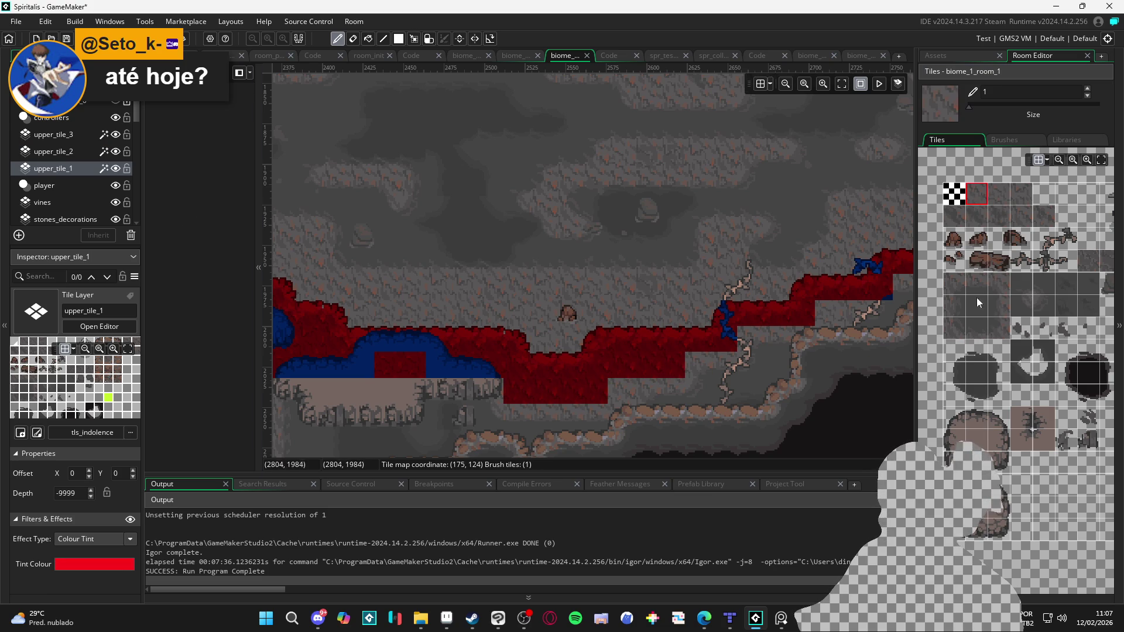
left_click(954, 284)
left_click_drag(697, 375, 725, 356)
right_click(728, 356)
left_click(762, 331)
left_click(885, 344)
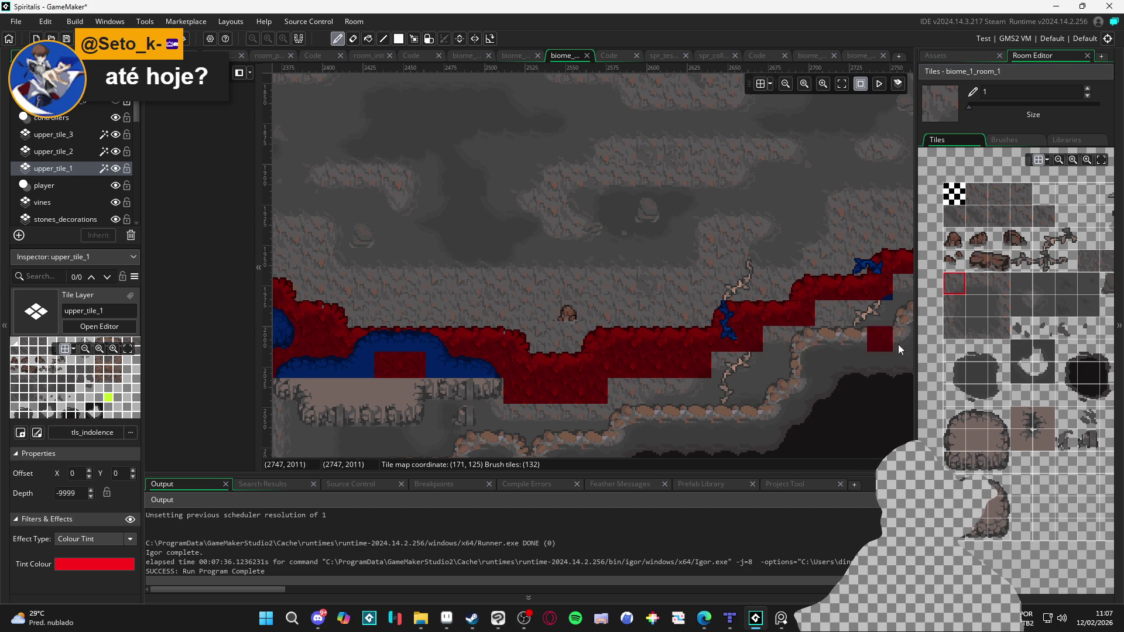
Step: Fill the ledge gap and the lower step with red tiles, clearing misplaced ones
left_click(982, 287)
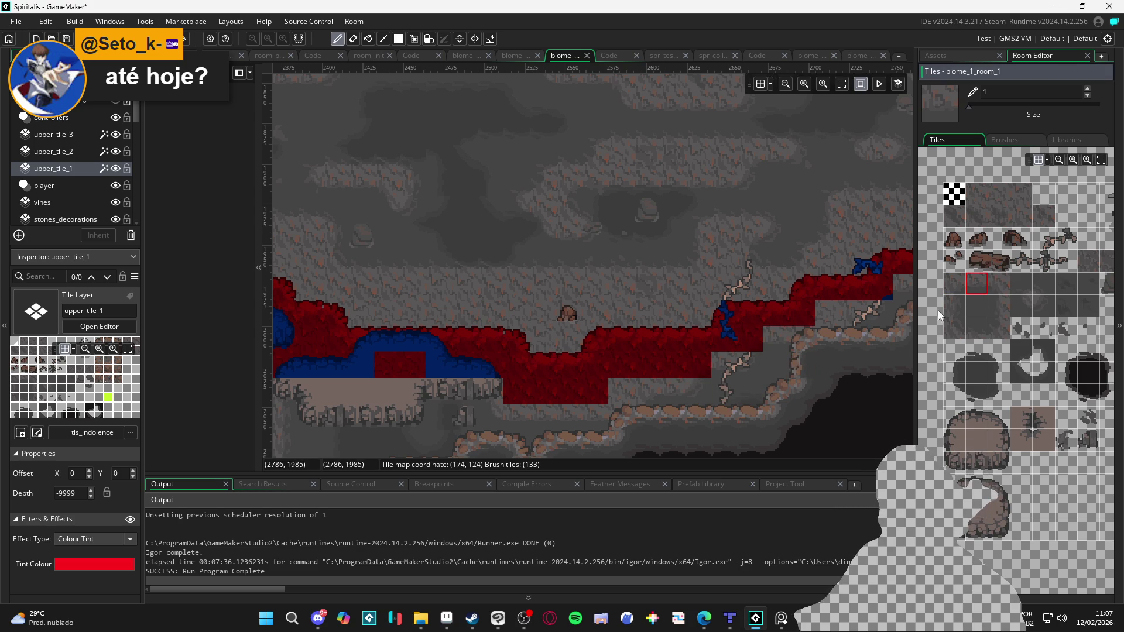
left_click(715, 376)
left_click(955, 284)
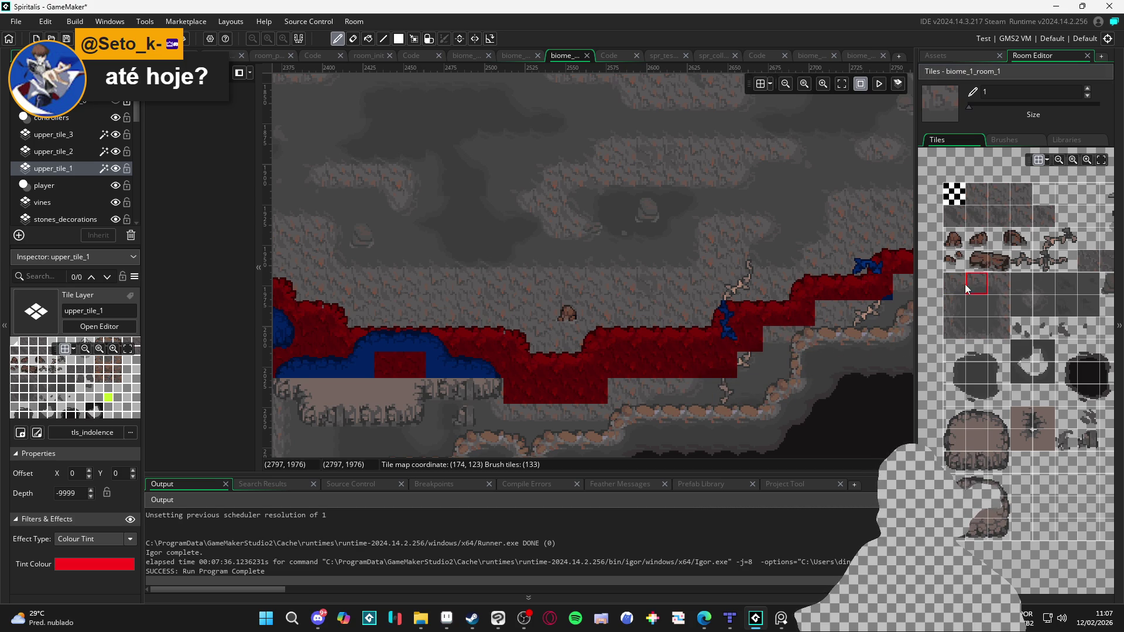
left_click(758, 371)
left_click(799, 392)
left_click(1006, 325)
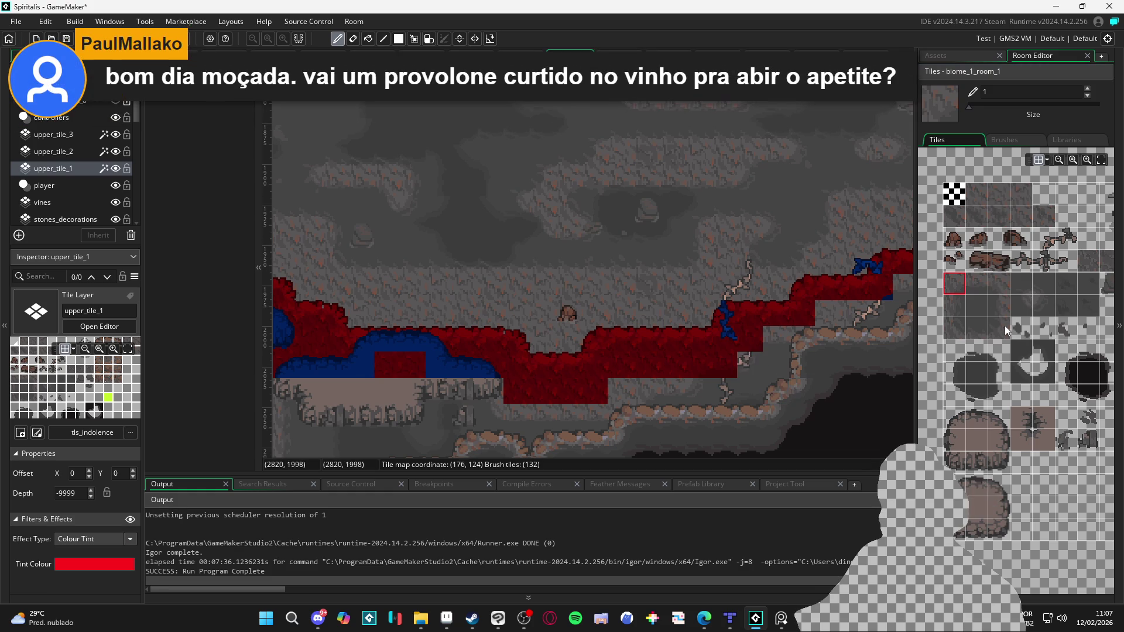
left_click(802, 391)
left_click(752, 371)
left_click(1044, 305)
left_click(801, 392)
left_click_drag(794, 384, 732, 395)
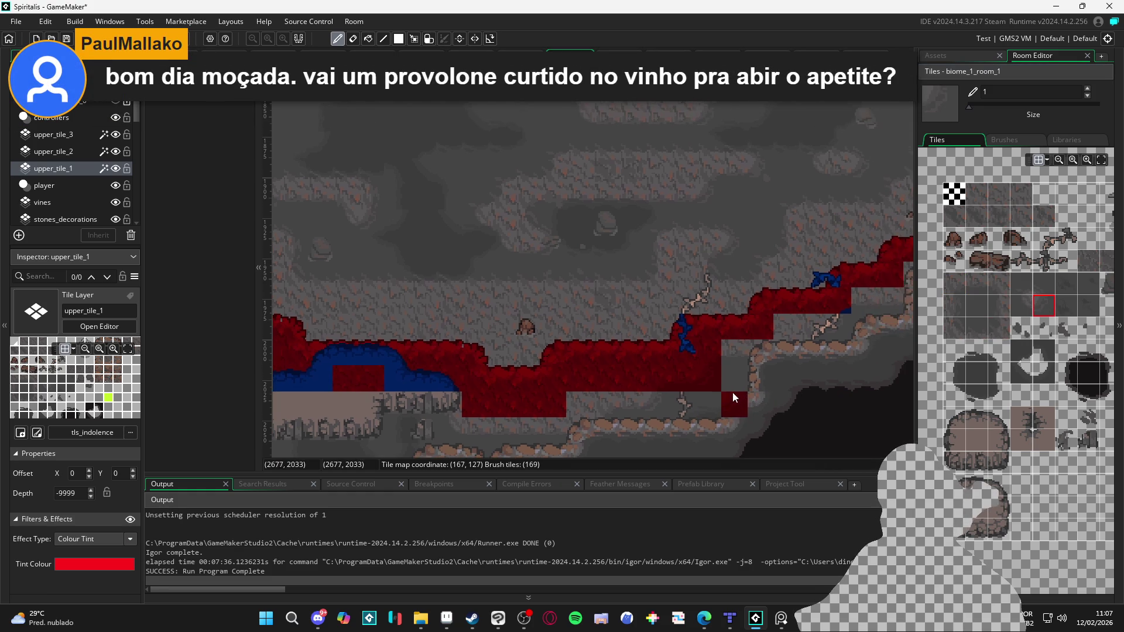
Step: Add red tiles on the ledge step, removing a wrongly placed edge tile
left_click(970, 287)
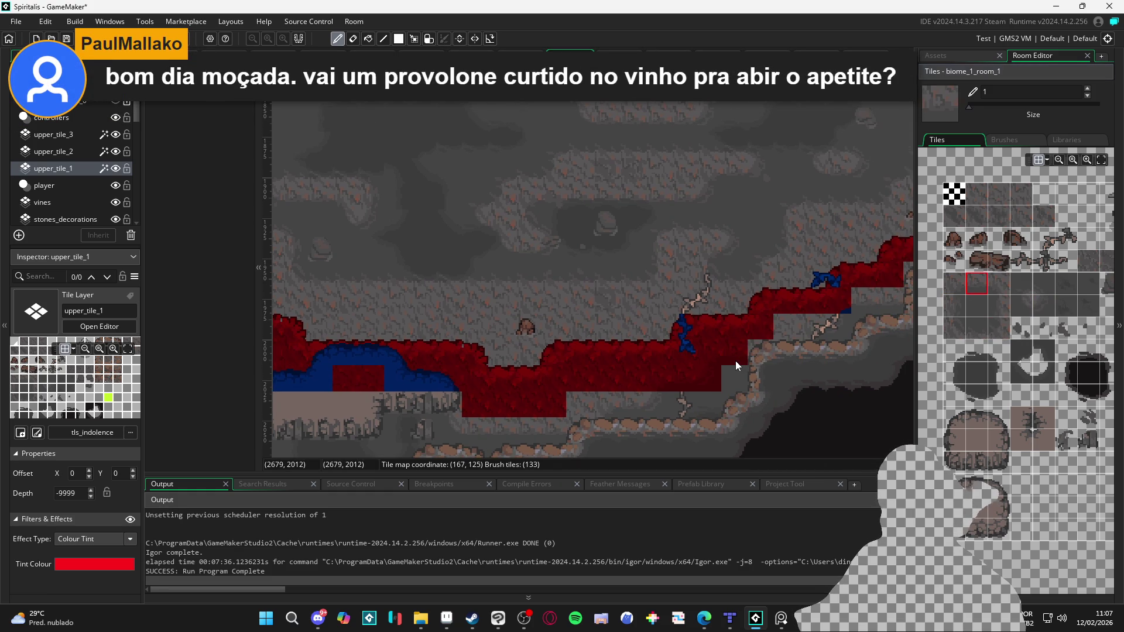
left_click(872, 376)
right_click(862, 370)
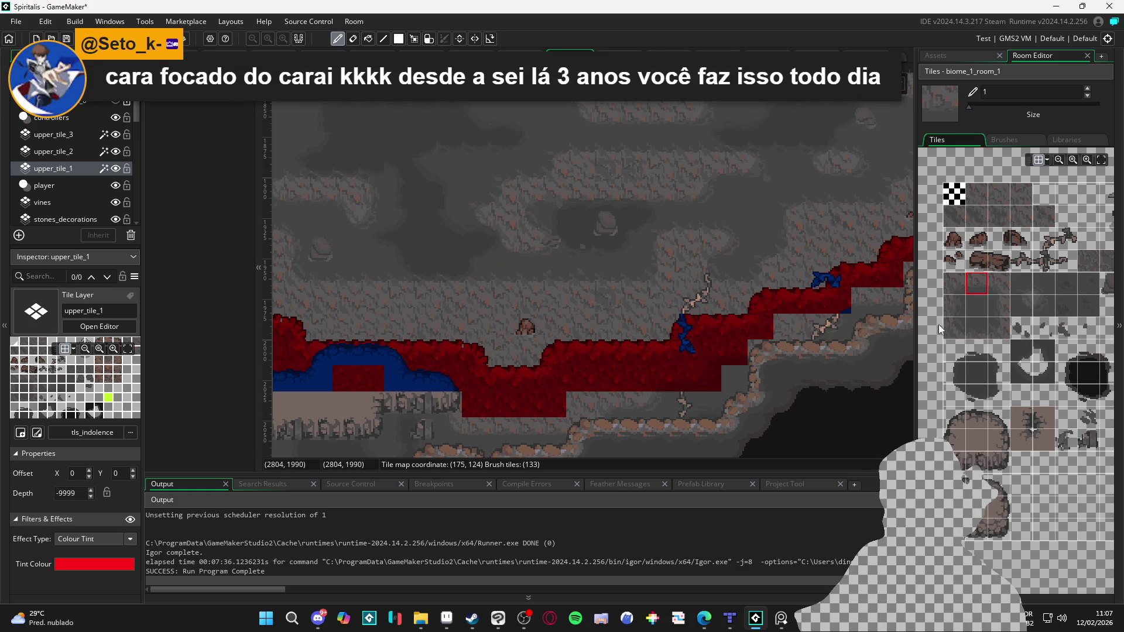
left_click(975, 287)
left_click(779, 350)
left_click(762, 353)
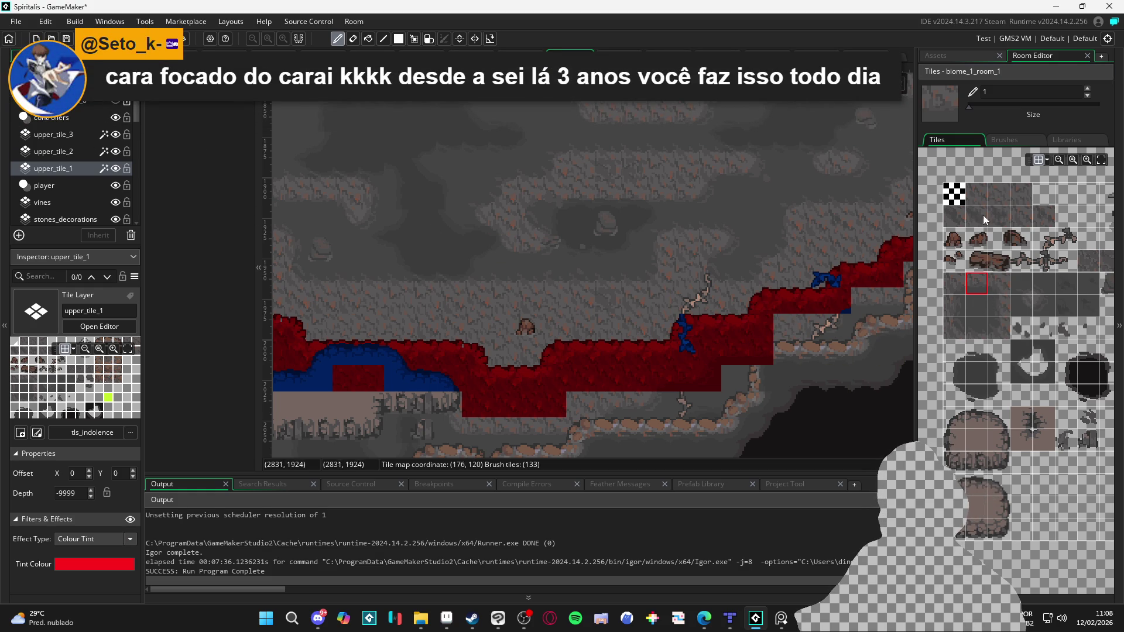
left_click(977, 194)
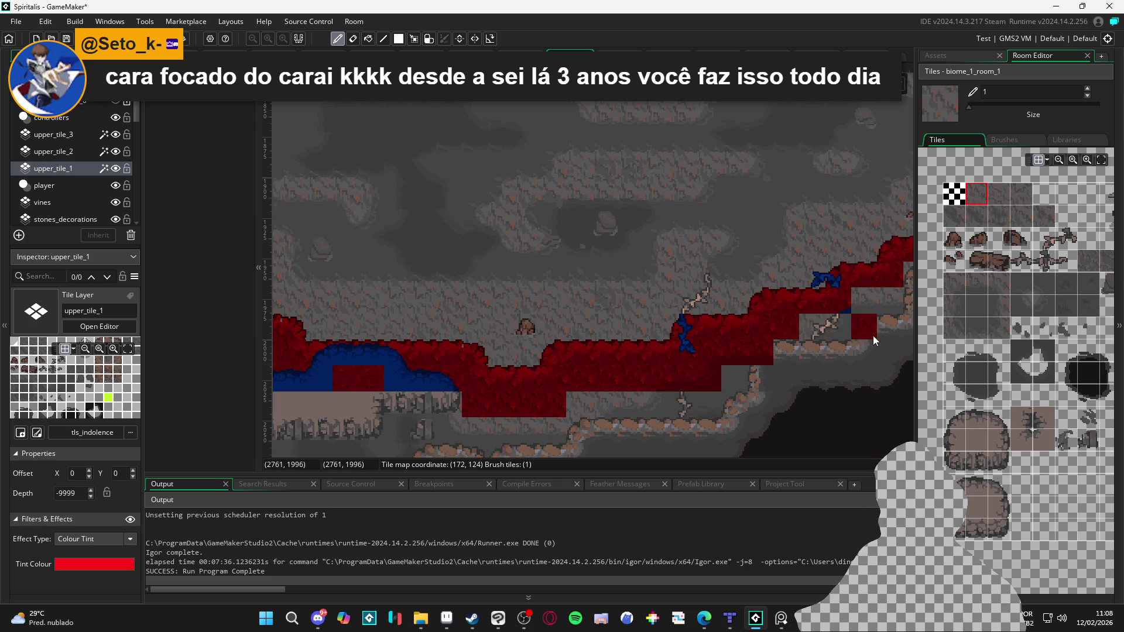
Step: Fill the step beneath the ledge's rightward rise with a red tile
left_click_drag(868, 338, 731, 373)
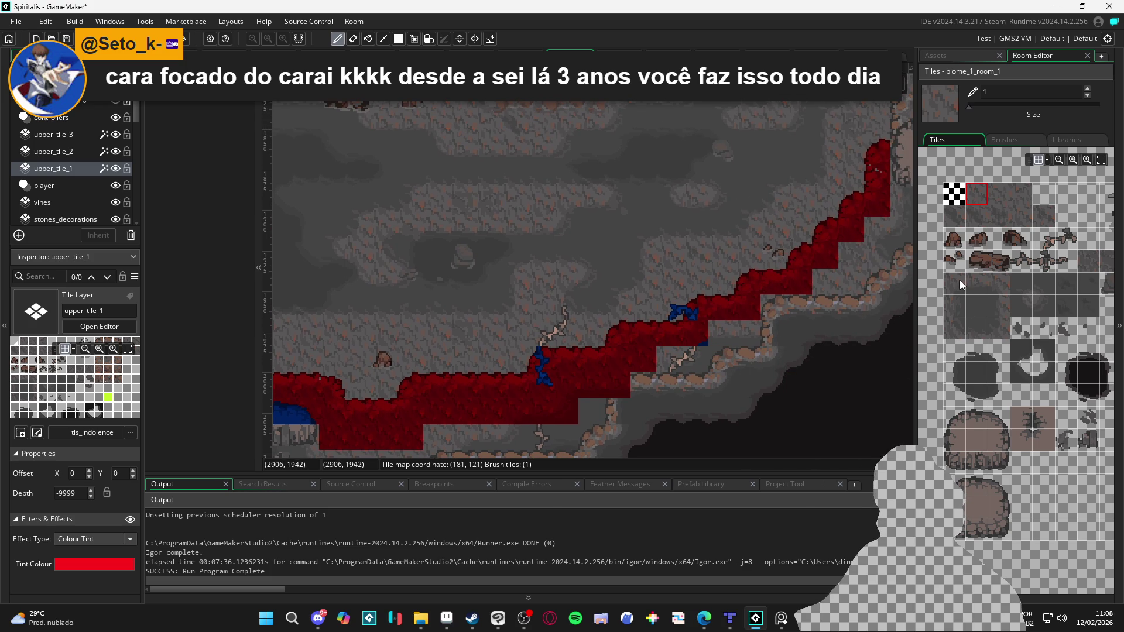
left_click(955, 282)
left_click(748, 359)
key("ctrl+z")
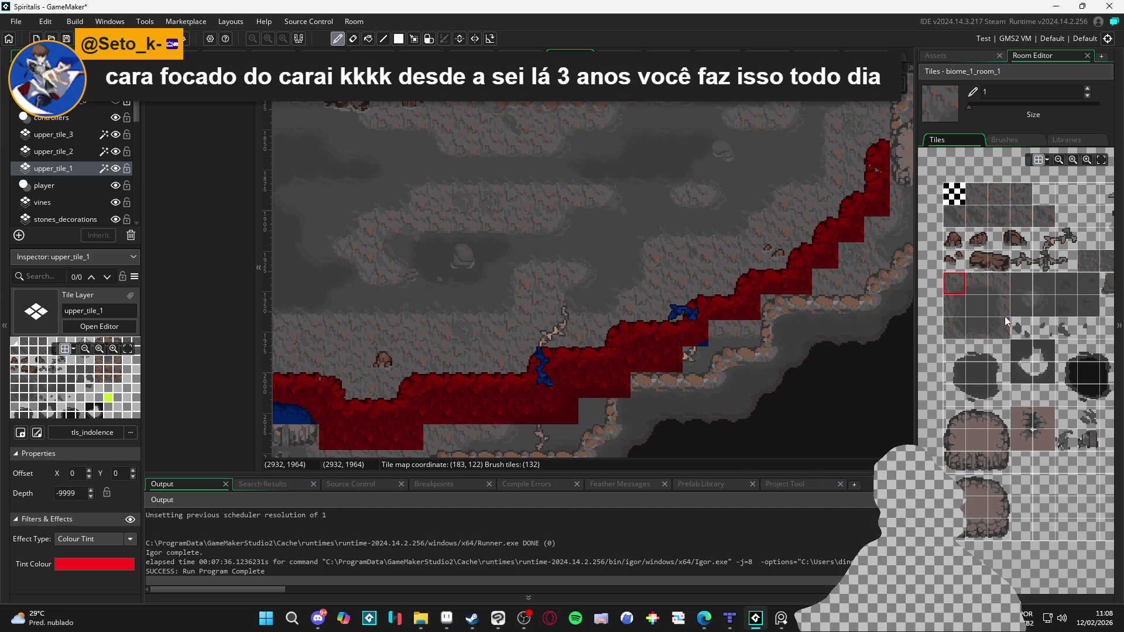
left_click(975, 286)
left_click_drag(796, 336, 749, 347)
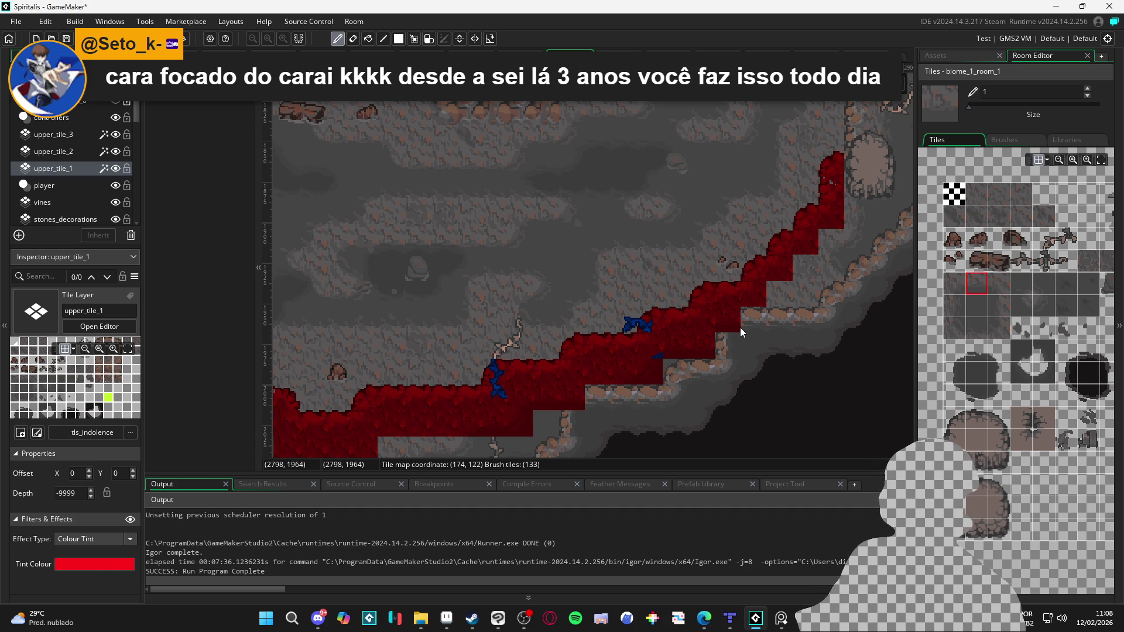
left_click(740, 328)
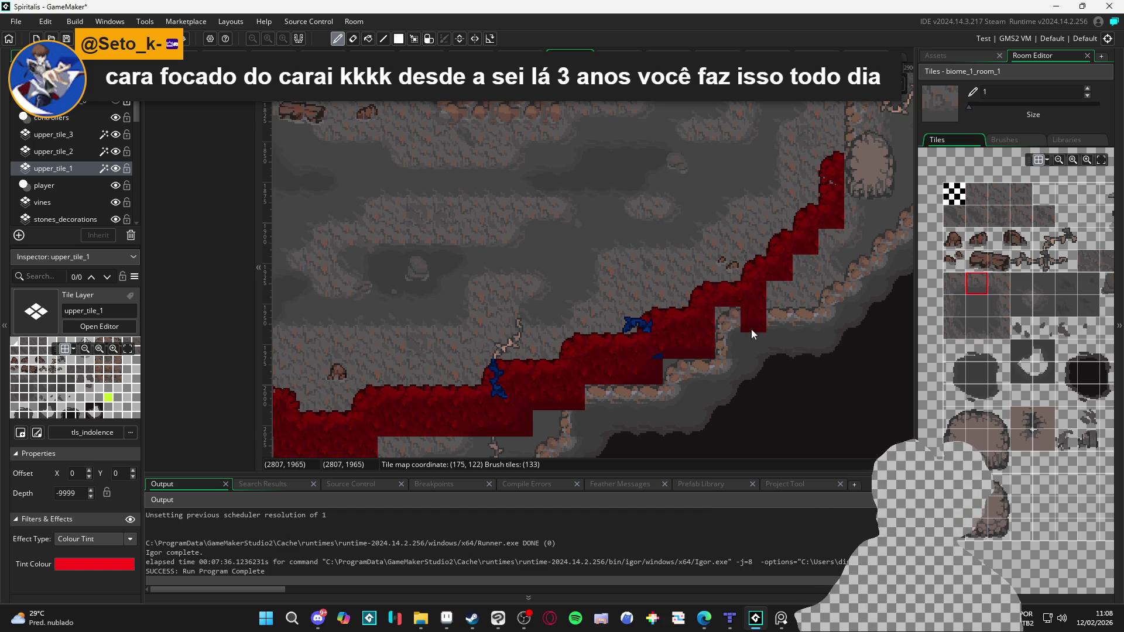
left_click(737, 322)
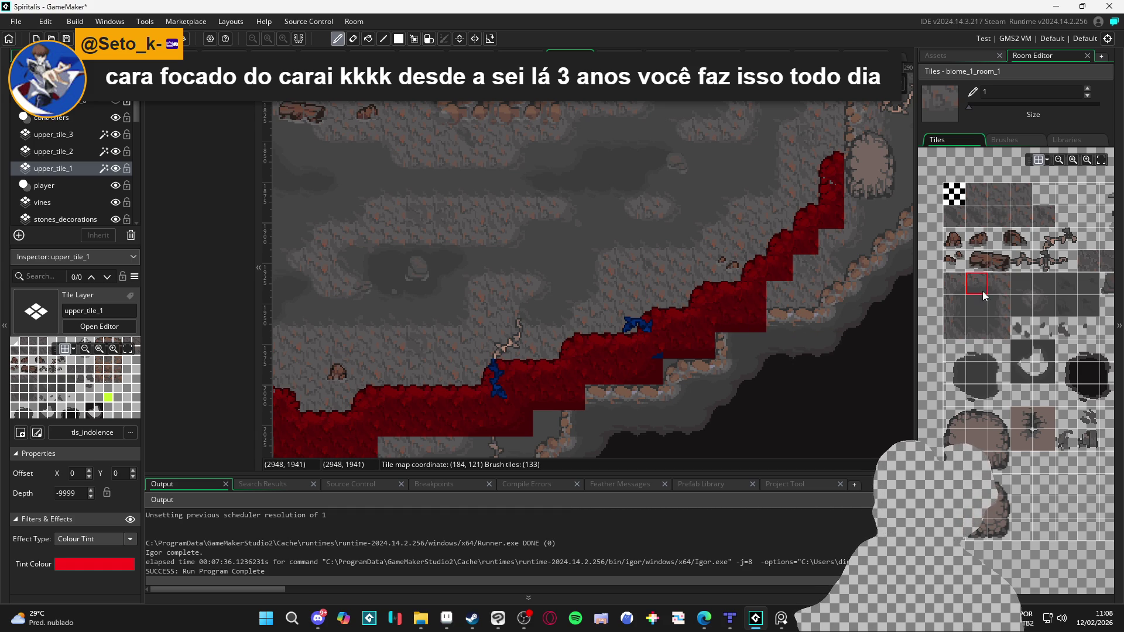
left_click(999, 197)
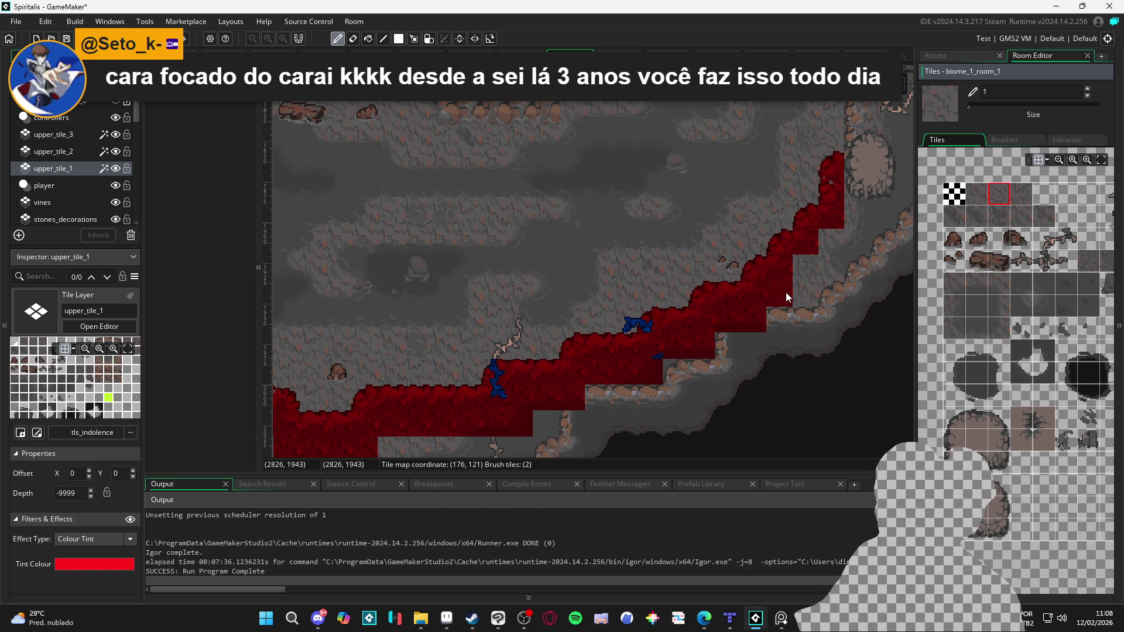